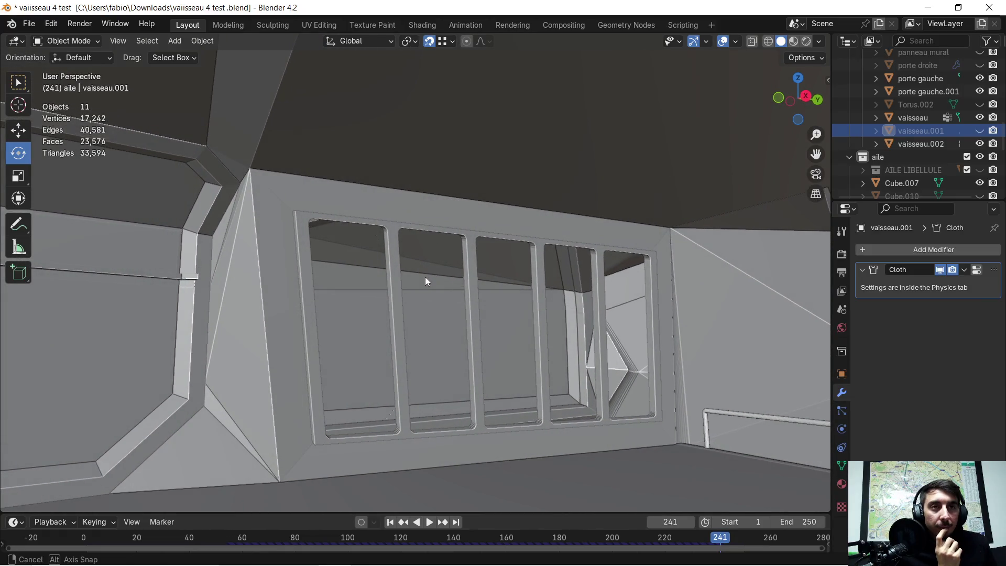
Select the vaisseau wall mesh around the window and frame it in close view.
middle_click_drag(425, 276, 204, 197)
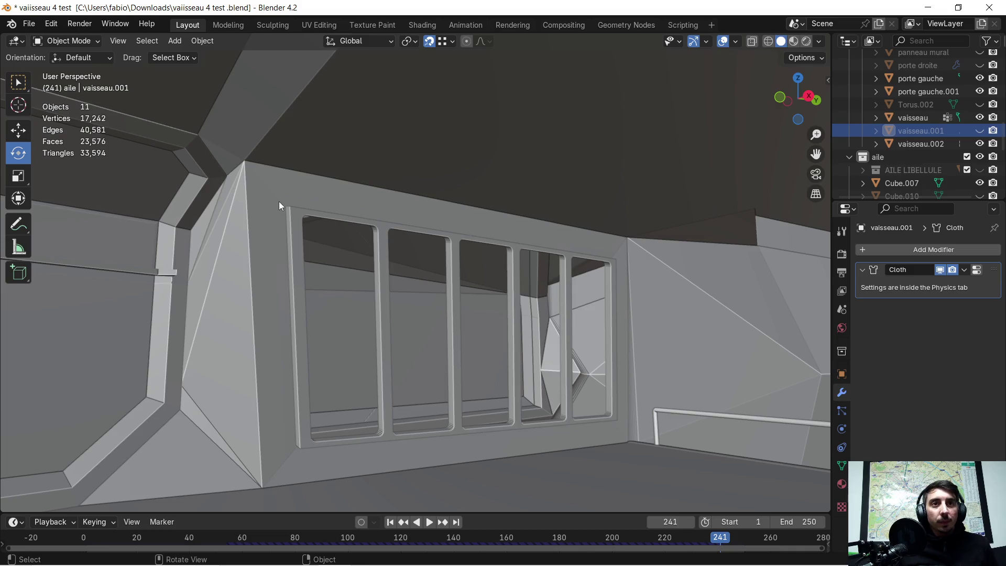
left_click(291, 213)
key("KP_Decimal")
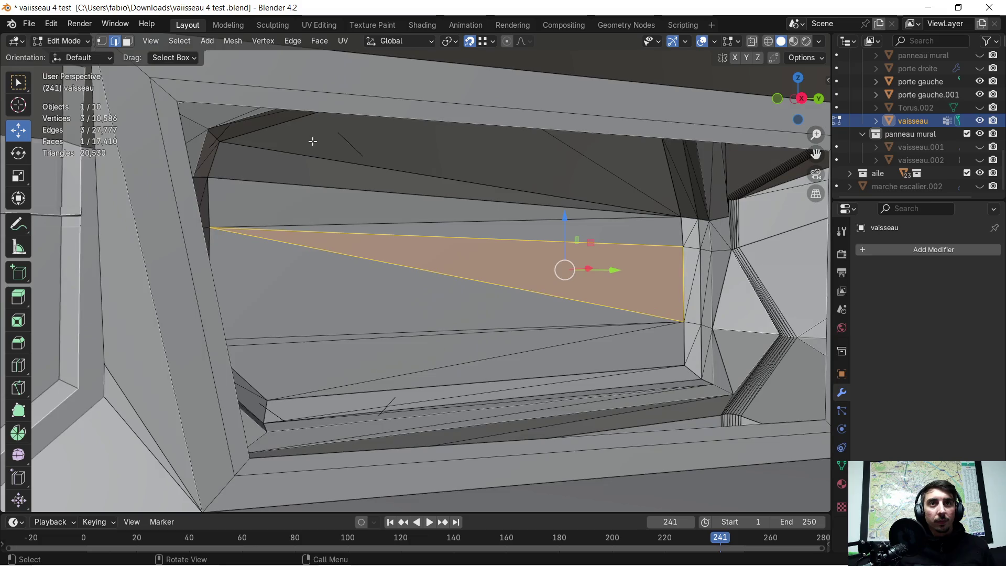
Pick a stray edge at the window frame's top and inspect the upper corner from below.
middle_click_drag(313, 141, 346, 139)
left_click(269, 131)
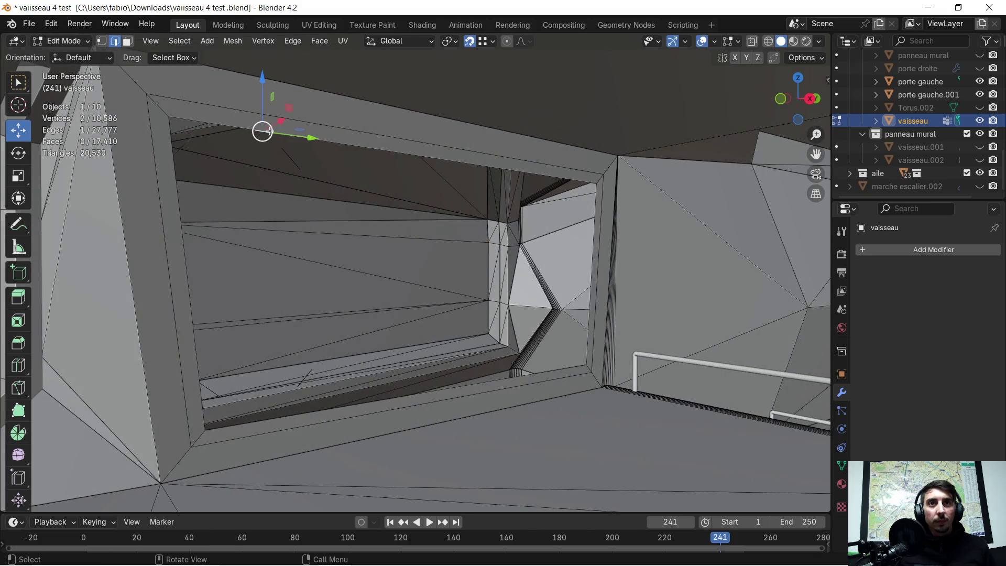
scroll(310, 121, "up", 4)
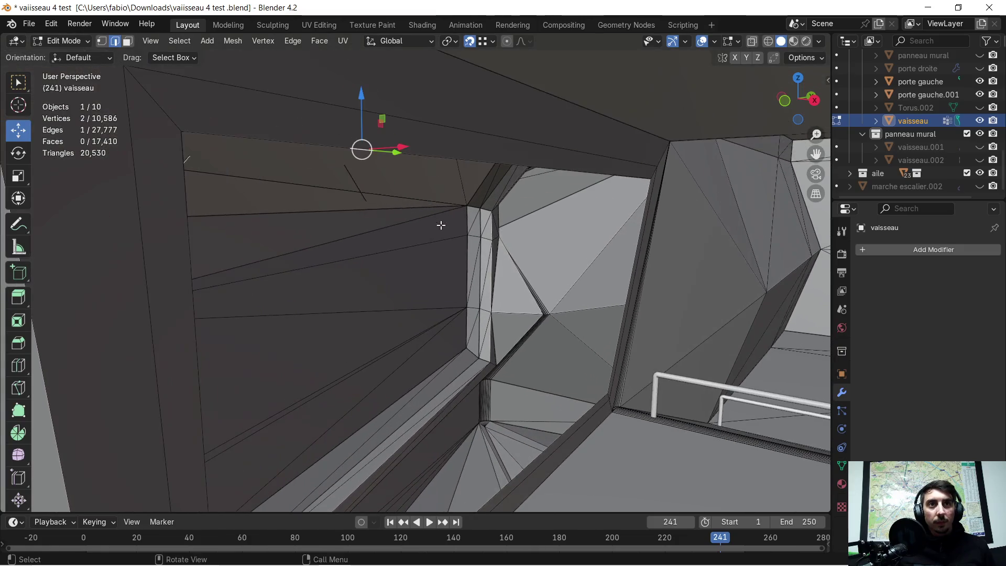
mouse_move(441, 224)
middle_mouse_down()
mouse_move(468, 189)
mouse_move(395, 198)
mouse_move(411, 189)
middle_mouse_up()
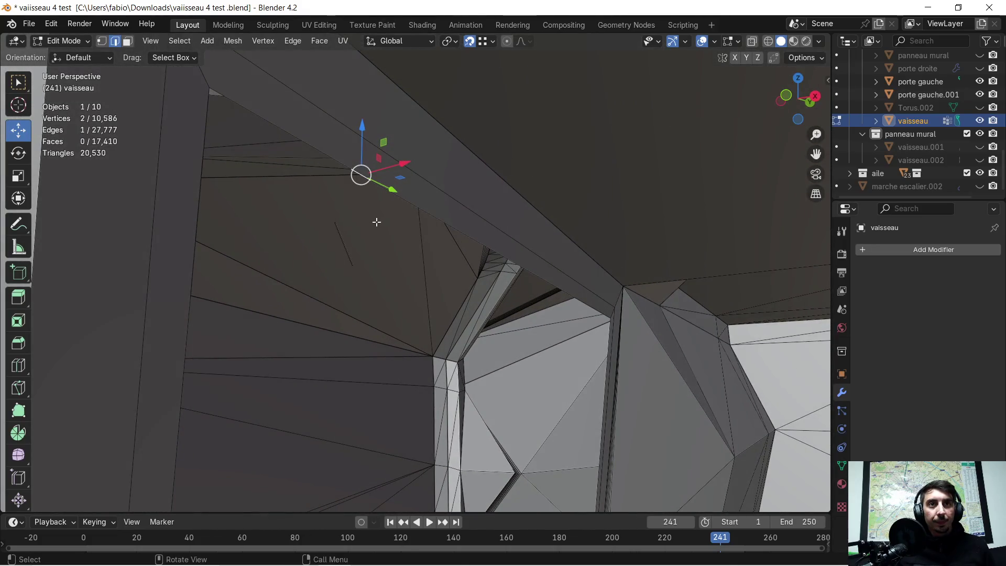
middle_click_drag(375, 220, 382, 215)
mouse_move(422, 180)
middle_mouse_down()
mouse_move(377, 178)
mouse_move(556, 177)
middle_mouse_up()
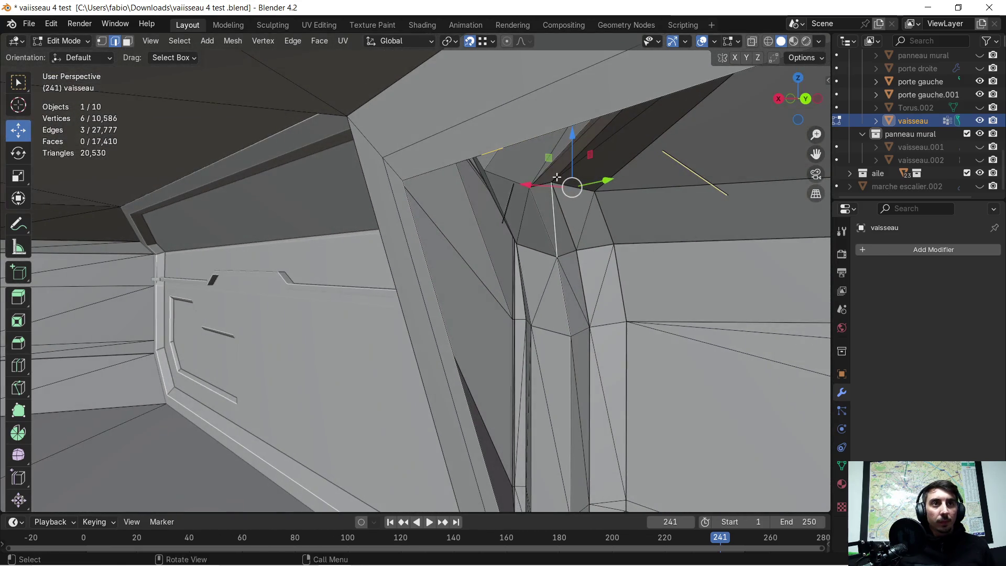
Keep the vertical edge and delete the stray edges at the frame's top corner.
left_click(547, 212, "shift")
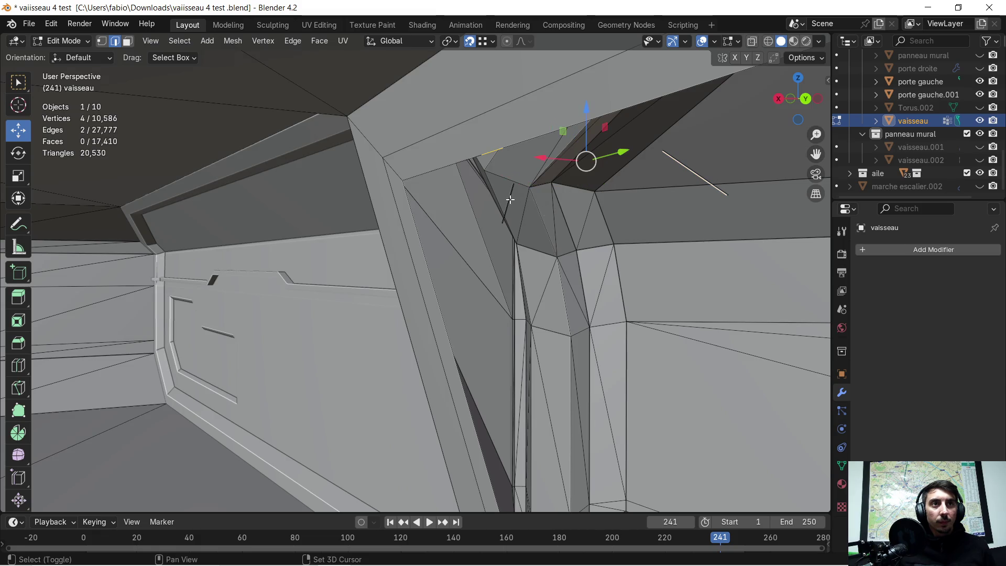
key("x")
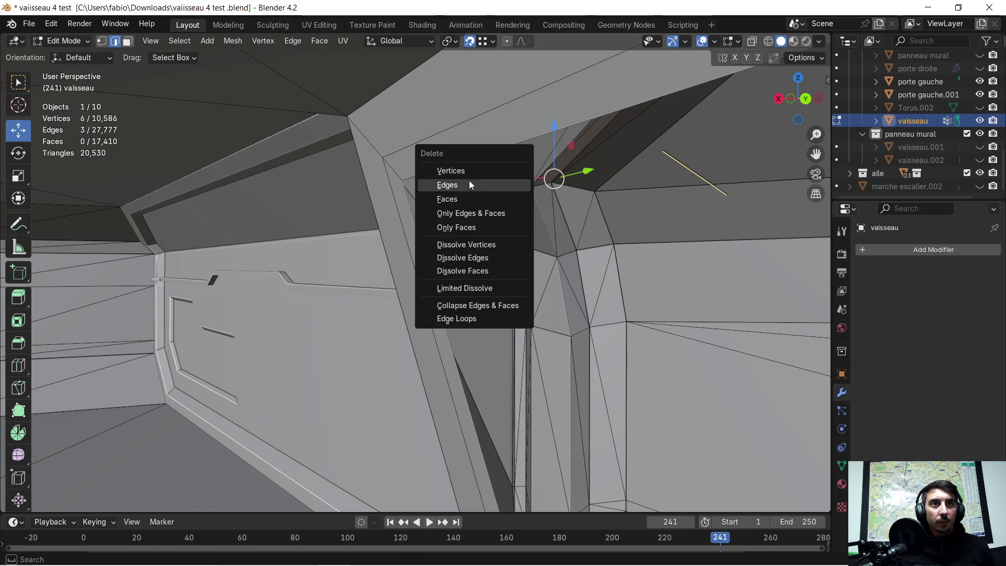
left_click(469, 180)
key("x")
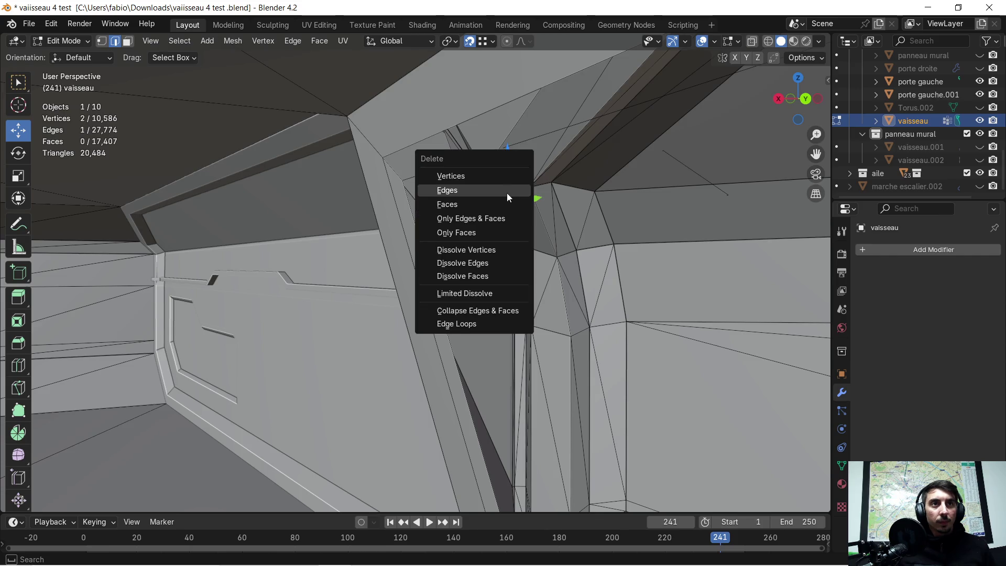
left_click(472, 191)
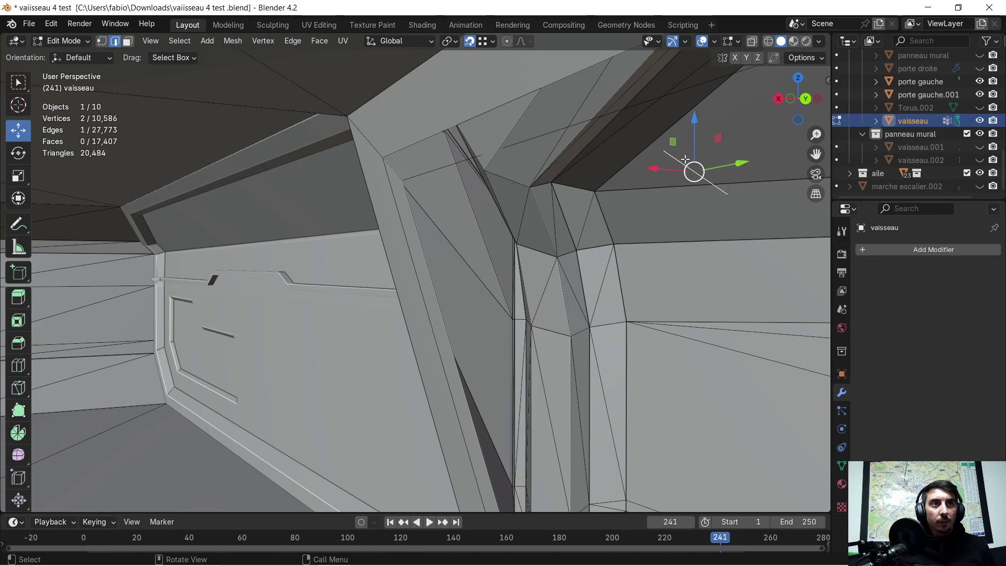
key("x")
left_click(655, 160)
Reveal the inner window opening and select a single vertex at the frame corner.
mouse_move(539, 169)
middle_mouse_down()
mouse_move(667, 157)
mouse_move(549, 166)
middle_mouse_up()
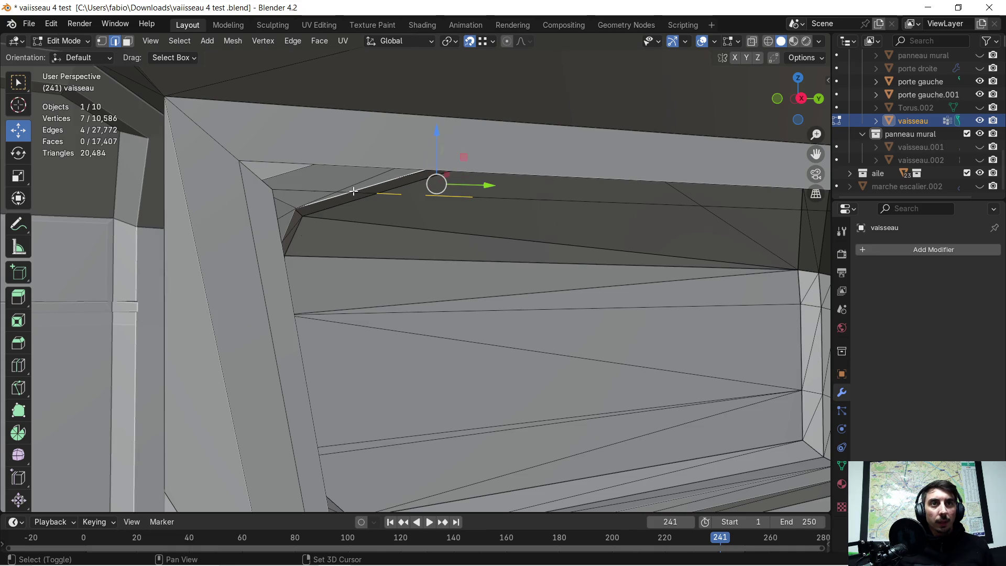
mouse_move(331, 195)
middle_mouse_down()
mouse_move(361, 177)
mouse_move(341, 193)
mouse_move(292, 164)
mouse_move(271, 173)
mouse_move(270, 198)
mouse_move(282, 186)
mouse_move(258, 204)
middle_mouse_up()
left_click(231, 209)
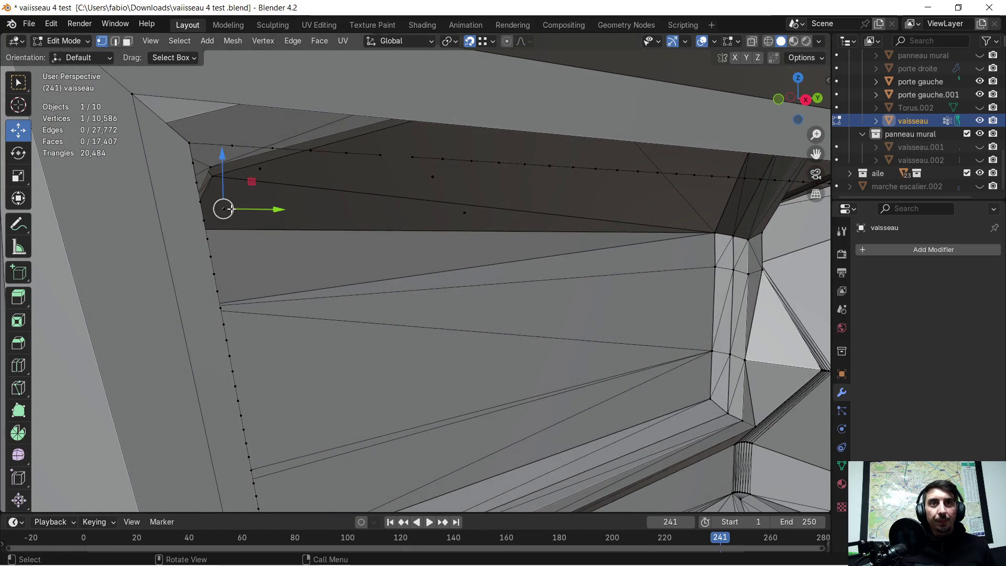
Box-select and delete the stray vertices near the frame corner.
left_click_drag(223, 208, 227, 204)
key("b")
key("b")
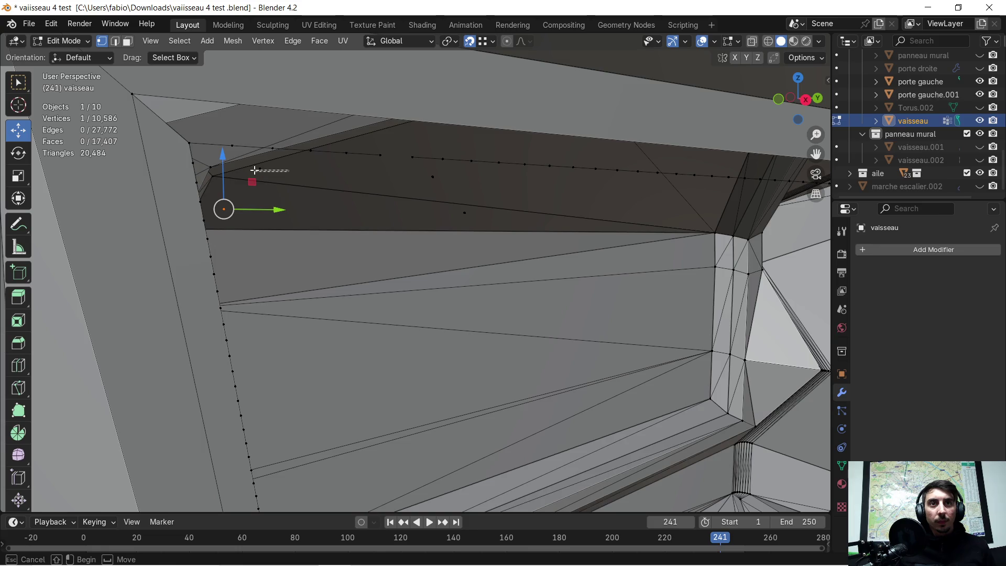
left_click_drag(256, 168, 306, 173)
key("x")
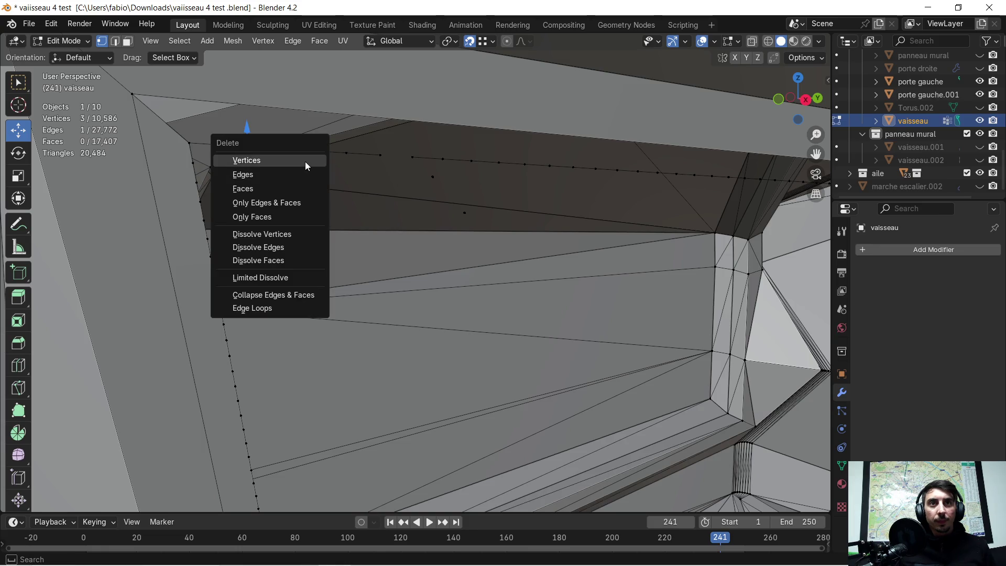
left_click(304, 160)
Delete the remaining stray vertices at the far right of the frame.
left_click_drag(420, 173, 467, 195)
left_click_drag(415, 165, 474, 223)
key("x")
left_click(438, 185)
key("x")
left_click(474, 219)
Look along the lower window sill and select one of the floating stray edges.
scroll(472, 220, "up", 2)
scroll(450, 230, "up", 3)
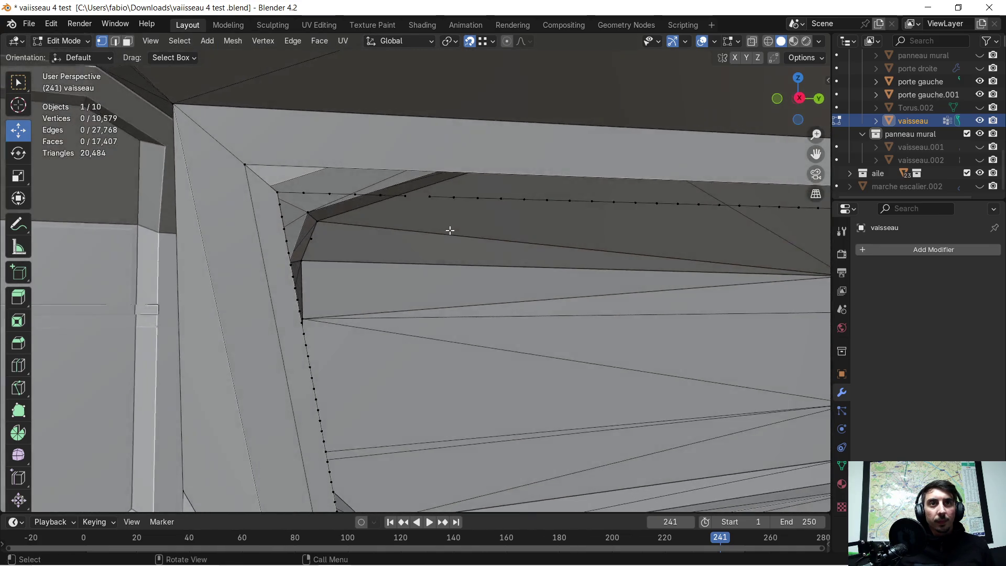
scroll(450, 230, "down", 5)
mouse_move(438, 269)
middle_mouse_down()
mouse_move(381, 299)
mouse_move(476, 286)
mouse_move(497, 231)
middle_mouse_up()
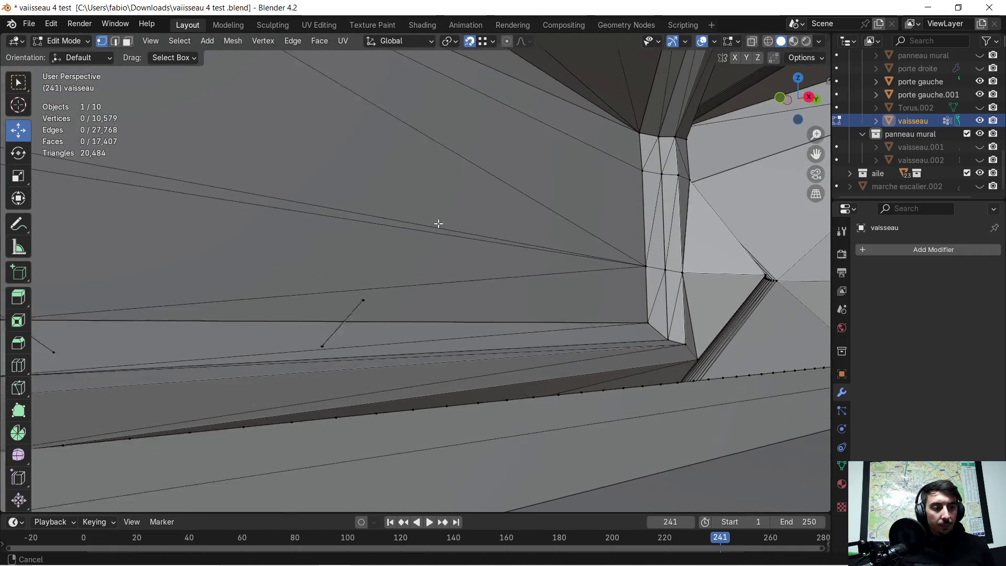
middle_click_drag(497, 231, 591, 144)
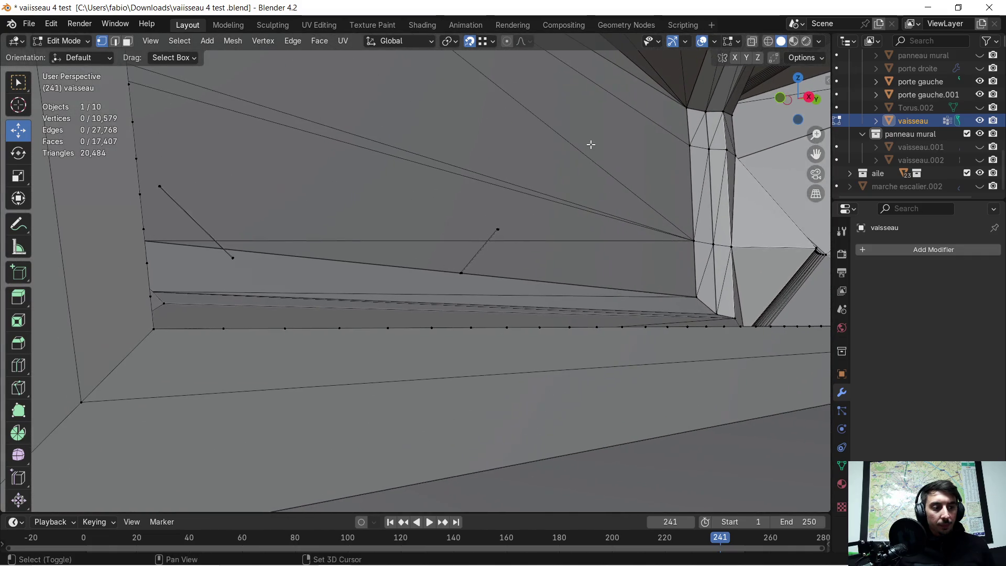
middle_click_drag(461, 170, 480, 294)
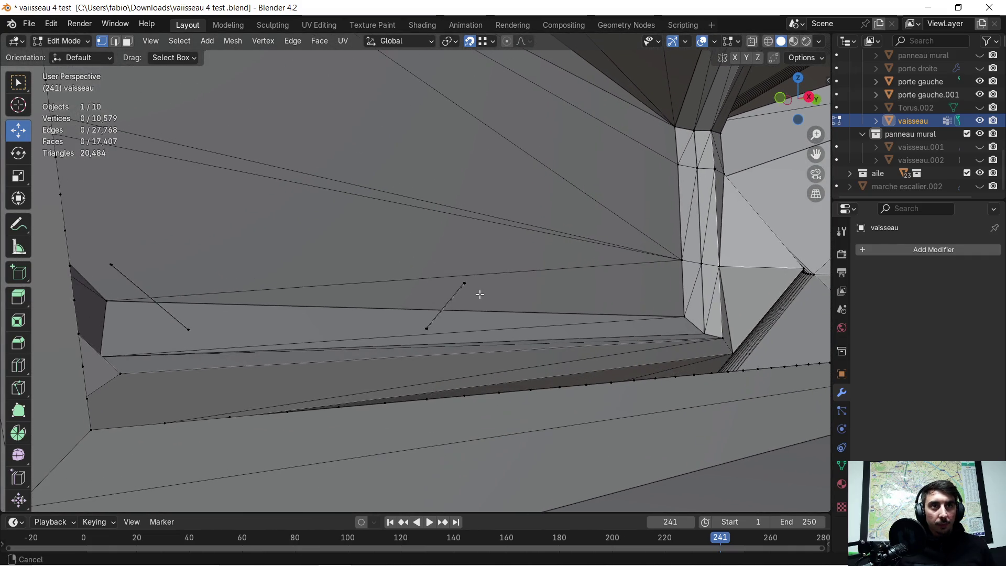
left_click(465, 286)
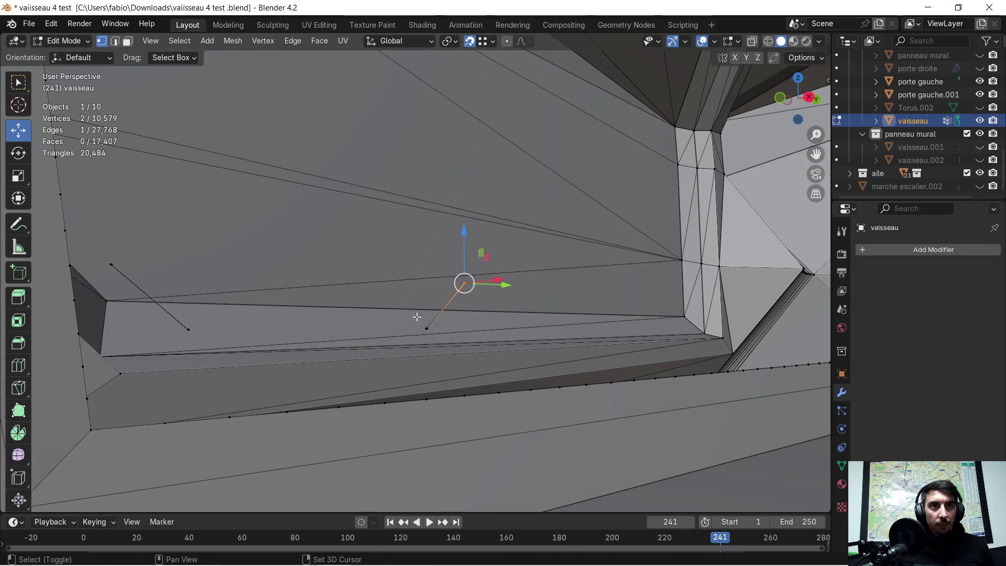
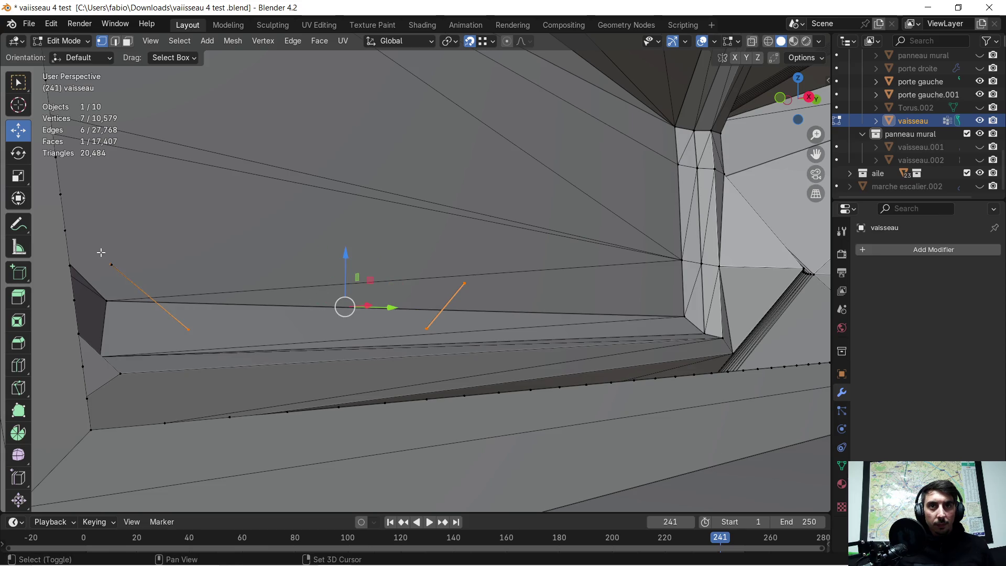
Delete the selected vertices, then select the opening's bottom and left rim edge loops.
key("x")
left_click(167, 247)
scroll(448, 247, "down", 2)
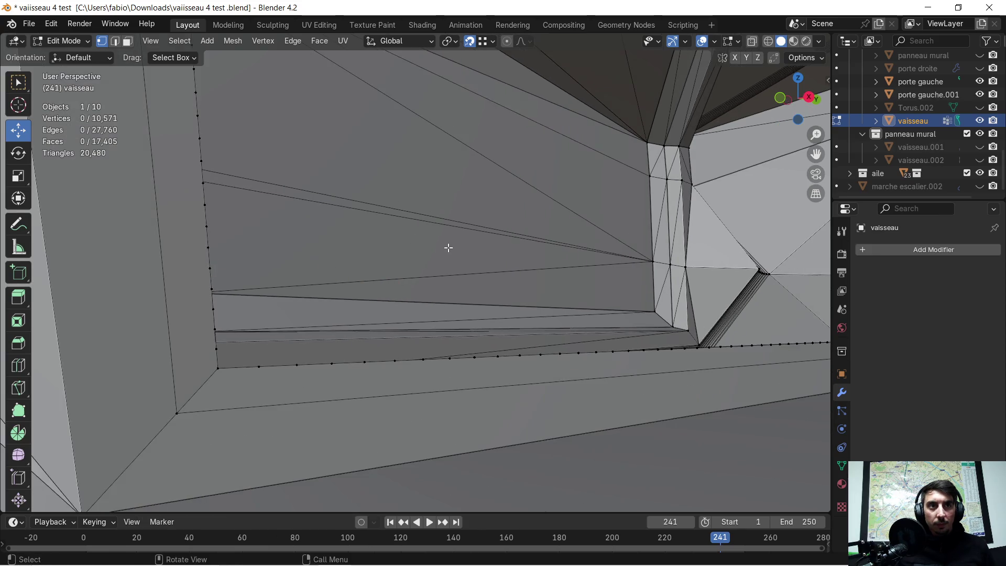
middle_click_drag(448, 247, 283, 337)
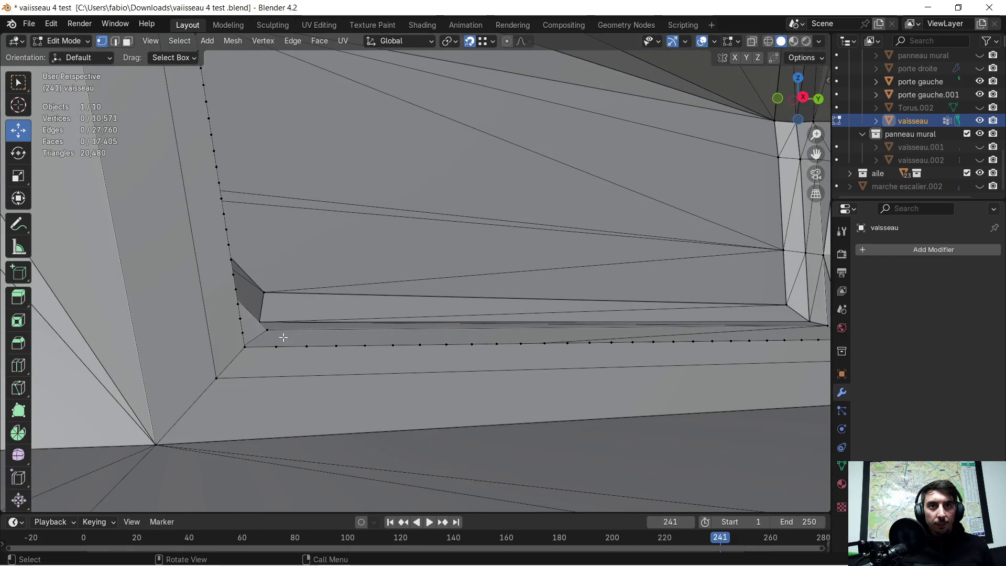
left_click(275, 346, "alt")
middle_click_drag(319, 340, 386, 342)
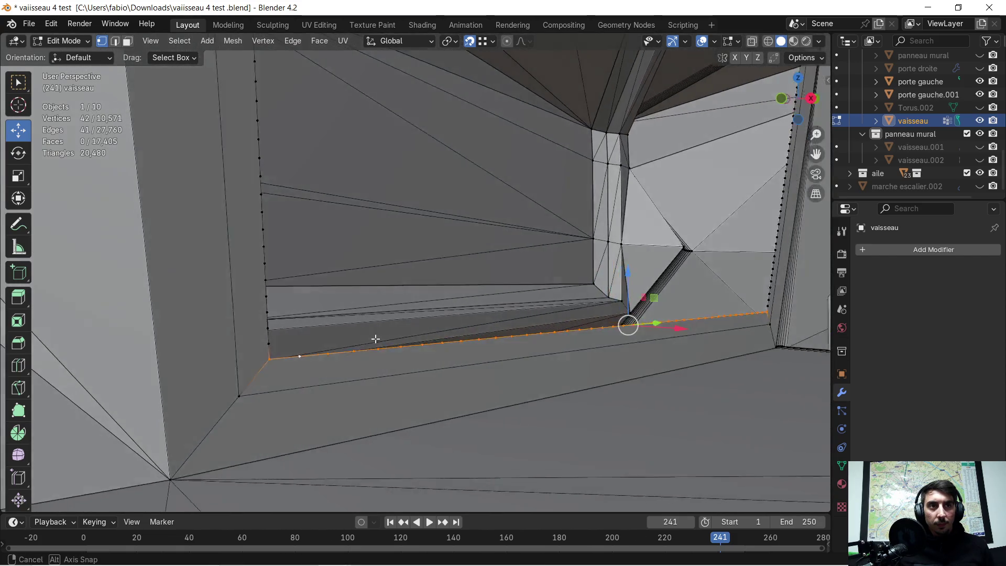
left_click(272, 330, "alt+shift")
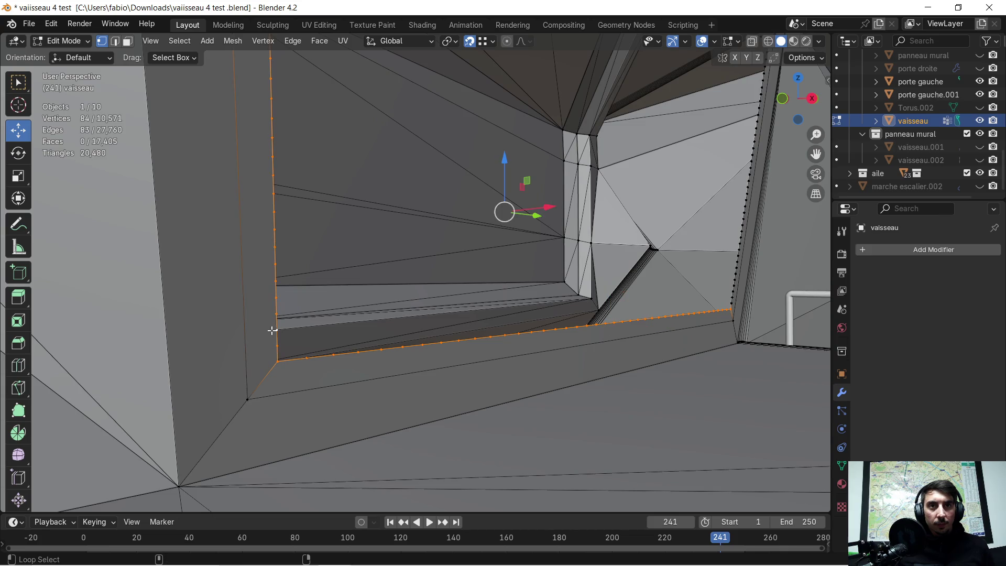
Add the top and right rim loops, fix stray vertices, and delete the rim vertices.
middle_click_drag(420, 161, 391, 393, "shift")
middle_click_drag(407, 220, 443, 398, "shift")
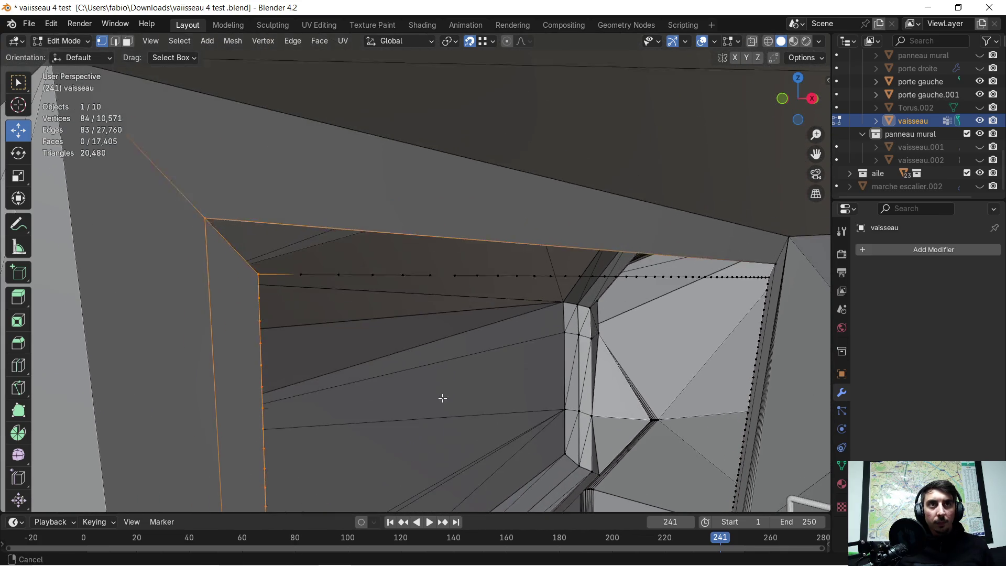
left_click(483, 283, "alt+shift")
mouse_move(764, 317)
middle_mouse_down("shift")
mouse_move(467, 314)
mouse_move(31, 194)
middle_mouse_up("shift")
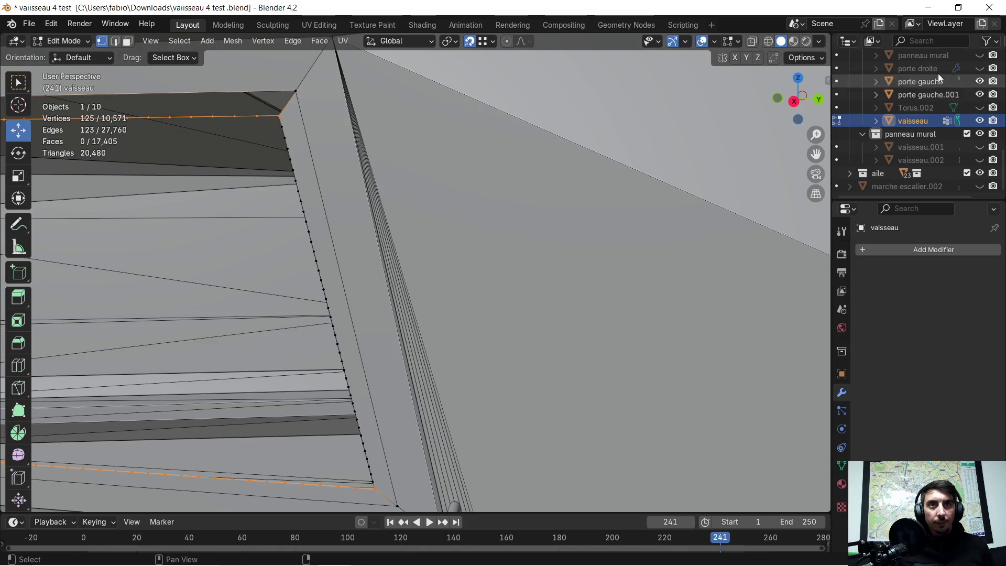
mouse_move(332, 195)
middle_mouse_down("shift")
mouse_move(415, 235)
mouse_move(487, 252)
mouse_move(455, 160)
mouse_move(485, 197)
mouse_move(508, 285)
mouse_move(504, 205)
mouse_move(588, 252)
mouse_move(759, 262)
mouse_move(256, 112)
mouse_move(314, 173)
mouse_move(330, 173)
mouse_move(231, 154)
middle_mouse_up("shift")
left_click(458, 137, "alt+shift")
left_click(263, 131, "shift")
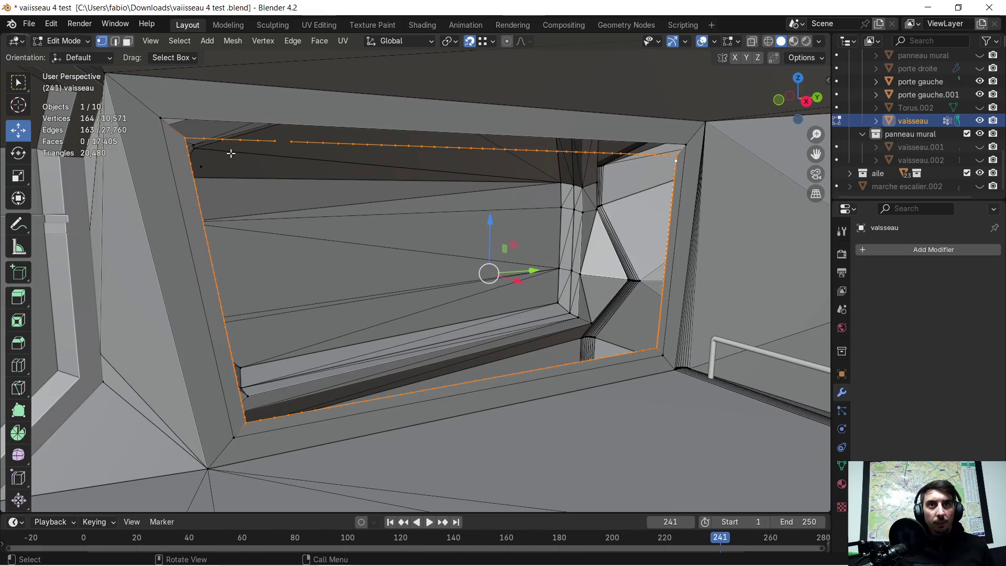
left_click(202, 166, "shift")
key("x")
left_click(233, 173)
scroll(440, 232, "up", 1)
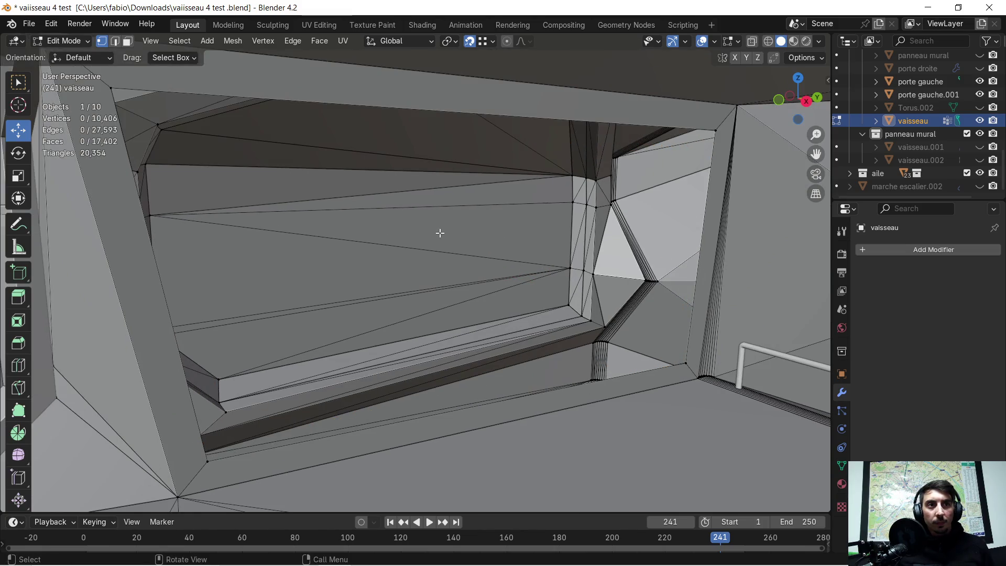
Select the top, side and bottom frame edges and fill them with one face.
middle_click_drag(440, 233, 418, 208)
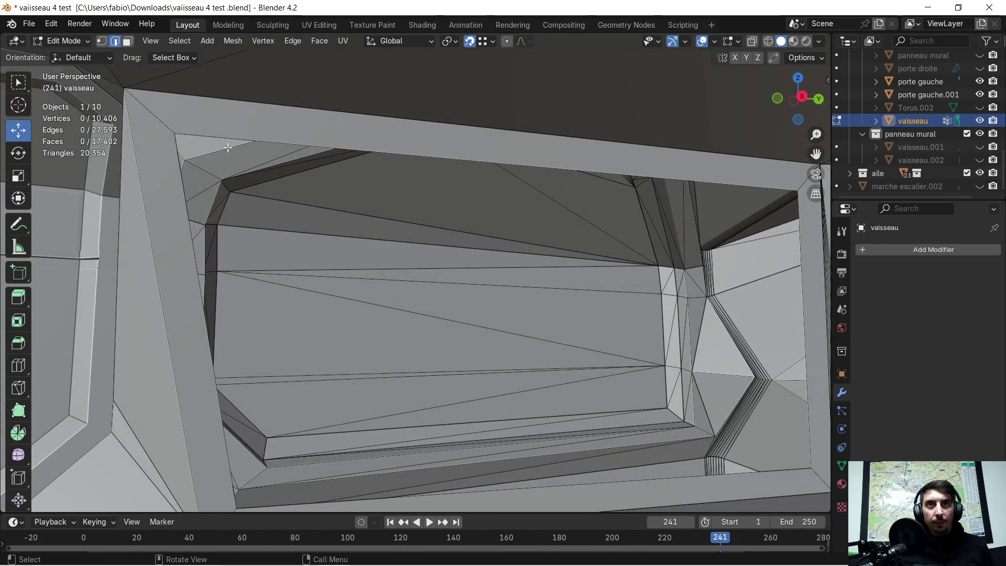
left_click(246, 139)
left_click(169, 185, "shift")
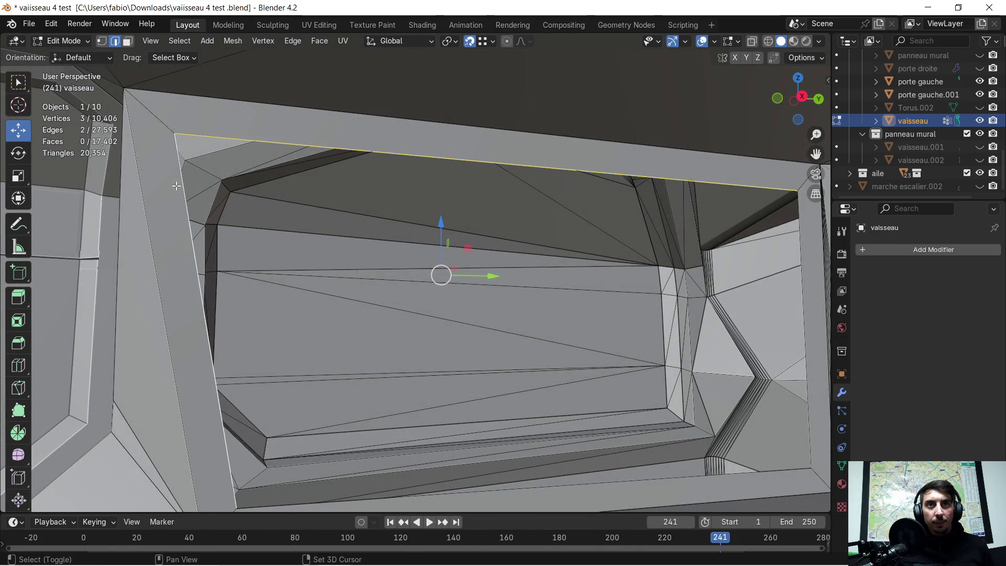
scroll(367, 262, "down", 2)
middle_click_drag(440, 262, 466, 276)
left_click(623, 369, "shift")
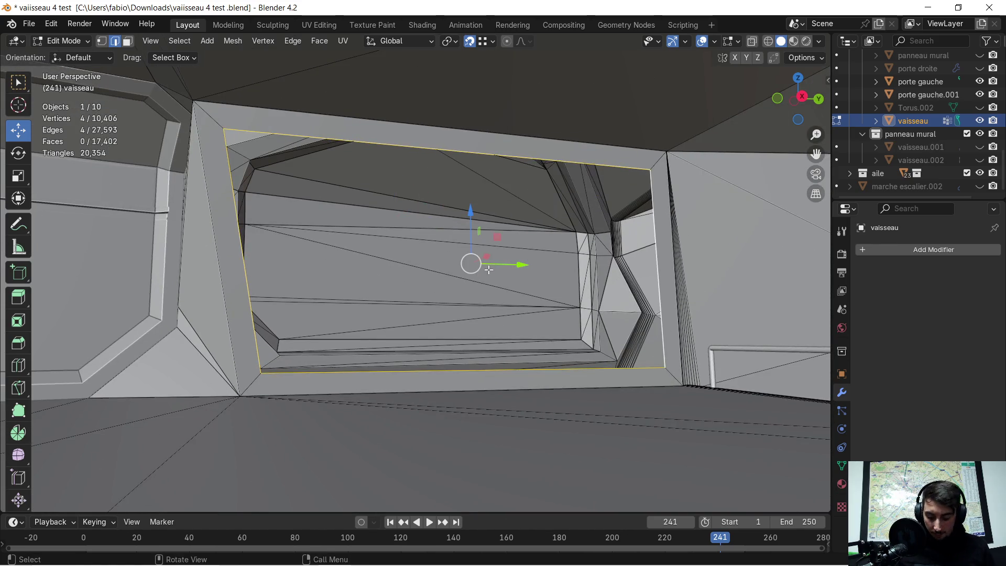
key("f")
mouse_move(475, 259)
middle_mouse_down()
mouse_move(405, 242)
mouse_move(424, 260)
middle_mouse_up()
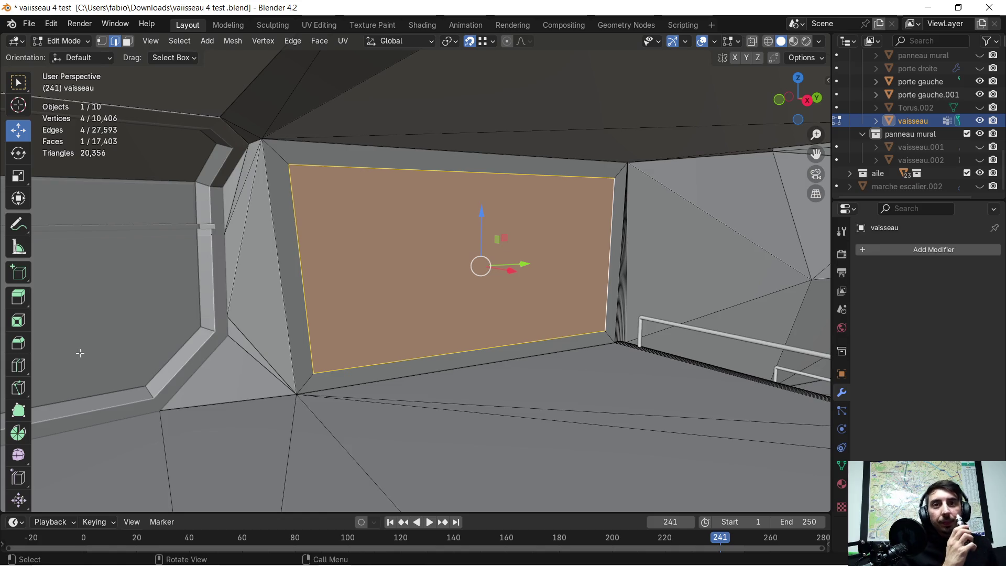
left_click(20, 319)
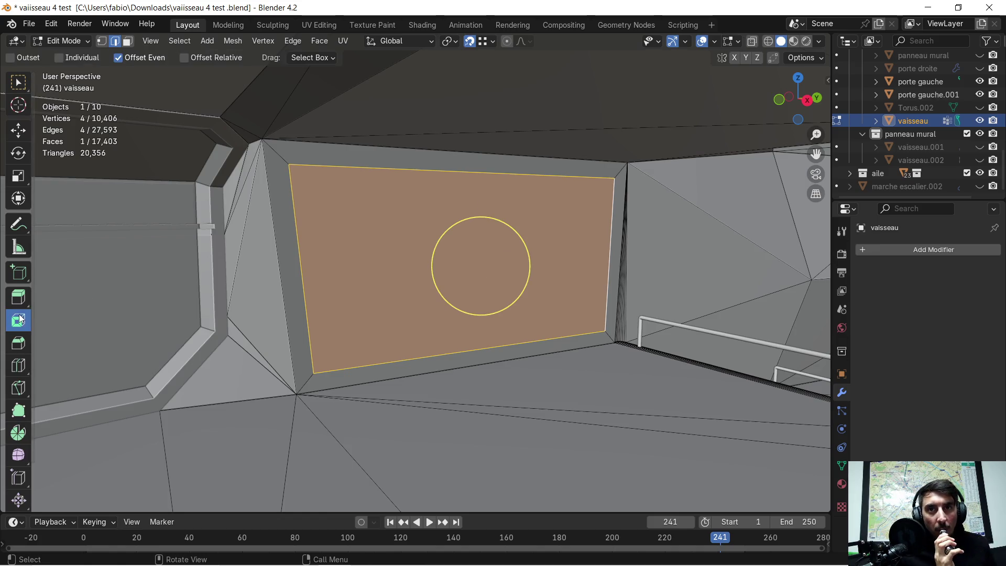
Inset the new wall face with a 0.053 m border.
left_click(445, 257)
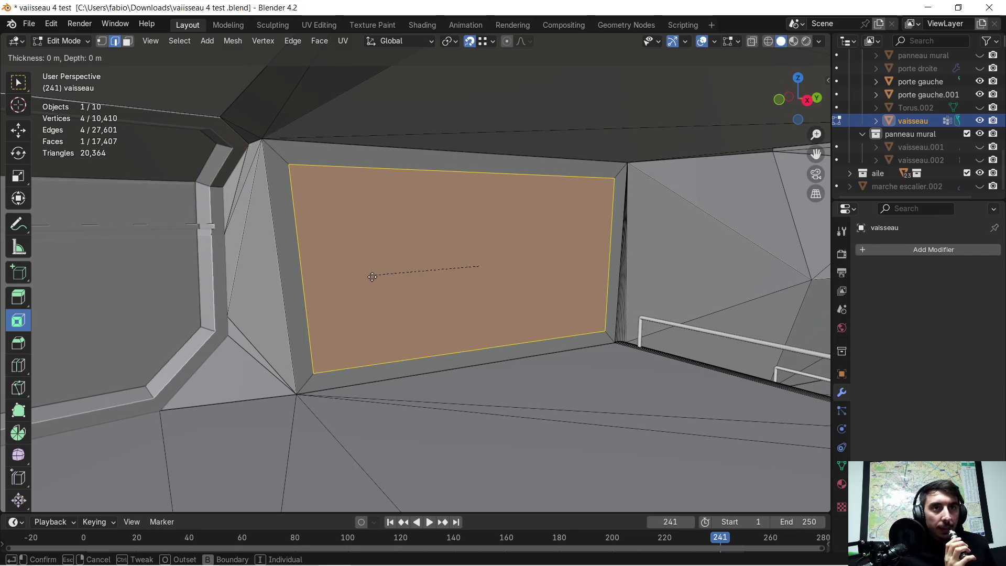
left_click_drag(168, 426, 189, 426)
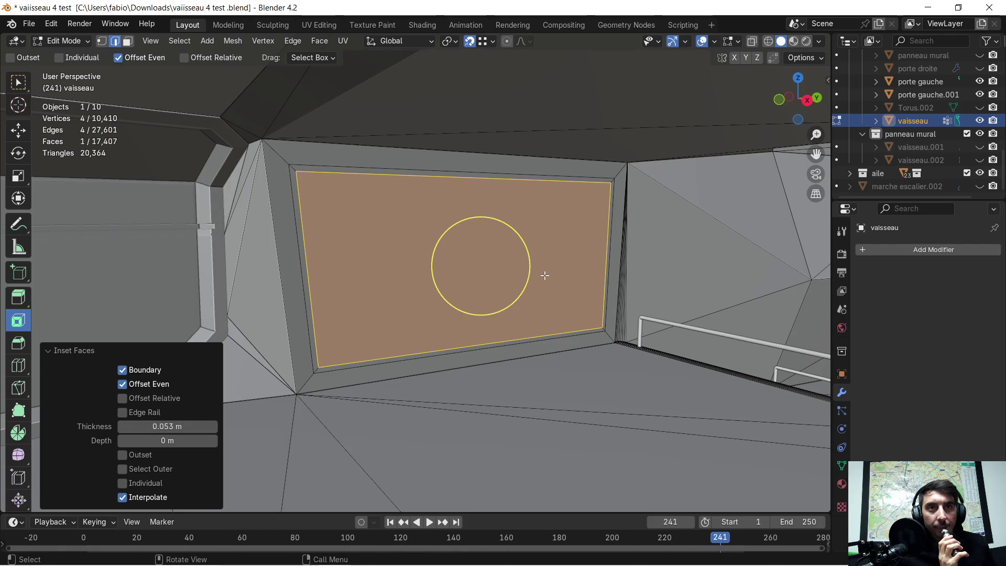
scroll(537, 271, "up", 2)
mouse_move(535, 270)
middle_mouse_down()
mouse_move(505, 244)
mouse_move(528, 265)
middle_mouse_up()
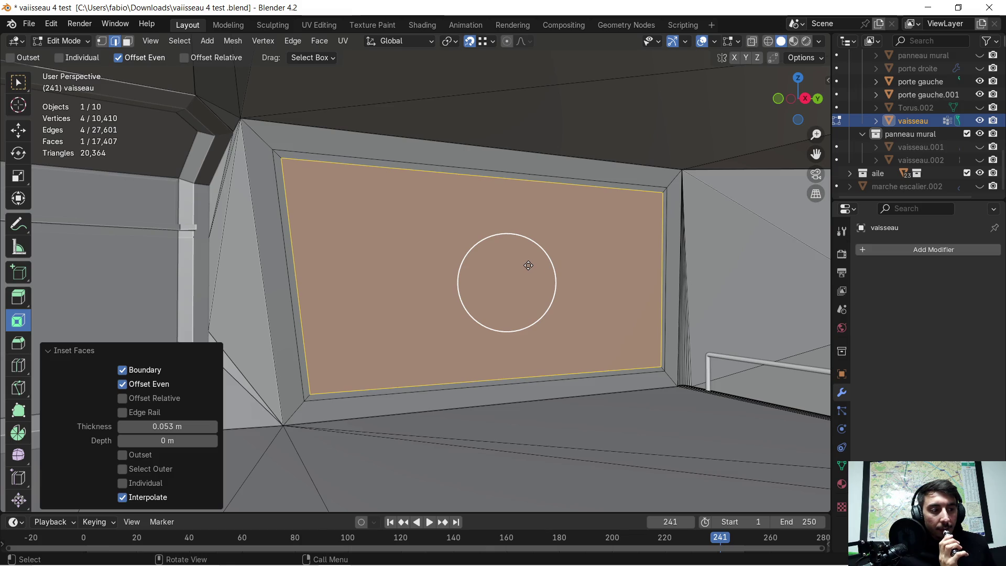
middle_click_drag(538, 267, 465, 287)
Add a second 0.046 m inset and start extruding the centre face inward.
left_click_drag(472, 280, 437, 290)
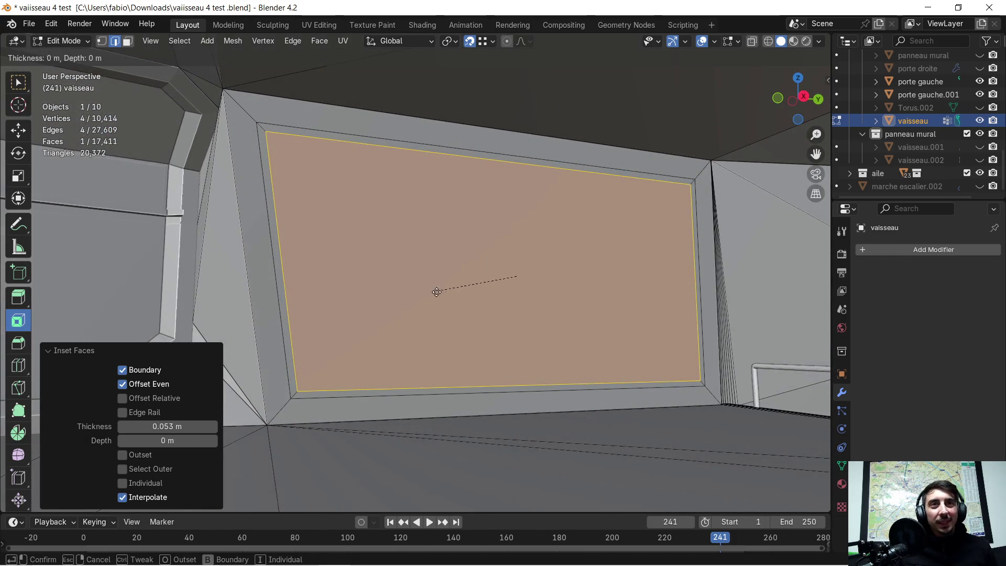
left_click_drag(157, 426, 137, 426)
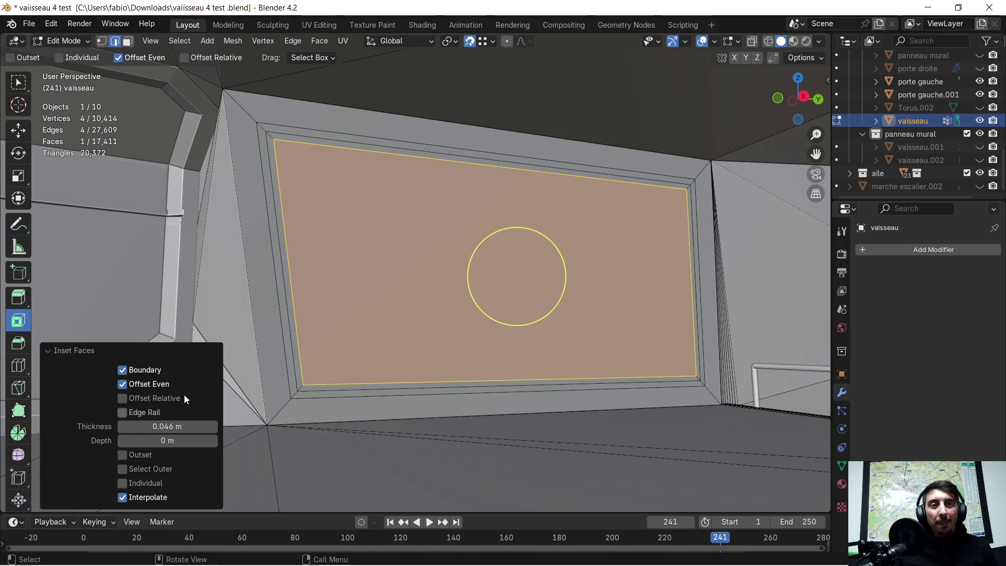
middle_click_drag(310, 263, 376, 286)
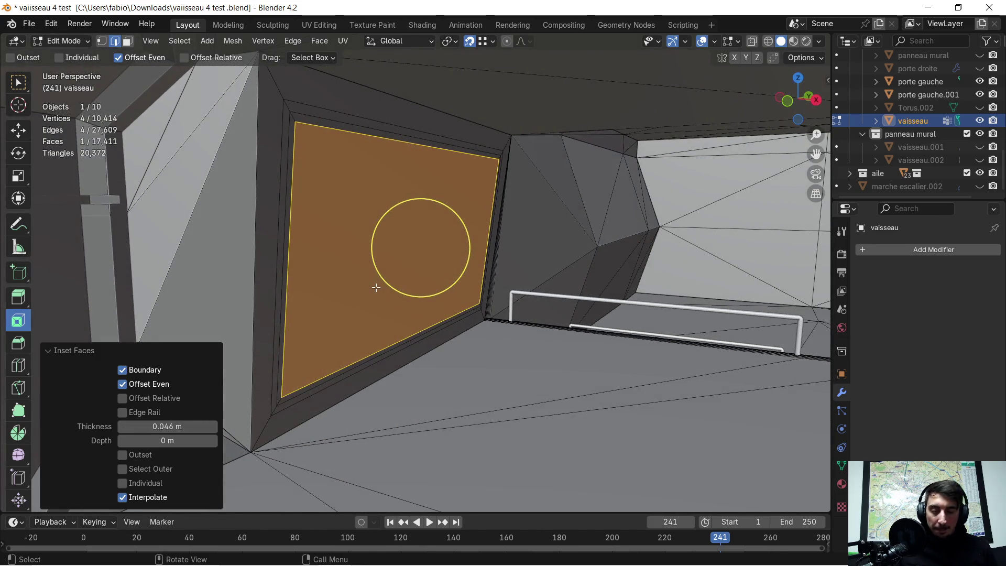
key("e")
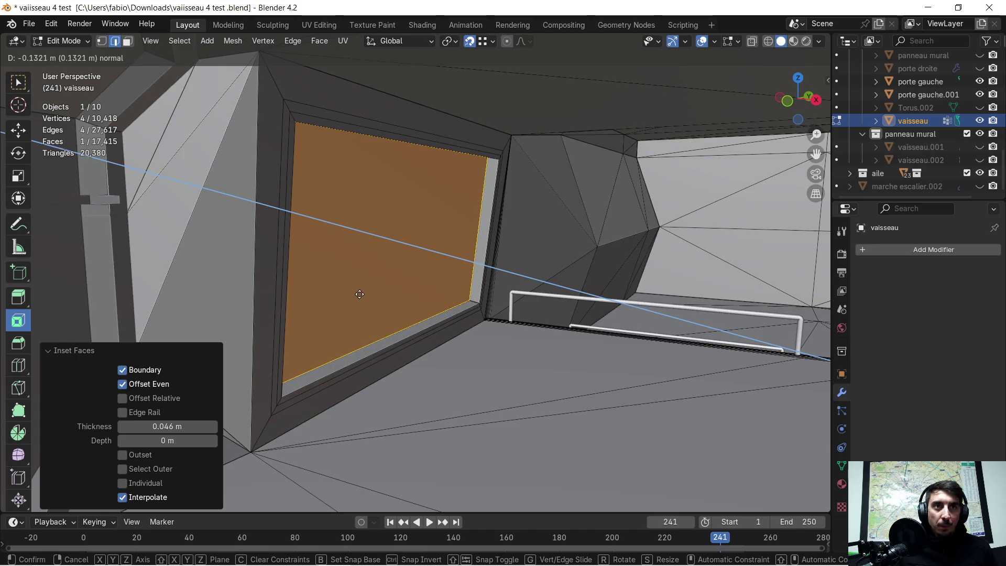
left_click(359, 294)
Confirm the panel recess at -0.13214 m along the normal and orbit around to inspect it.
key("shift+KP_7")
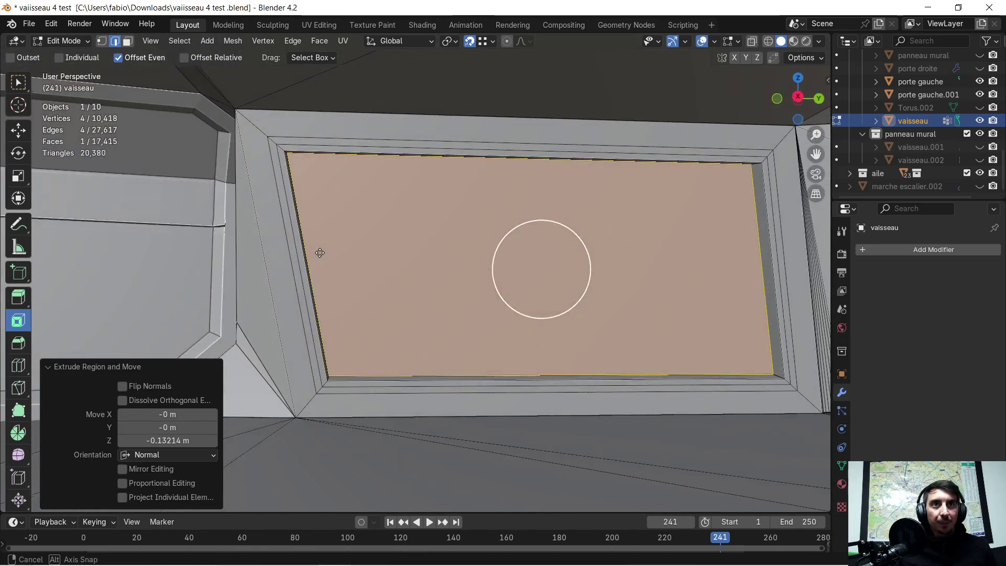
mouse_move(425, 230)
middle_mouse_down()
mouse_move(340, 261)
mouse_move(423, 274)
mouse_move(386, 229)
middle_mouse_up()
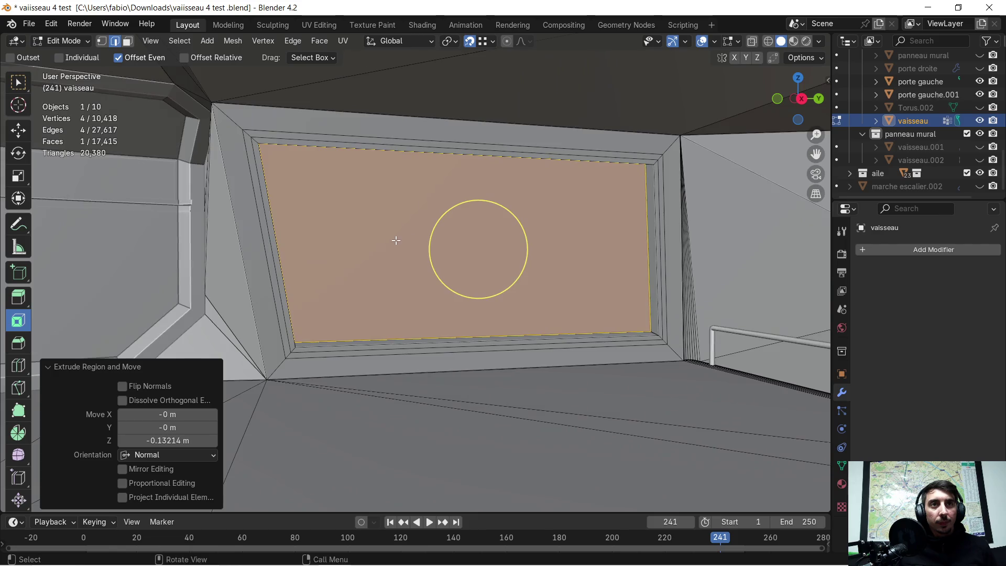
mouse_move(386, 228)
middle_mouse_down()
mouse_move(378, 227)
mouse_move(397, 248)
mouse_move(418, 240)
mouse_move(471, 253)
mouse_move(429, 246)
middle_mouse_up()
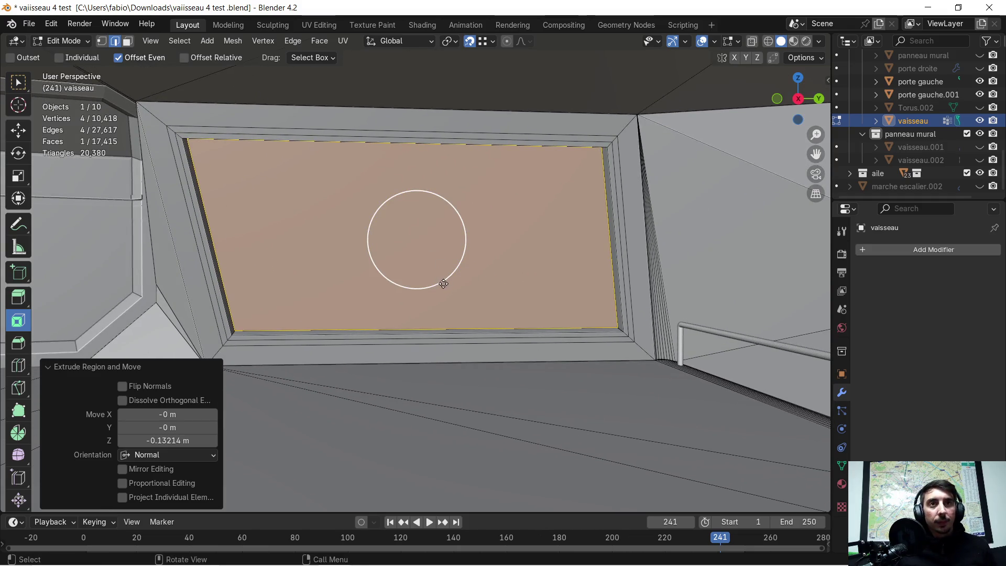
mouse_move(444, 284)
middle_mouse_down()
mouse_move(435, 262)
mouse_move(435, 308)
mouse_move(455, 312)
mouse_move(441, 318)
middle_mouse_up()
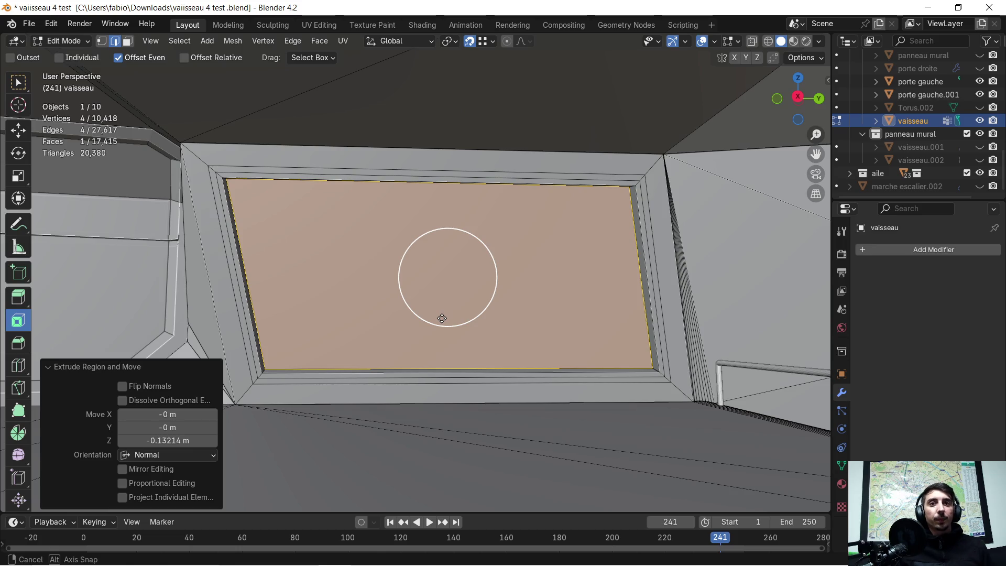
middle_click_drag(441, 318, 414, 317)
mouse_move(336, 299)
middle_mouse_down()
mouse_move(426, 362)
mouse_move(425, 350)
middle_mouse_up()
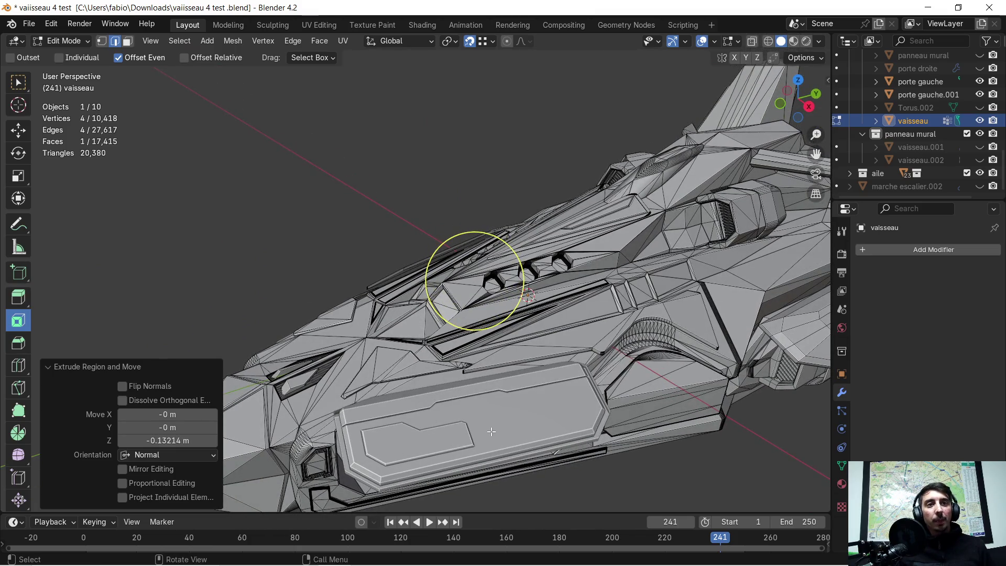
scroll(491, 431, "up", 3)
mouse_move(491, 432)
middle_mouse_down()
mouse_move(495, 407)
mouse_move(577, 382)
mouse_move(466, 307)
mouse_move(368, 273)
mouse_move(588, 294)
middle_mouse_up()
scroll(577, 382, "up", 2)
scroll(367, 273, "up", 2)
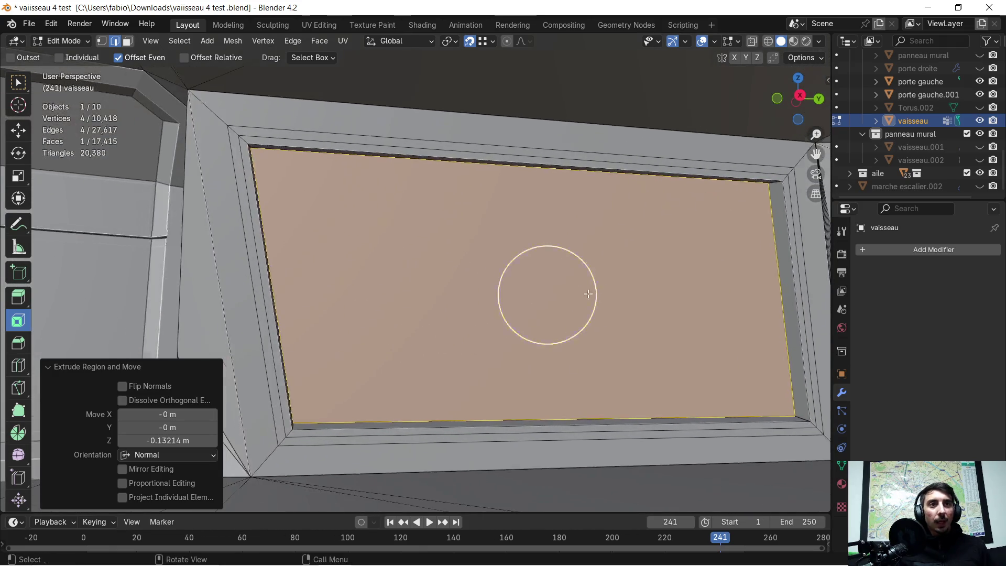
scroll(588, 294, "down", 3)
middle_click_drag(458, 312, 521, 329)
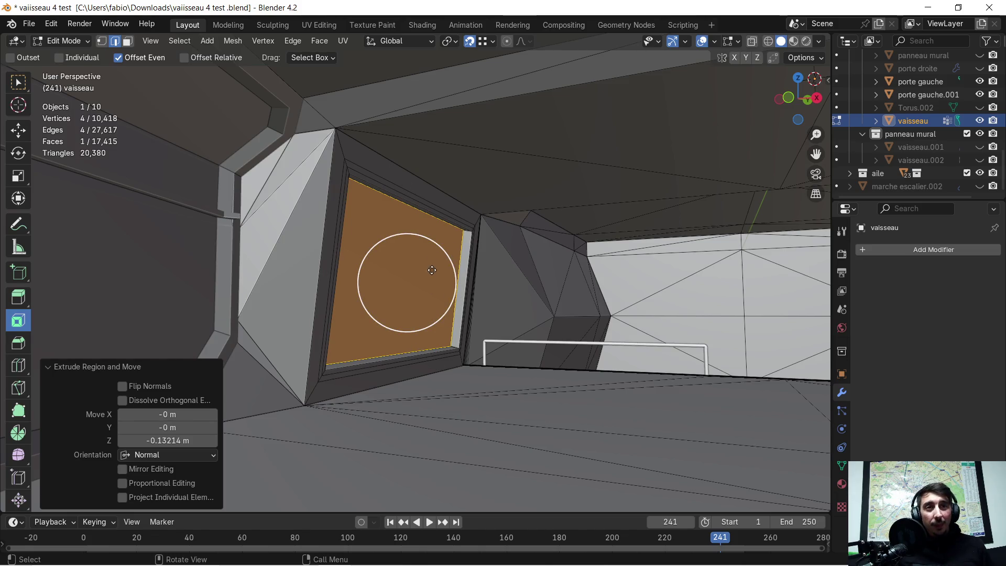
mouse_move(428, 259)
middle_mouse_down()
mouse_move(383, 304)
mouse_move(398, 296)
mouse_move(439, 309)
mouse_move(327, 252)
mouse_move(367, 268)
mouse_move(424, 255)
mouse_move(397, 302)
mouse_move(374, 316)
mouse_move(387, 315)
mouse_move(400, 282)
middle_mouse_up()
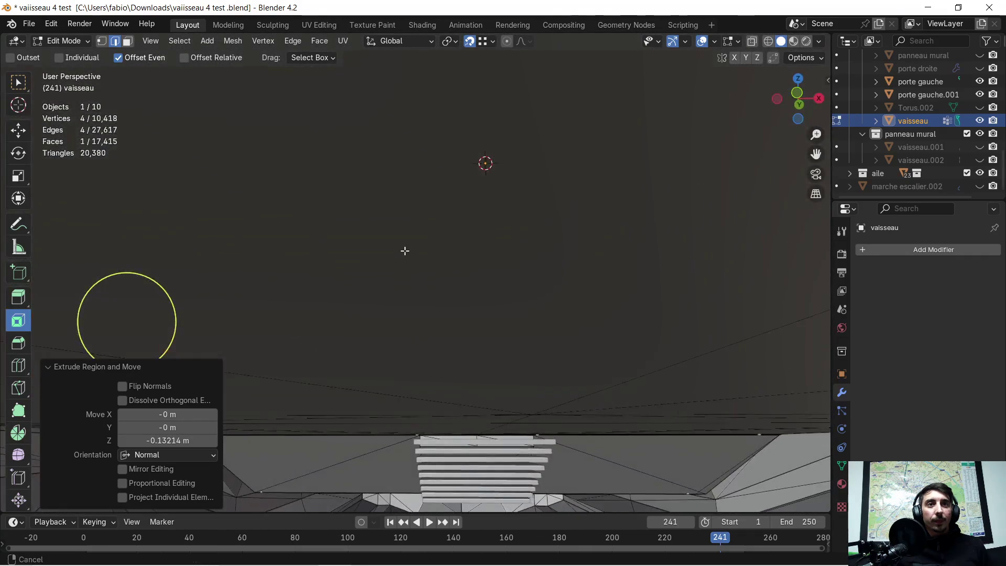
Select the two triangular ceiling faces and delete them.
middle_click_drag(400, 282, 365, 252)
left_click(359, 259)
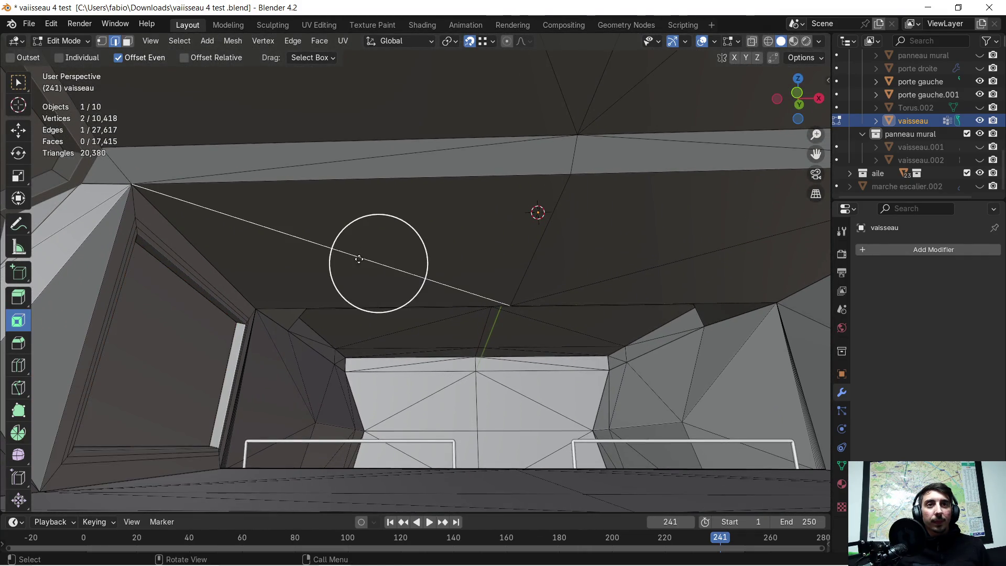
left_click(127, 44)
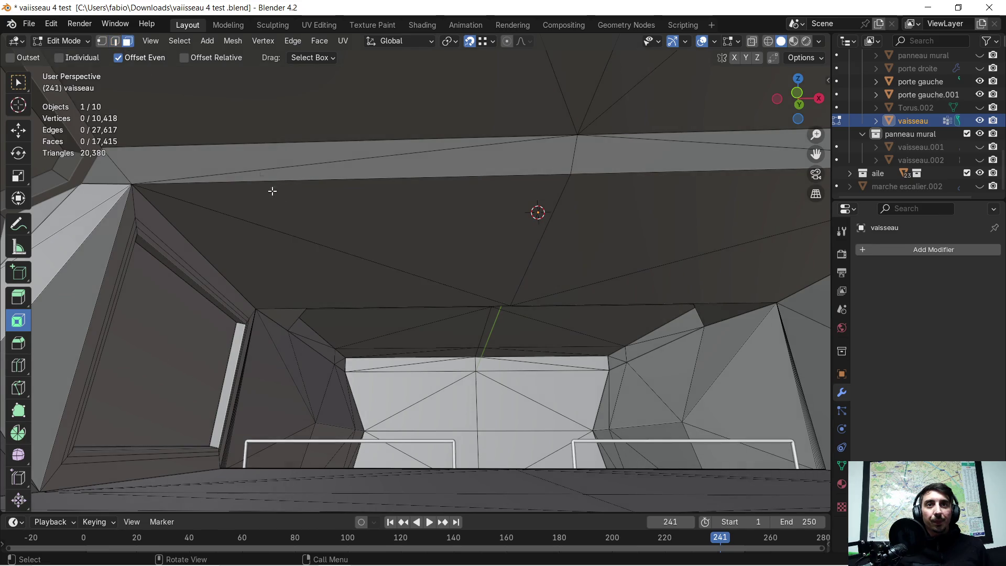
key("c")
left_click_drag(325, 274, 370, 263)
mouse_move(370, 262)
middle_mouse_down()
mouse_move(311, 221)
mouse_move(418, 219)
middle_mouse_up()
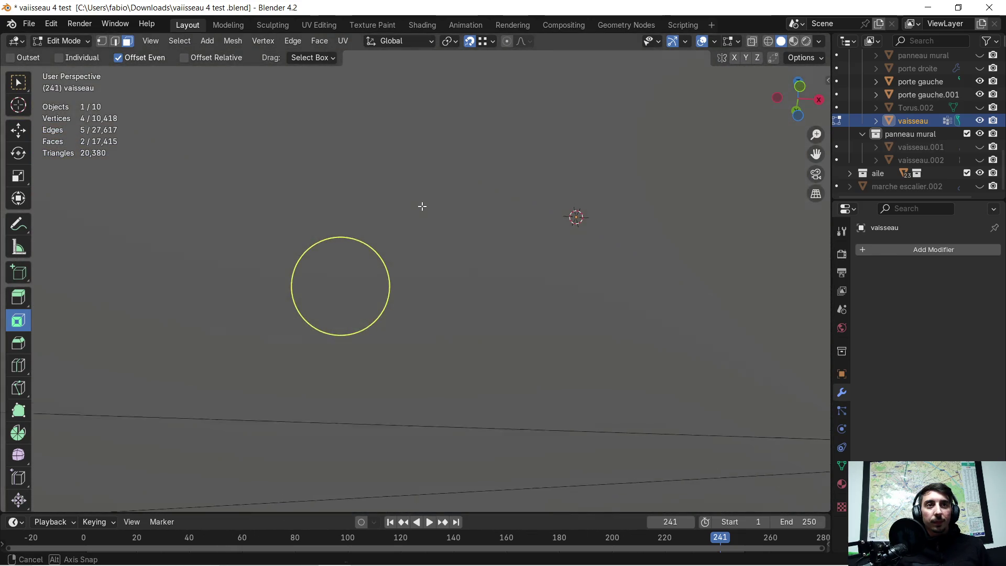
key("x")
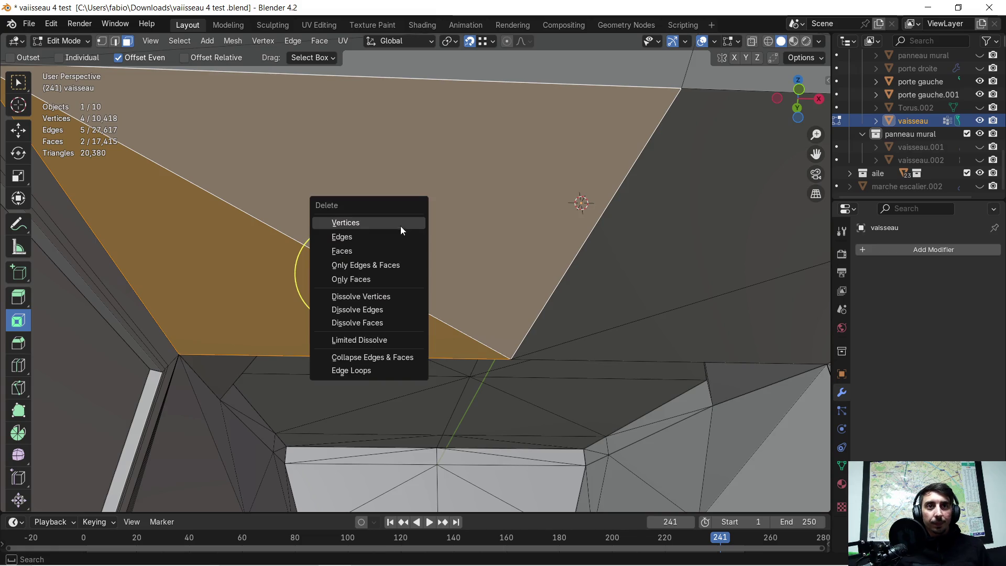
left_click(374, 248)
Select the border edge of the new ceiling gap.
middle_click_drag(380, 233, 403, 244)
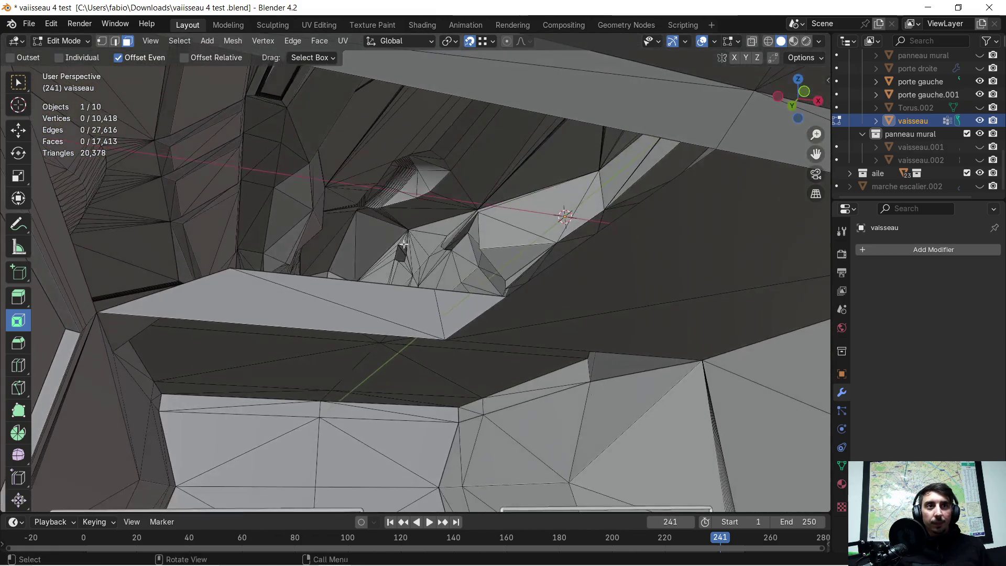
key("c")
middle_click_drag(527, 281, 561, 281, "ctrl")
left_click(568, 281)
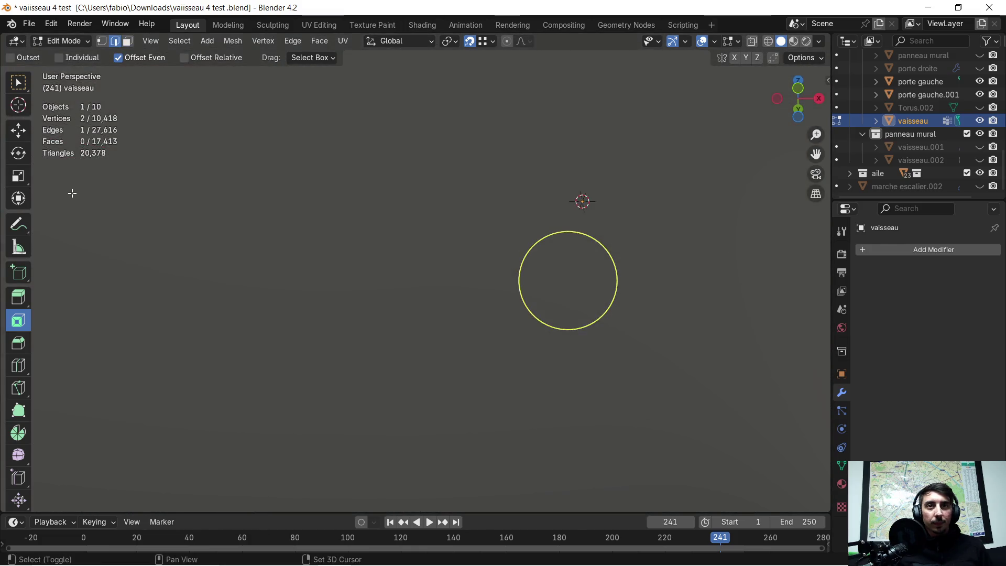
Extrude the gap's border edge -3.3137 m along X to span the ceiling gap.
middle_click_drag(72, 193, 175, 175, "ctrl")
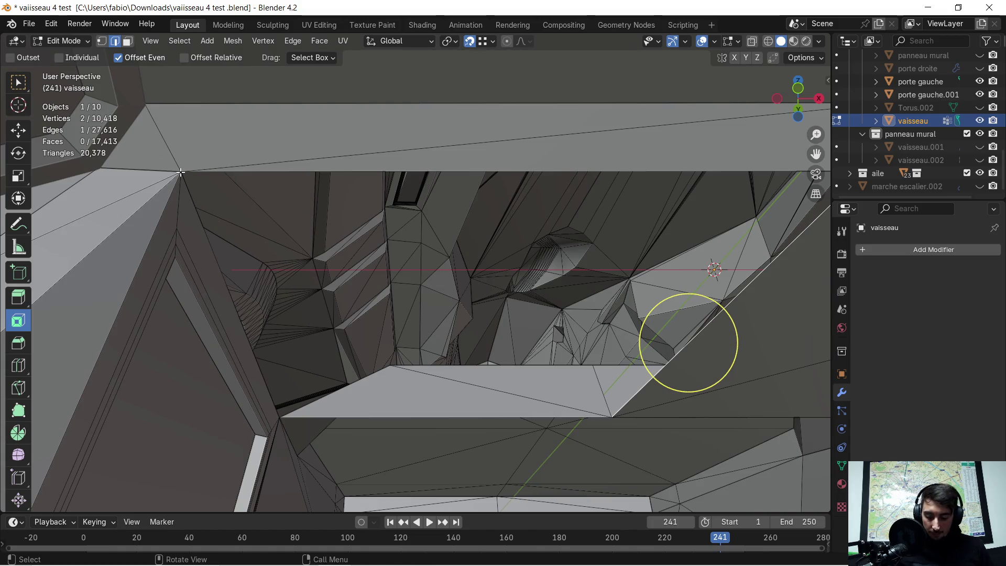
key("e")
key("x")
left_click(273, 342)
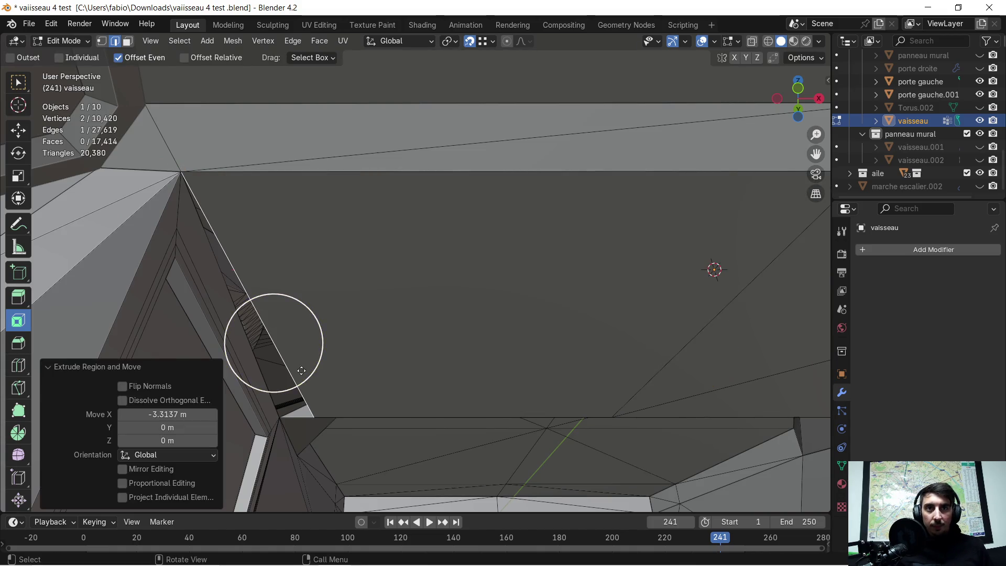
middle_click_drag(301, 371, 438, 196, "shift")
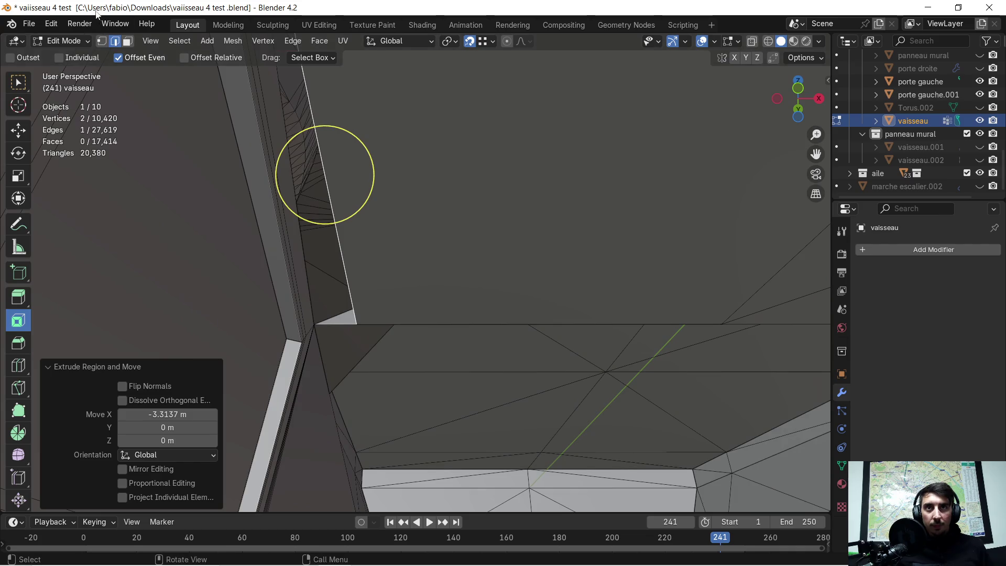
Move the new face's corner vertex -0.3865 m along X.
left_click(102, 41)
left_click(357, 324)
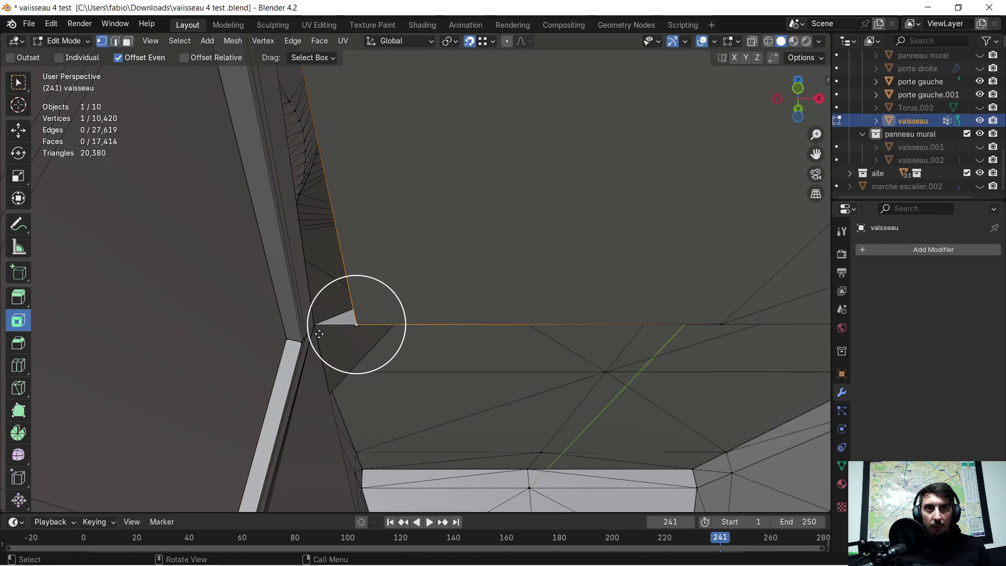
key("g")
key("x")
left_click(312, 317)
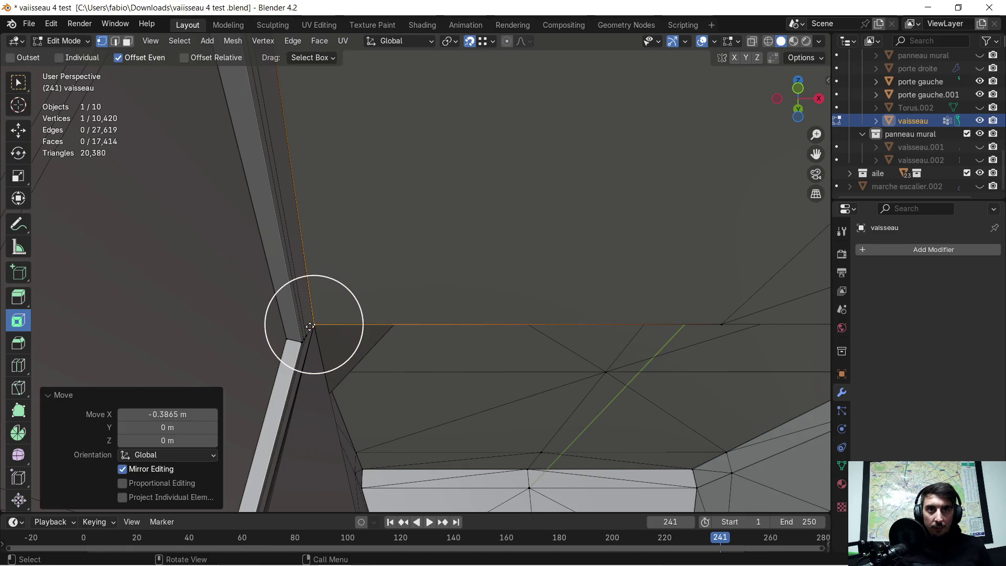
scroll(320, 325, "up", 5)
middle_click_drag(470, 305, 438, 304)
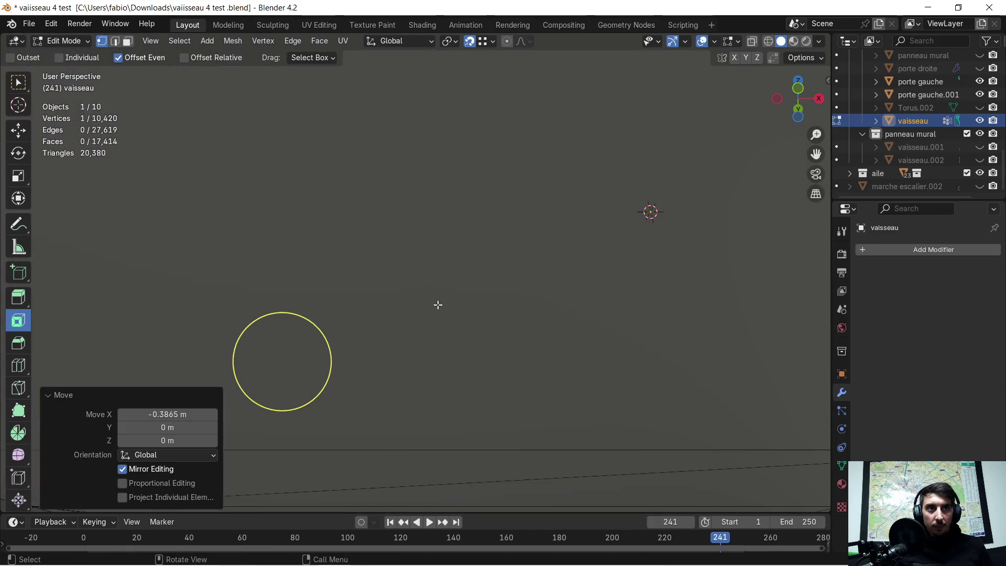
Orbit out to view the ship interior and return to Object Mode.
mouse_move(475, 276)
middle_mouse_down()
mouse_move(420, 287)
mouse_move(489, 303)
mouse_move(469, 305)
mouse_move(375, 224)
mouse_move(392, 289)
middle_mouse_up()
scroll(392, 289, "down", 2)
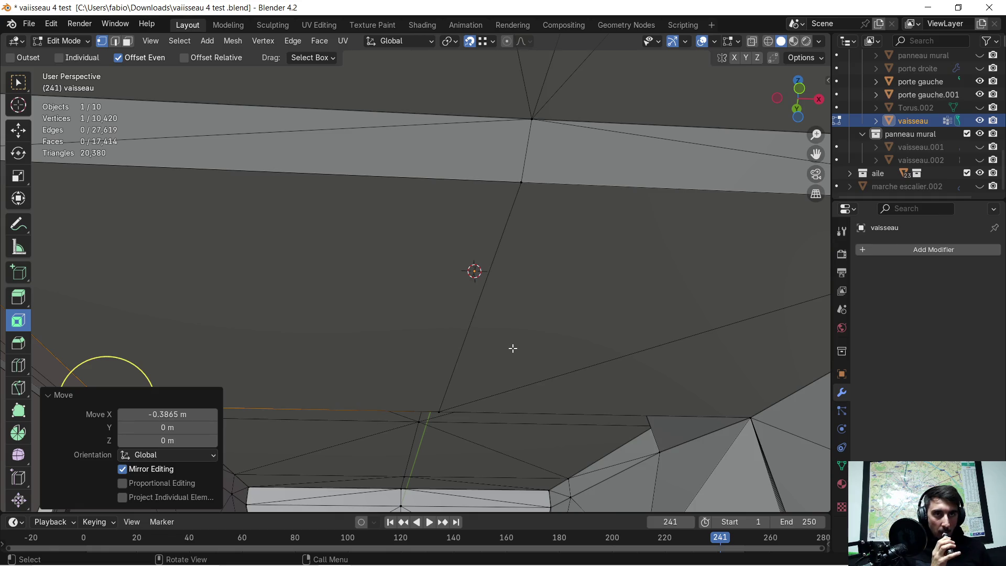
mouse_move(522, 334)
middle_mouse_down()
mouse_move(461, 382)
mouse_move(500, 325)
middle_mouse_up()
scroll(464, 292, "down", 1)
scroll(474, 288, "down", 1)
scroll(365, 348, "down", 2)
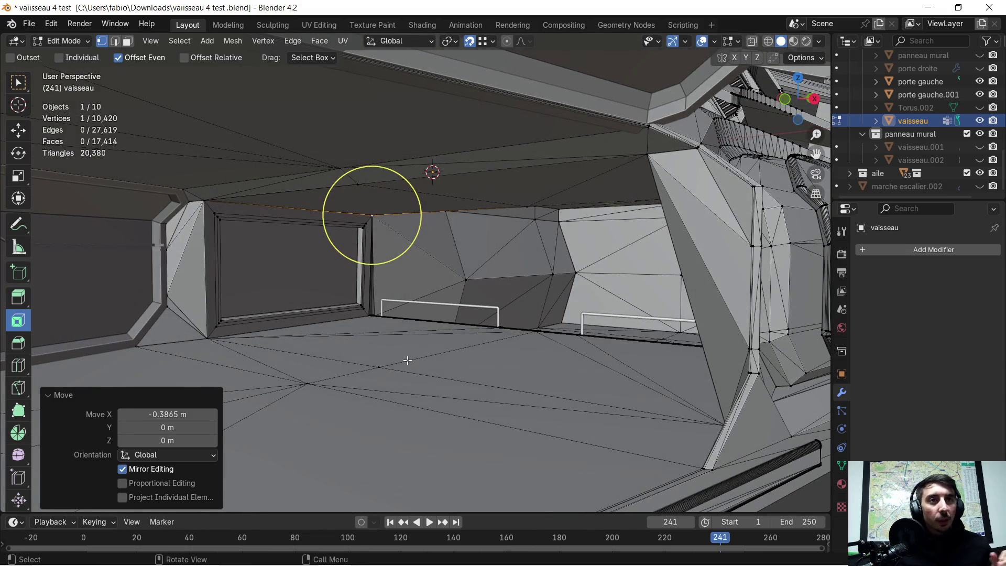
scroll(422, 352, "down", 5)
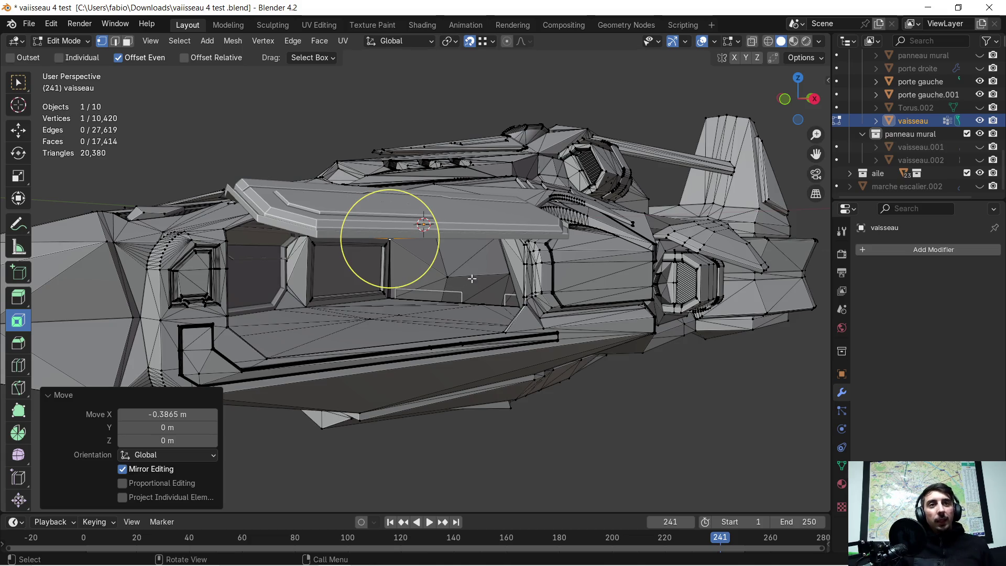
middle_click_drag(475, 268, 436, 271)
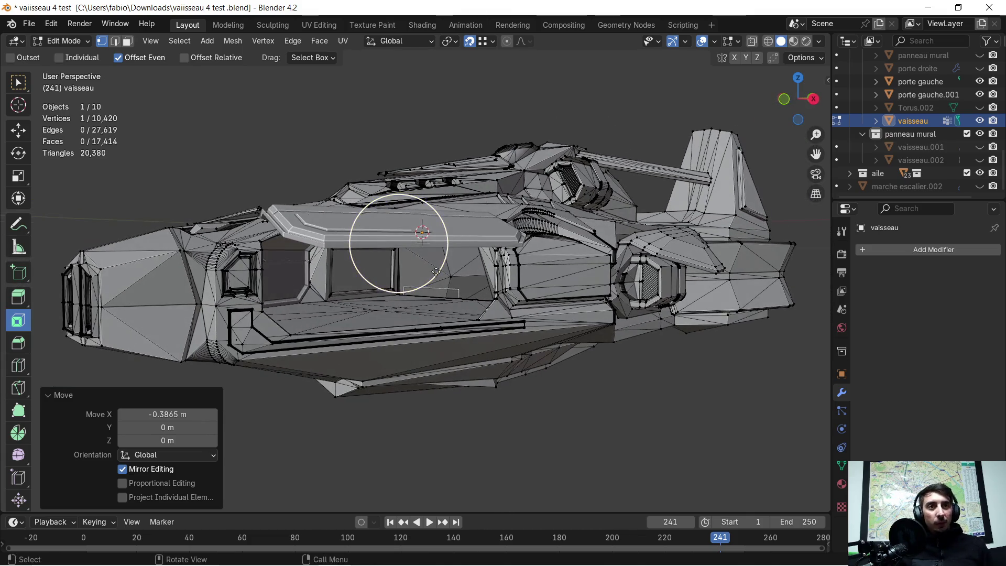
scroll(413, 406, "down", 2)
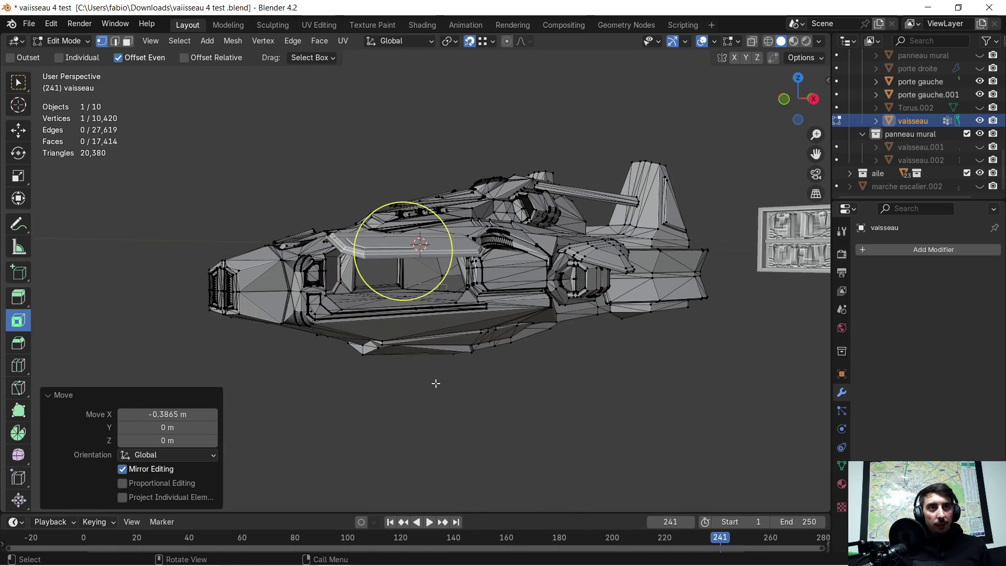
mouse_move(409, 313)
middle_mouse_down()
mouse_move(514, 298)
mouse_move(508, 272)
middle_mouse_up()
left_click_drag(516, 260, 613, 310)
key("Tab")
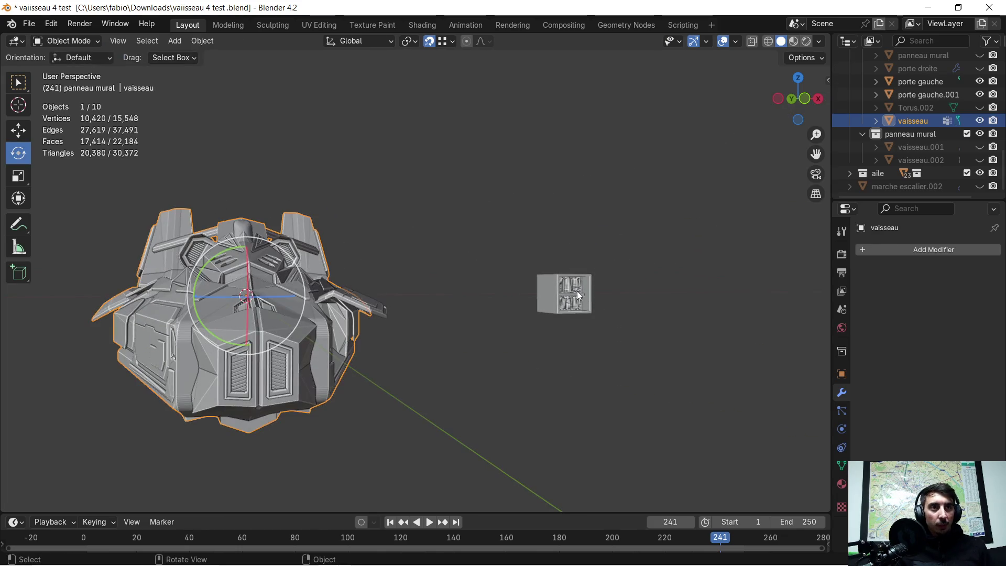
Delete the two panel objects beside the ship, including Cube.015.
left_click(576, 289)
key("x")
left_click(574, 285)
left_click(563, 294)
key("x")
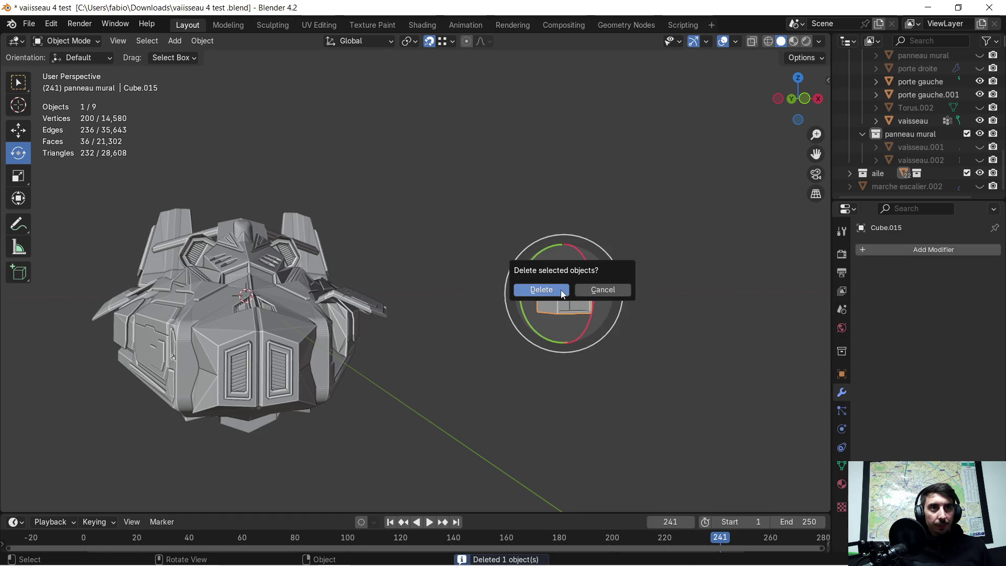
left_click(561, 291)
Select the vaisseau ship and enter Edit Mode on its mesh.
mouse_move(562, 291)
middle_mouse_down()
mouse_move(430, 316)
mouse_move(490, 284)
middle_mouse_up()
scroll(376, 307, "up", 5)
mouse_move(288, 310)
middle_mouse_down()
mouse_move(564, 257)
mouse_move(553, 247)
mouse_move(549, 259)
middle_mouse_up()
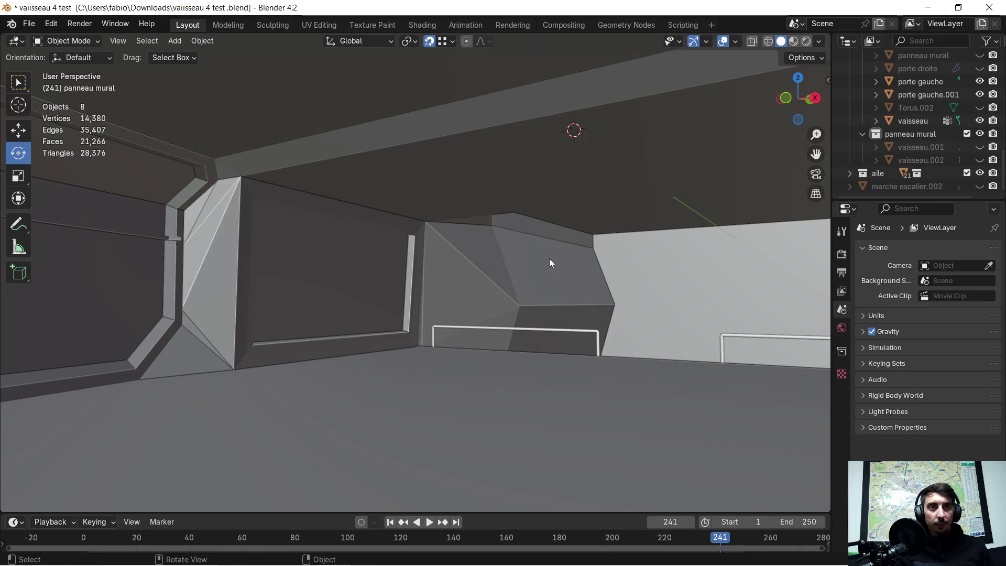
scroll(549, 259, "down", 3)
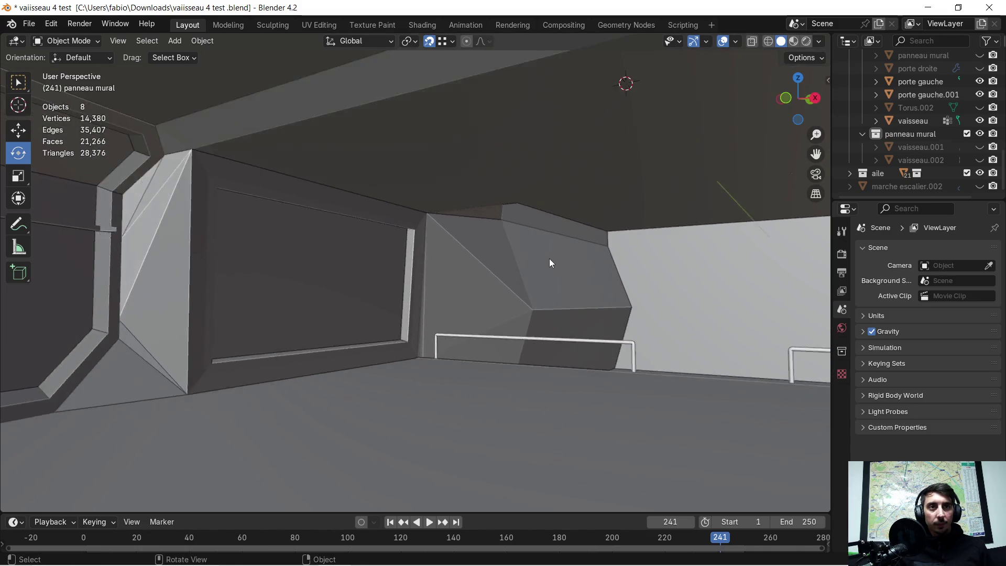
middle_click_drag(550, 260, 505, 271)
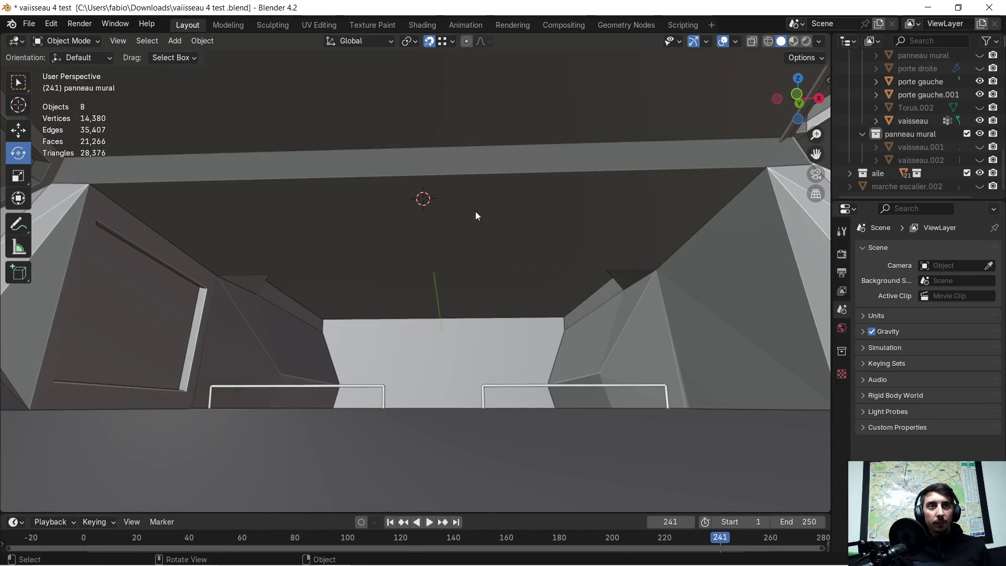
left_click(474, 212)
key("Tab")
scroll(386, 206, "up", 3)
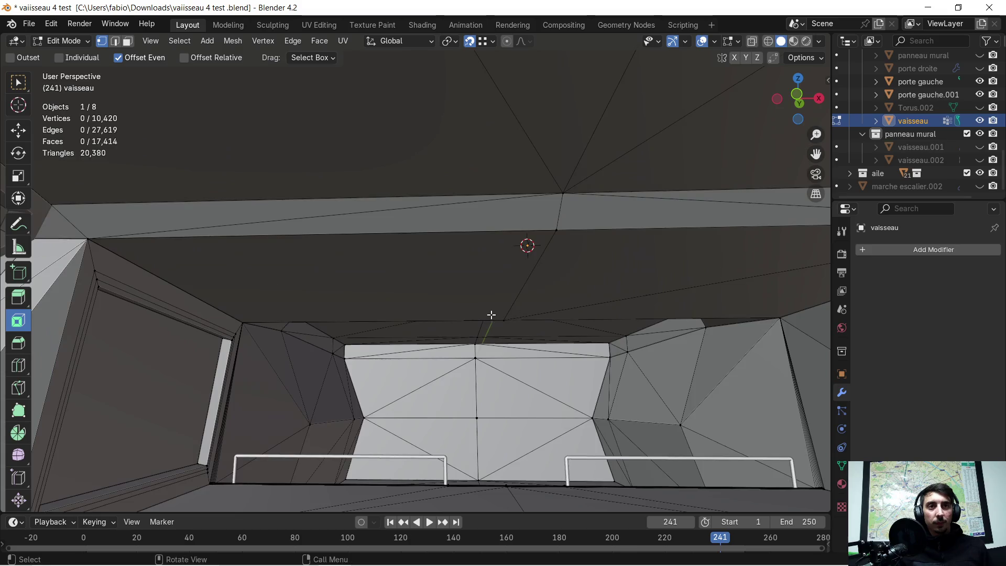
Orbit through the vaisseau interior and select one face of its ceiling.
scroll(415, 246, "up", 5)
middle_click_drag(488, 281, 489, 300)
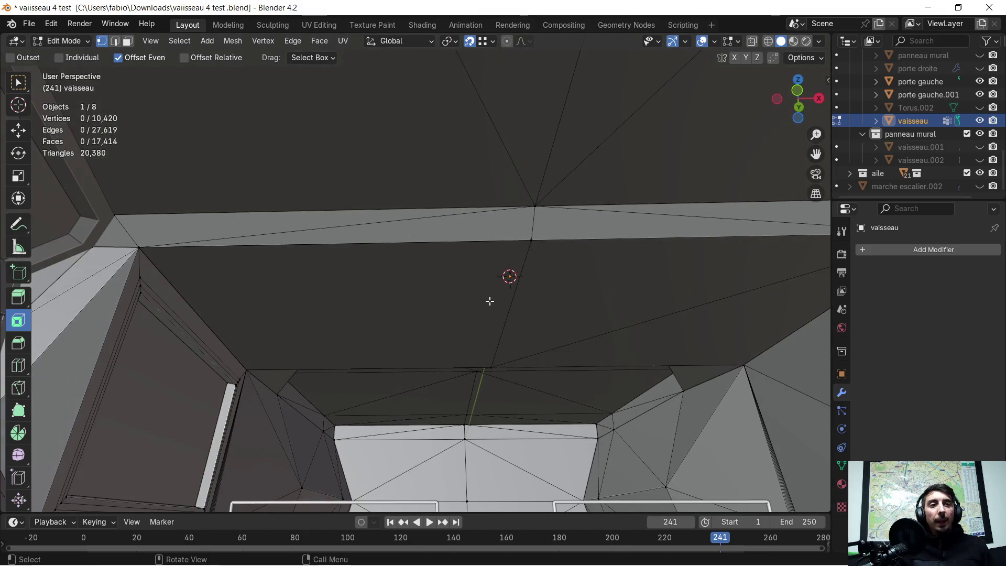
mouse_move(554, 308)
middle_mouse_down()
mouse_move(538, 281)
mouse_move(532, 297)
middle_mouse_up()
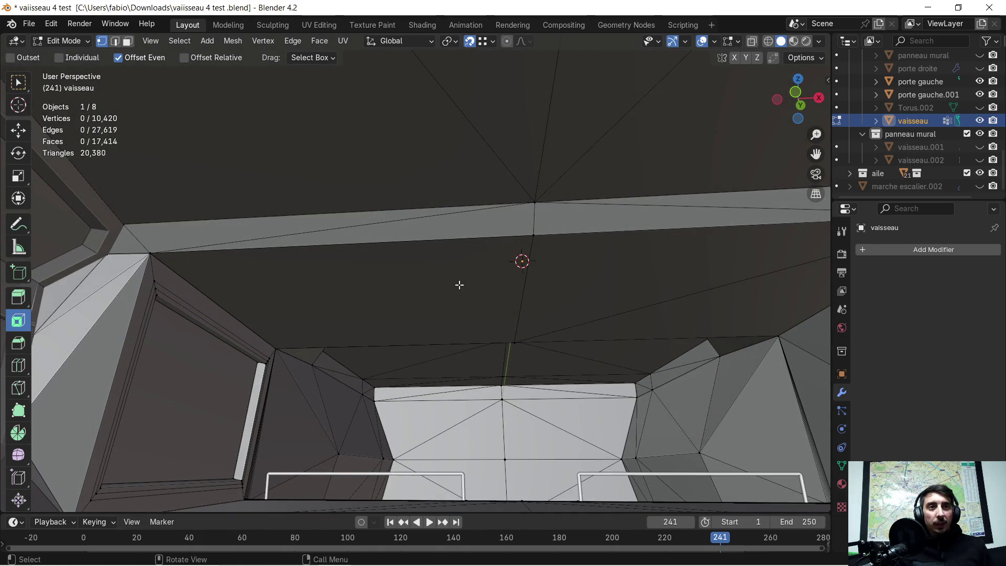
scroll(459, 284, "down", 2)
scroll(445, 285, "up", 3)
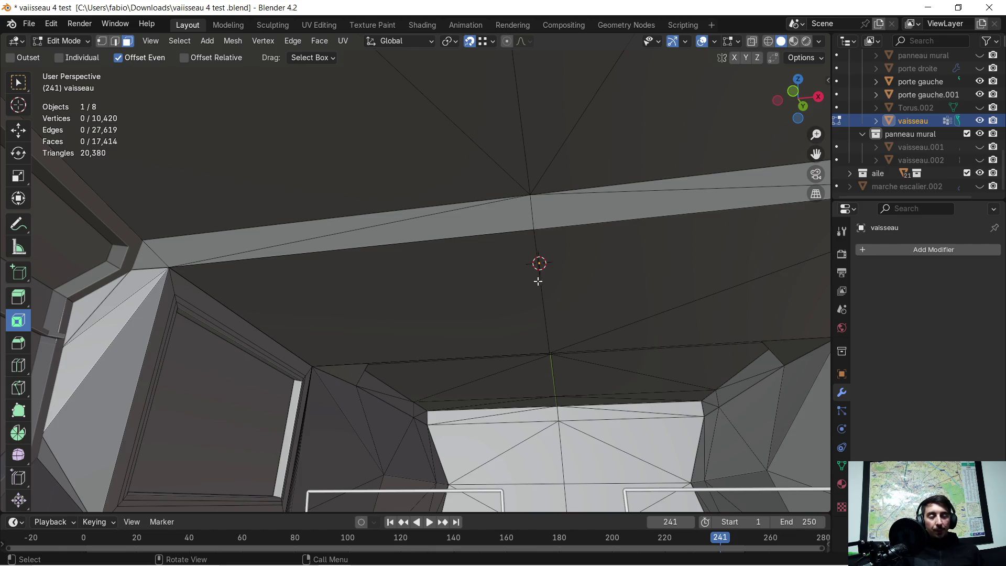
mouse_move(565, 284)
middle_mouse_down()
mouse_move(478, 333)
mouse_move(534, 264)
middle_mouse_up()
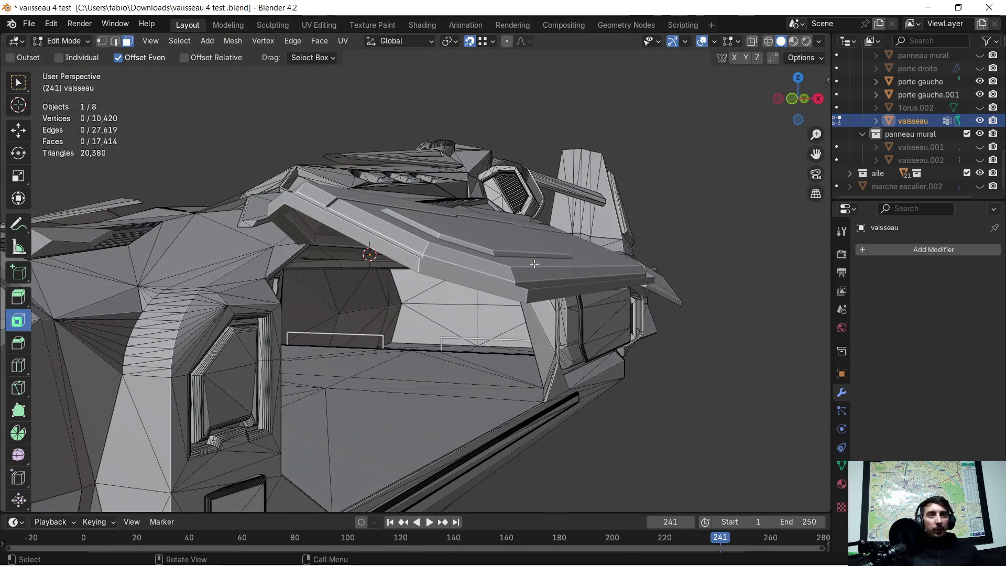
scroll(349, 356, "up", 2)
scroll(343, 357, "up", 2)
mouse_move(340, 363)
middle_mouse_down()
mouse_move(445, 344)
mouse_move(632, 275)
middle_mouse_up()
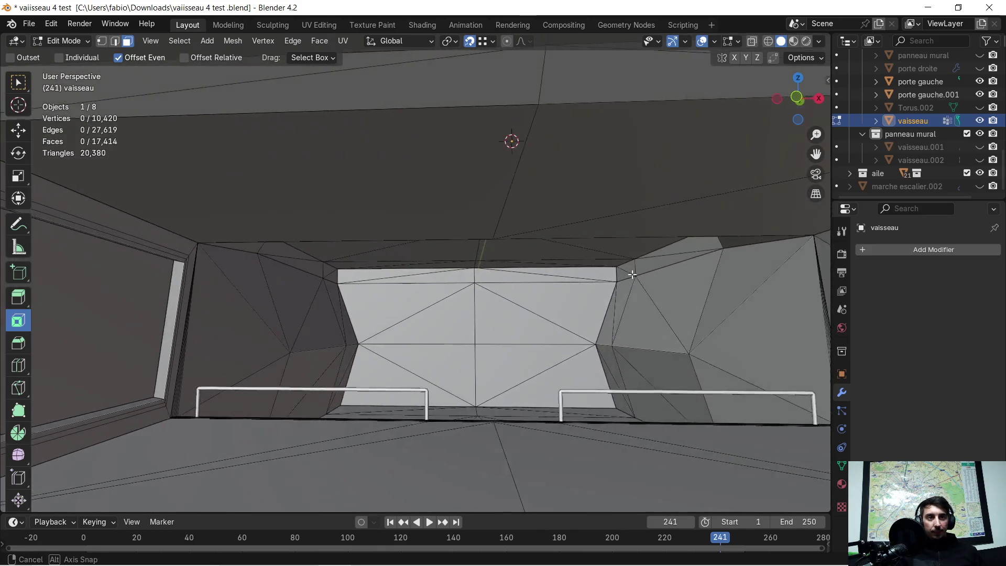
middle_click_drag(633, 275, 565, 277)
scroll(572, 285, "down", 1)
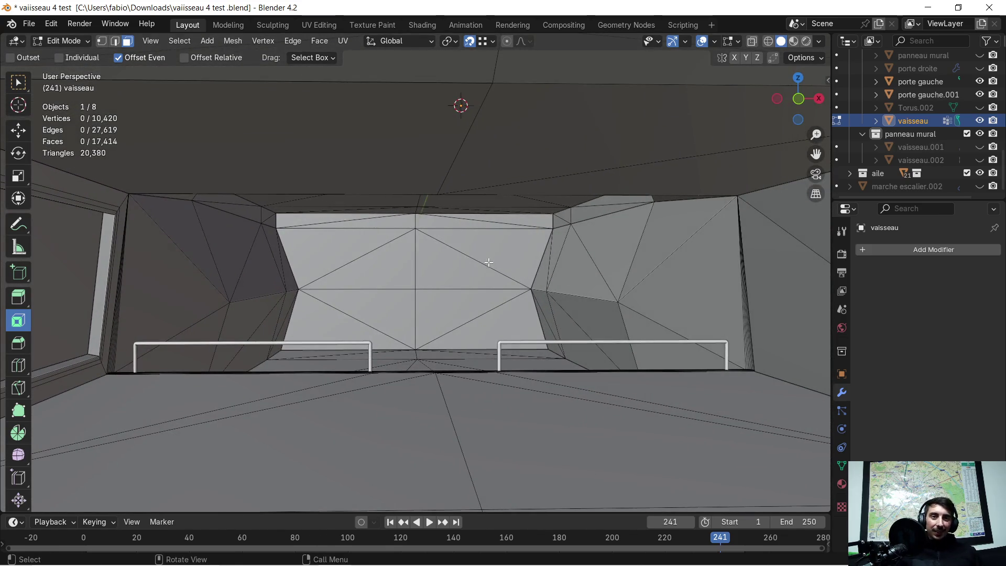
mouse_move(439, 229)
middle_mouse_down()
mouse_move(527, 214)
mouse_move(507, 207)
middle_mouse_up()
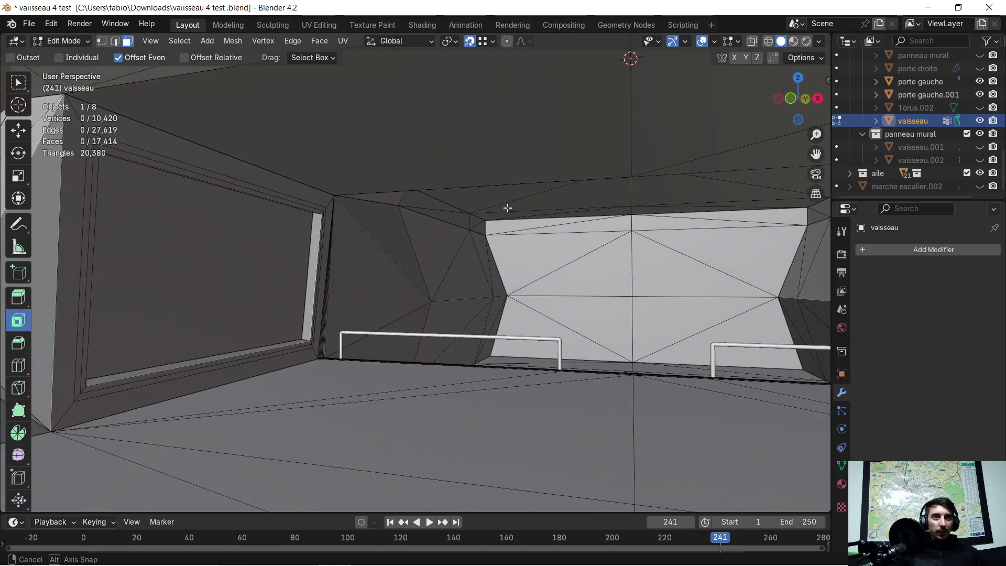
mouse_move(554, 181)
middle_mouse_down()
mouse_move(416, 274)
mouse_move(460, 231)
mouse_move(505, 236)
mouse_move(413, 238)
middle_mouse_up()
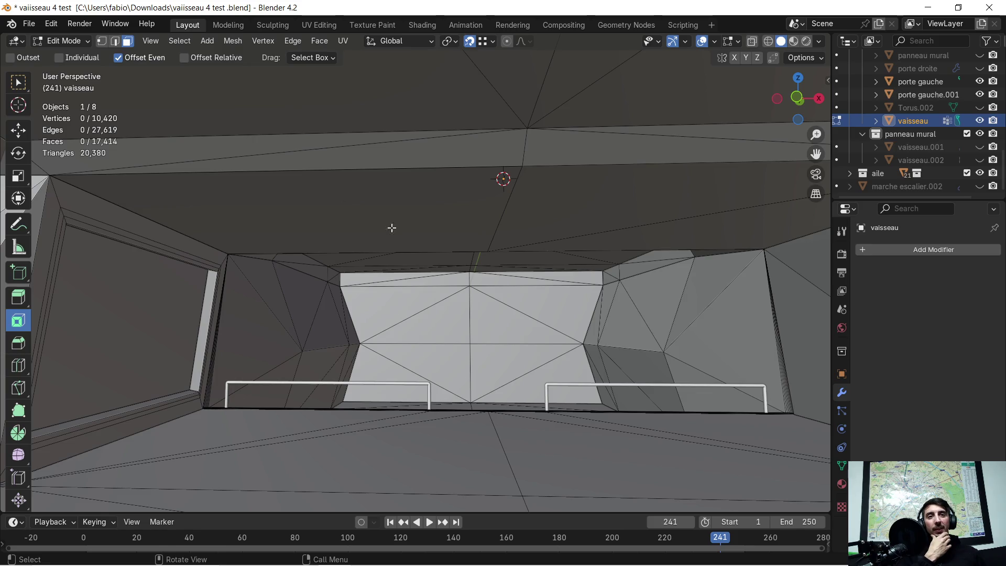
mouse_move(435, 237)
middle_mouse_down()
mouse_move(440, 262)
mouse_move(461, 238)
mouse_move(442, 218)
middle_mouse_up()
left_click(446, 211)
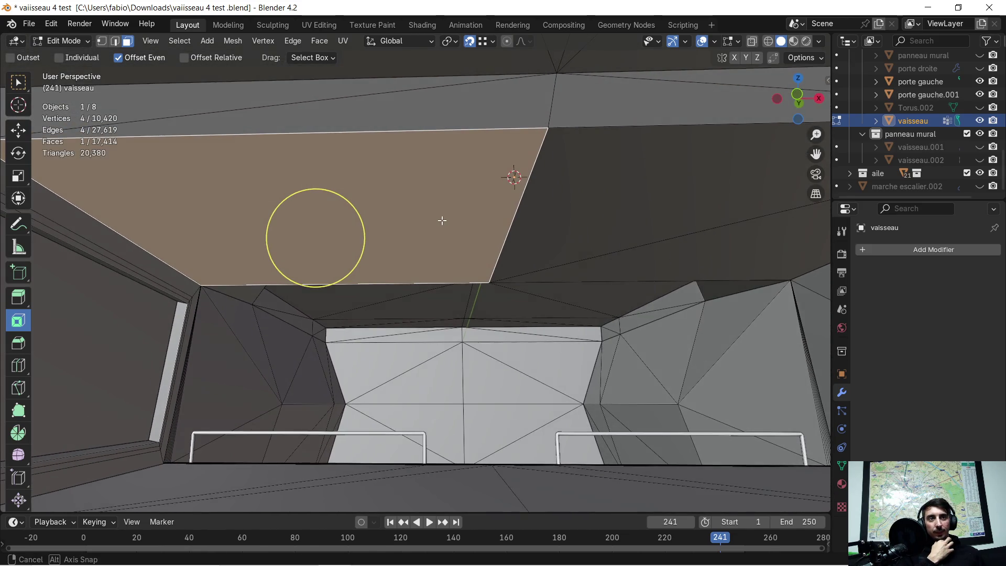
Add a single loop cut across the ceiling face at factor 0.724, redoing the first attempt.
left_click(19, 367)
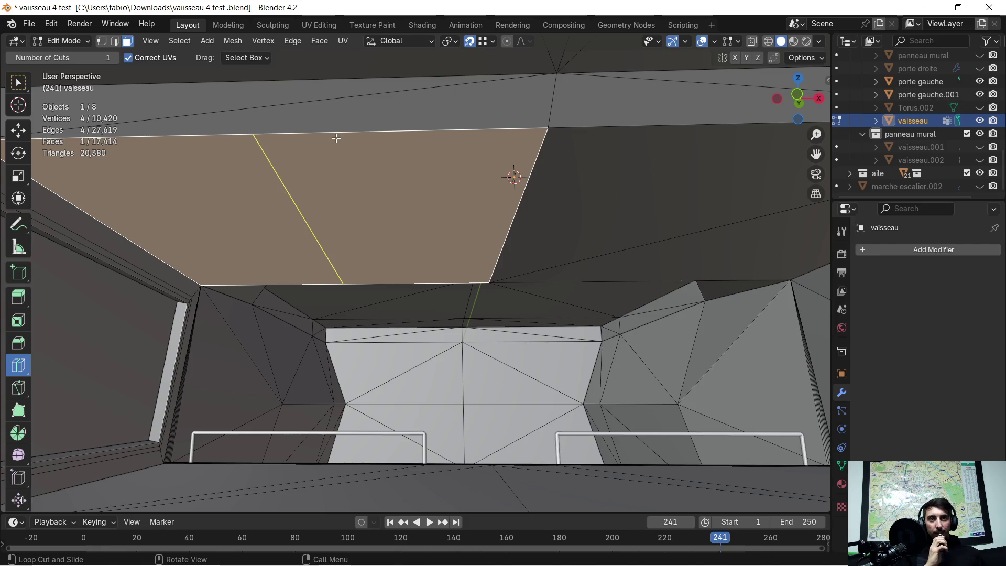
left_click_drag(336, 138, 471, 143)
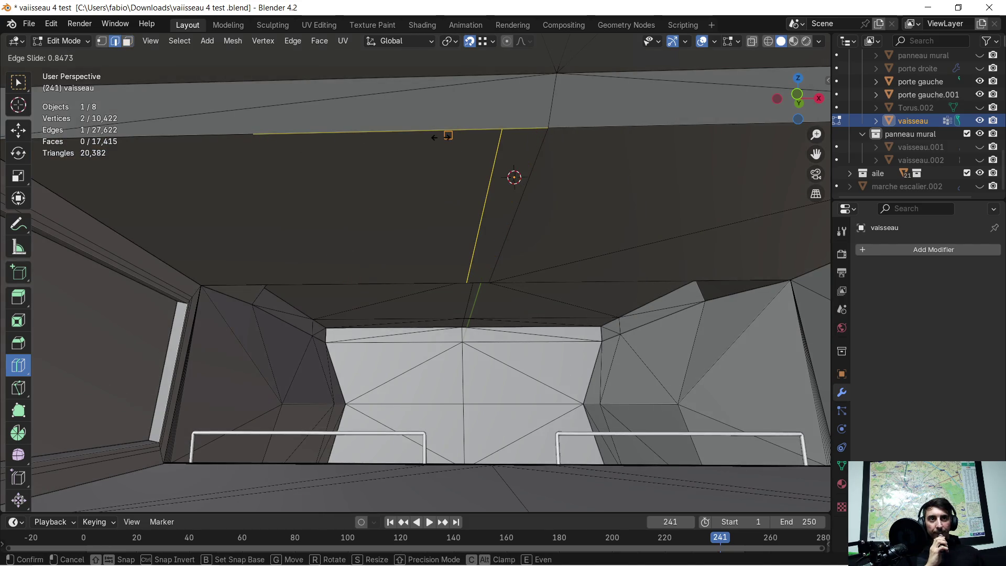
left_click_drag(432, 133, 444, 129)
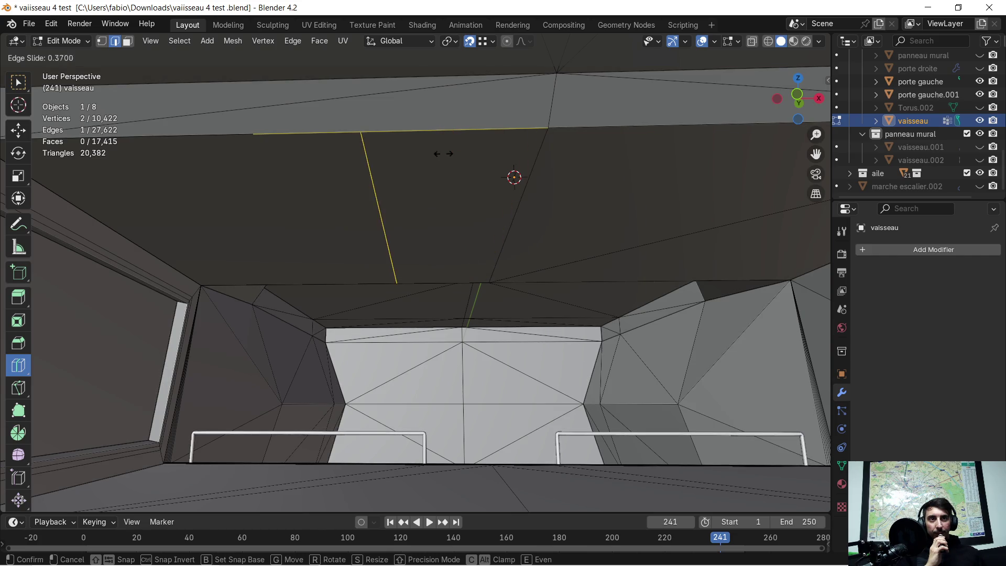
mouse_move(437, 192)
left_mouse_down()
mouse_move(452, 214)
mouse_move(440, 223)
left_mouse_up()
key("ctrl+z")
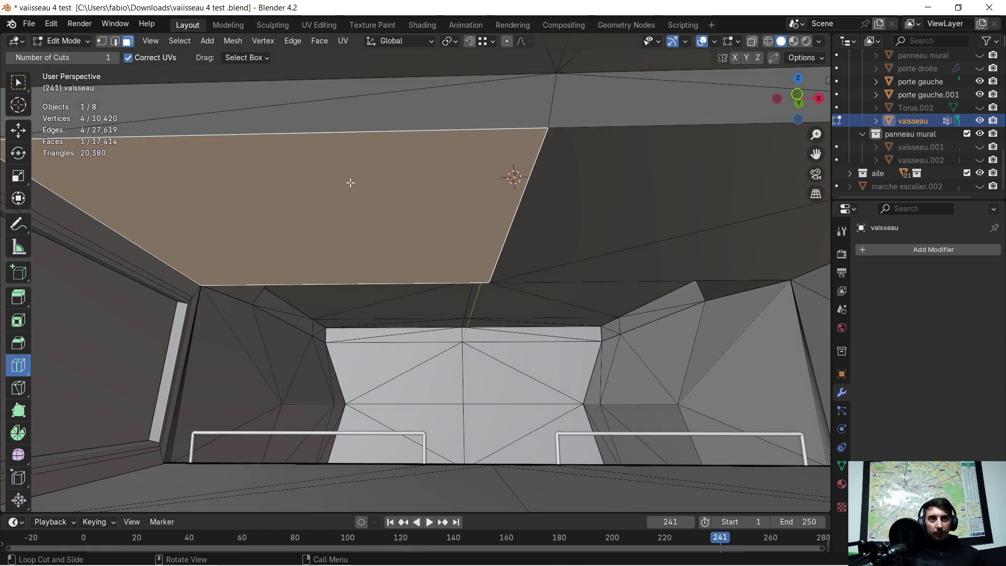
left_click_drag(372, 149, 371, 145)
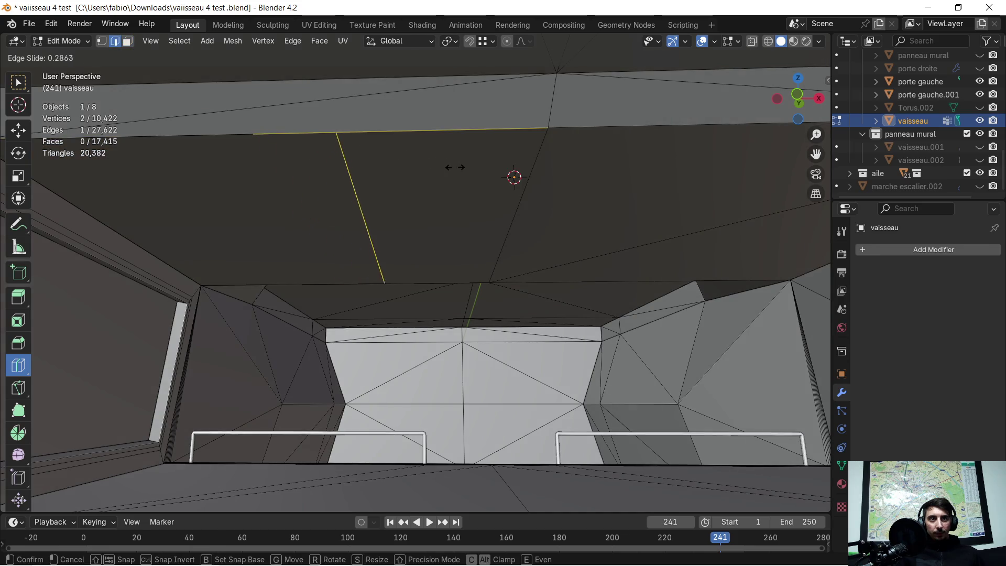
left_click_drag(567, 195, 557, 184)
mouse_move(556, 184)
middle_mouse_down()
mouse_move(518, 151)
mouse_move(550, 168)
middle_mouse_up()
left_click(127, 44)
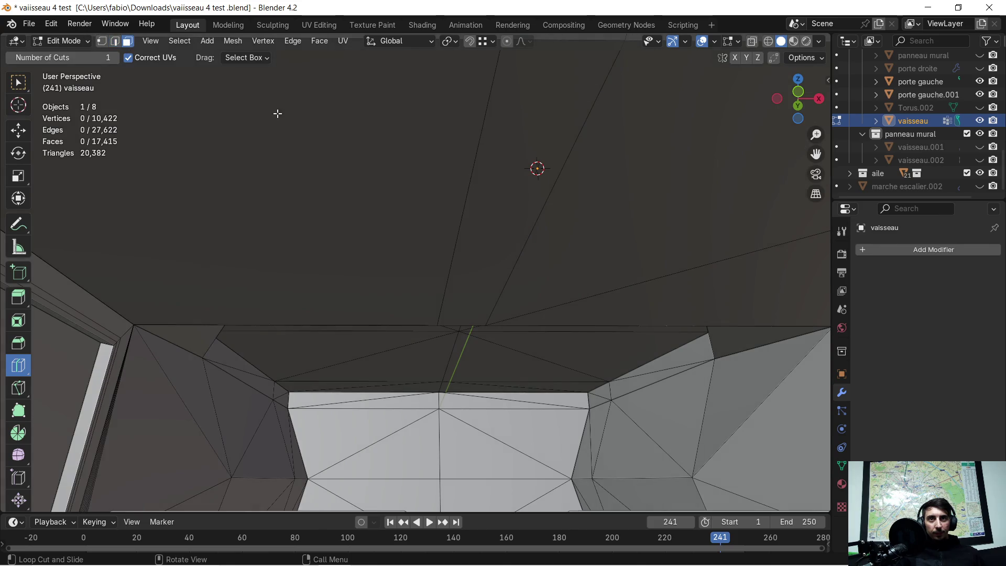
With the Move tool active, select the narrow ceiling strip face and orbit to inspect it.
left_click(17, 128)
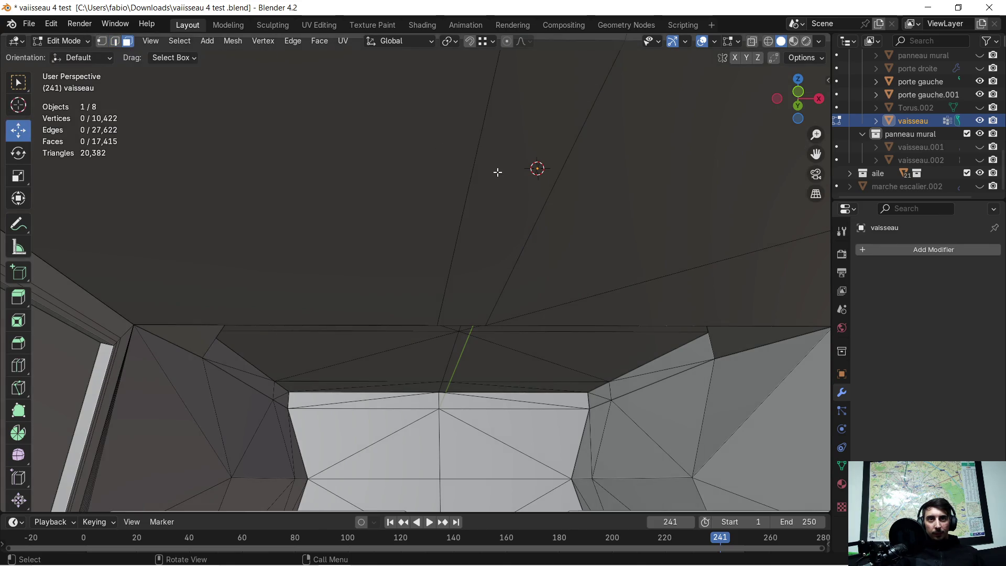
left_click(501, 153)
mouse_move(505, 151)
middle_mouse_down()
mouse_move(378, 181)
mouse_move(376, 166)
mouse_move(437, 211)
mouse_move(467, 209)
middle_mouse_up()
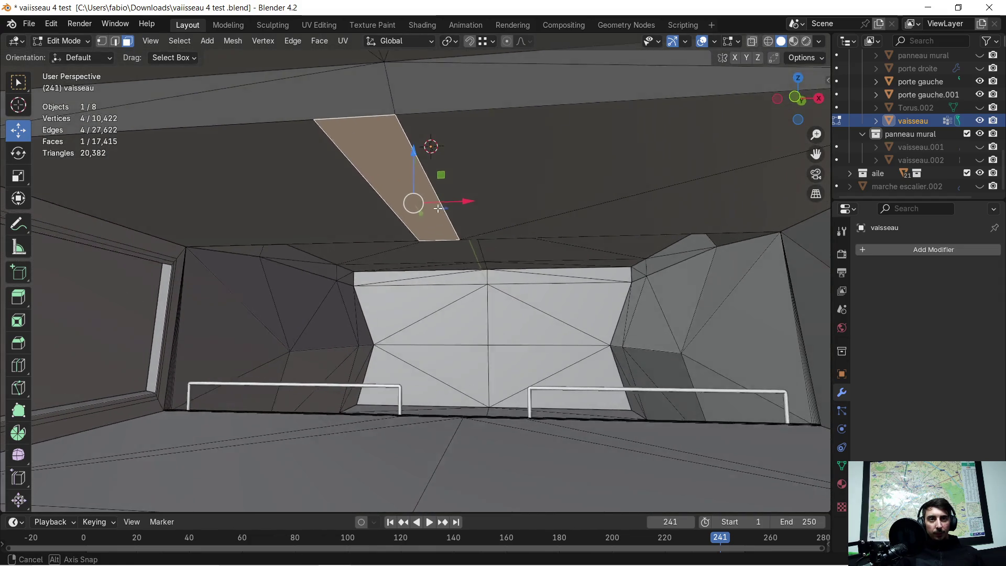
mouse_move(470, 214)
middle_mouse_down()
mouse_move(449, 199)
mouse_move(449, 185)
mouse_move(454, 198)
middle_mouse_up()
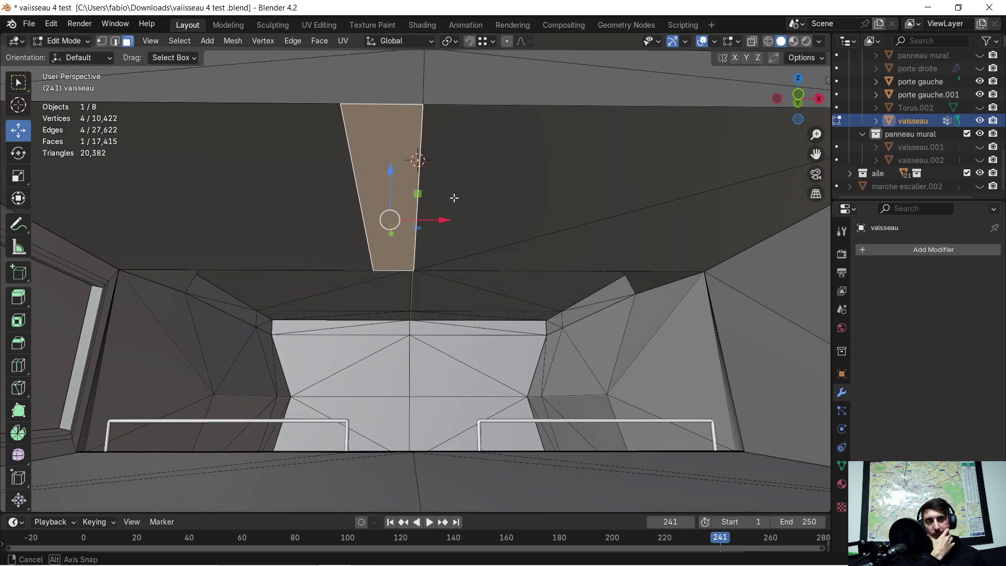
mouse_move(454, 198)
middle_mouse_down()
mouse_move(473, 204)
mouse_move(460, 199)
mouse_move(467, 171)
mouse_move(455, 144)
mouse_move(469, 164)
middle_mouse_up()
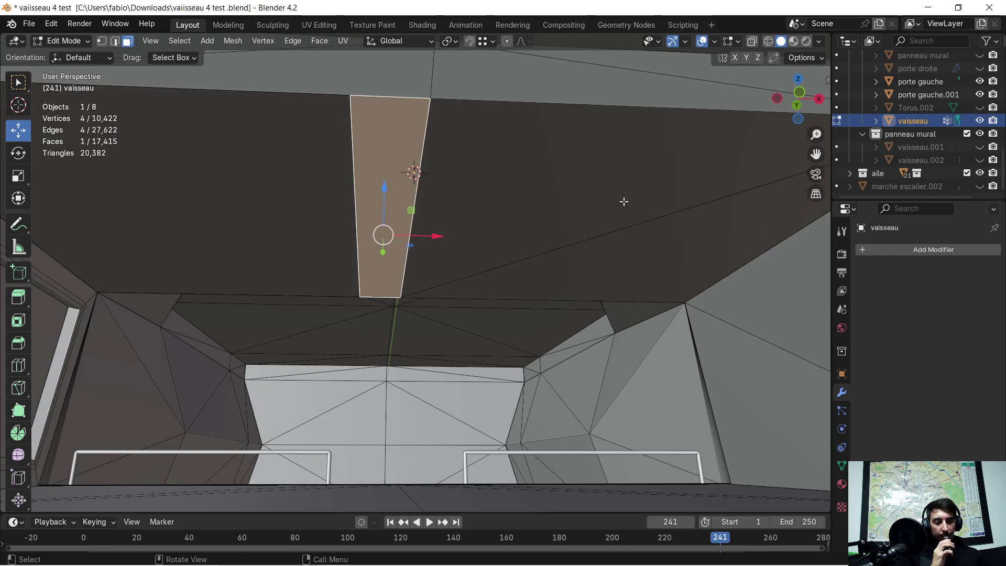
mouse_move(606, 200)
middle_mouse_down()
mouse_move(568, 225)
mouse_move(608, 195)
mouse_move(590, 220)
mouse_move(638, 198)
mouse_move(624, 213)
mouse_move(633, 229)
mouse_move(647, 209)
mouse_move(602, 223)
mouse_move(615, 215)
mouse_move(558, 208)
middle_mouse_up()
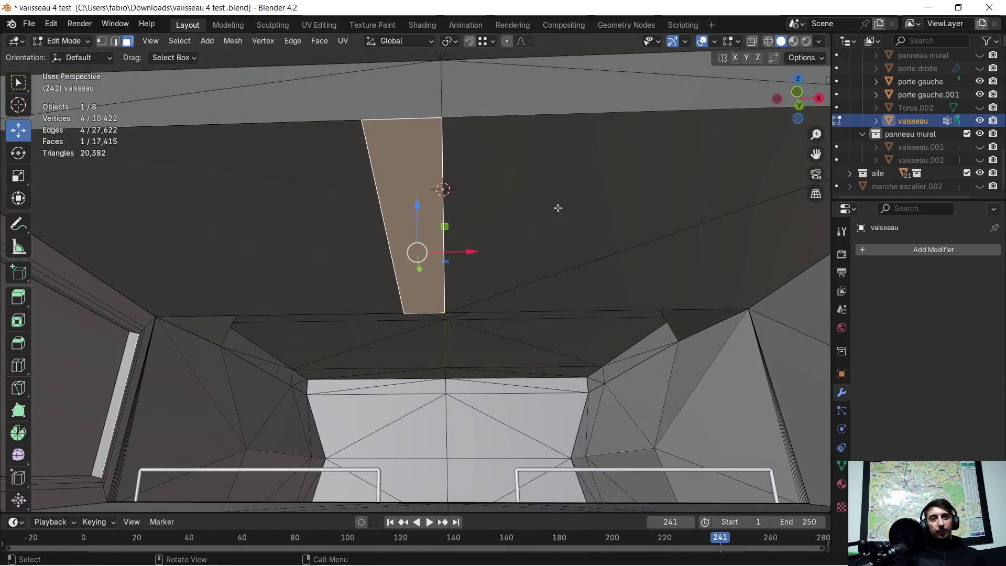
Delete the two large ceiling faces on either side of the narrow strip.
left_click(557, 208)
left_click(621, 282, "shift")
key("x")
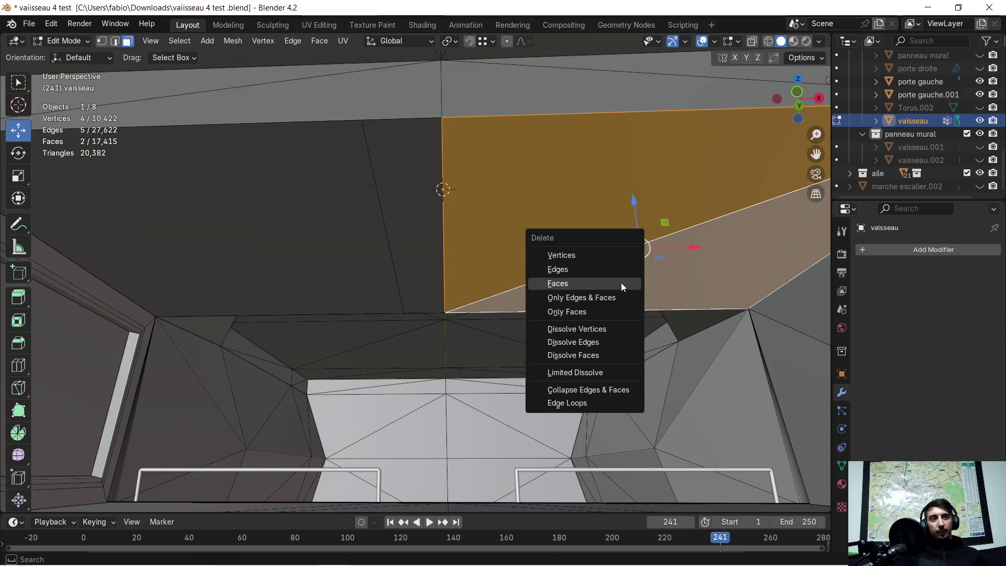
left_click(622, 283)
mouse_move(622, 284)
middle_mouse_down()
mouse_move(516, 214)
mouse_move(487, 220)
middle_mouse_up()
Inset the narrow strip face by 0.066 m with a -0.052 m depth.
left_click(496, 210)
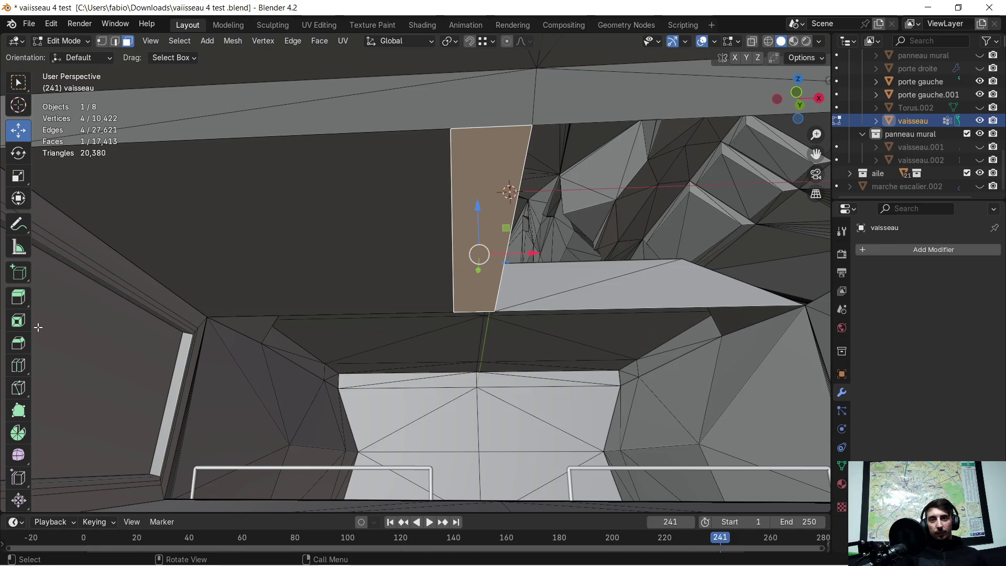
left_click(19, 320)
left_click(454, 267)
left_click_drag(166, 424, 149, 444)
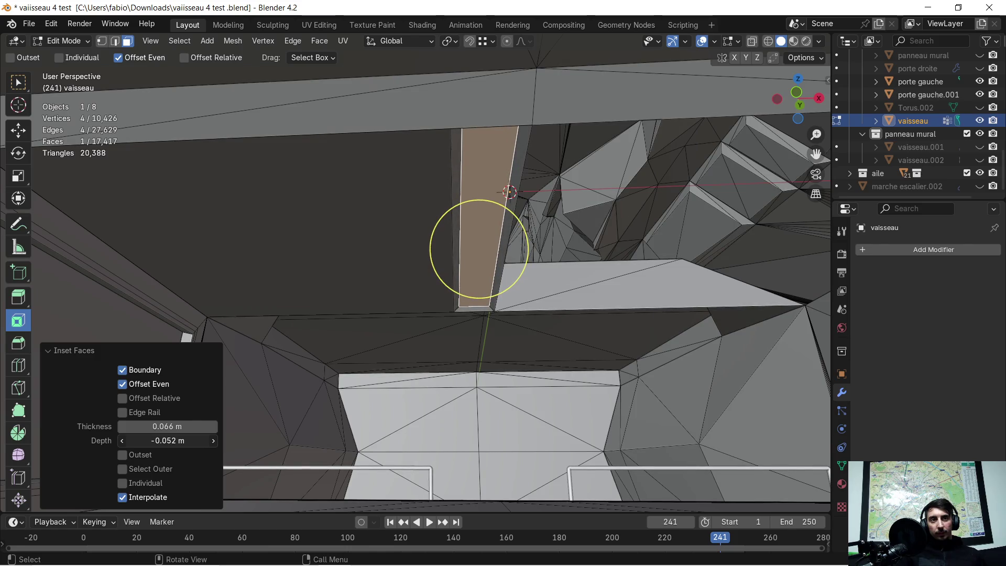
Select the inset strip together with its neighbouring large and small ceiling faces.
middle_click_drag(468, 283, 468, 262)
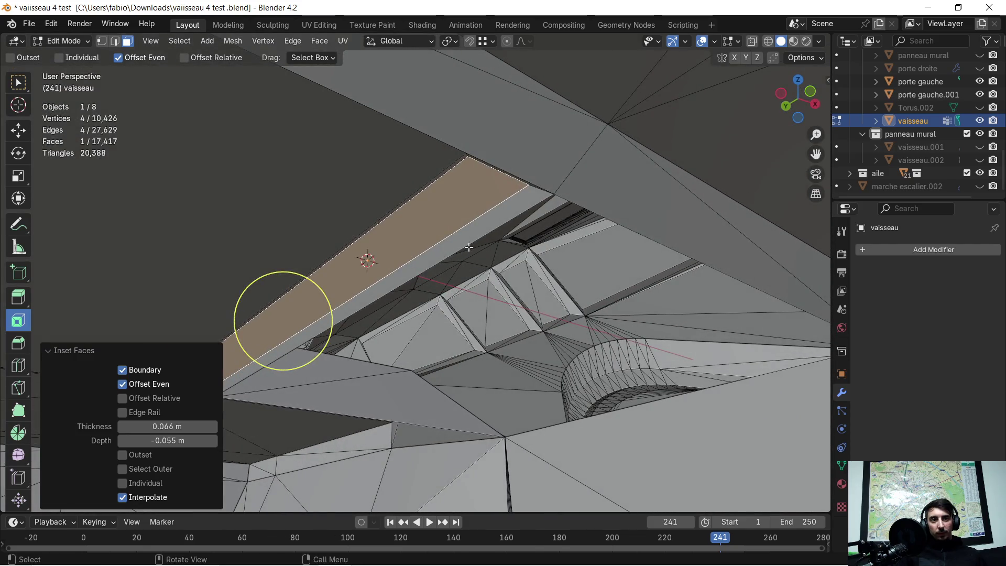
mouse_move(471, 235)
middle_mouse_down()
mouse_move(440, 177)
mouse_move(409, 192)
middle_mouse_up()
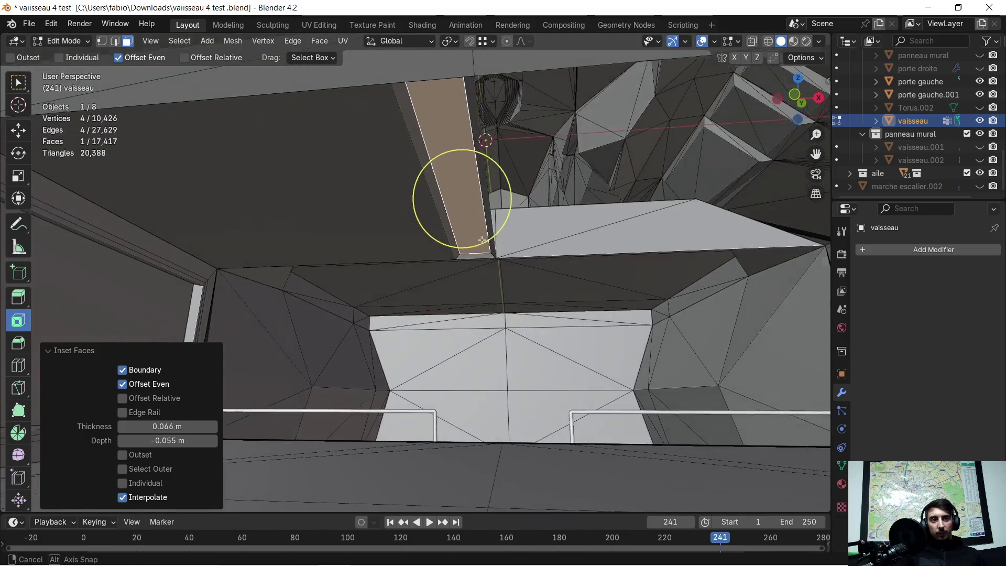
left_click(406, 139, "shift")
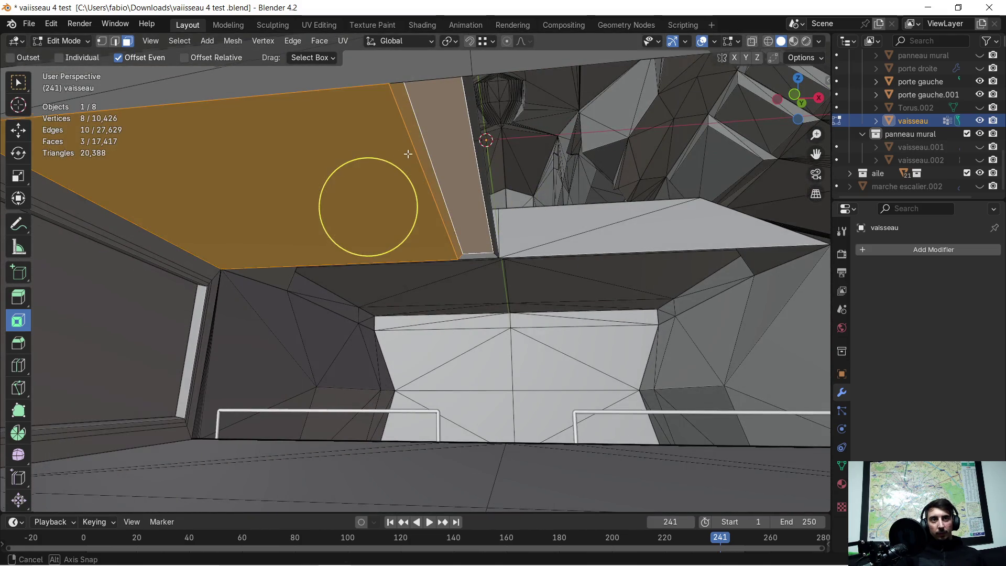
key("g")
mouse_move(473, 134)
middle_mouse_down()
mouse_move(531, 175)
mouse_move(532, 141)
mouse_move(546, 258)
mouse_move(339, 276)
middle_mouse_up()
left_click(513, 203, "shift")
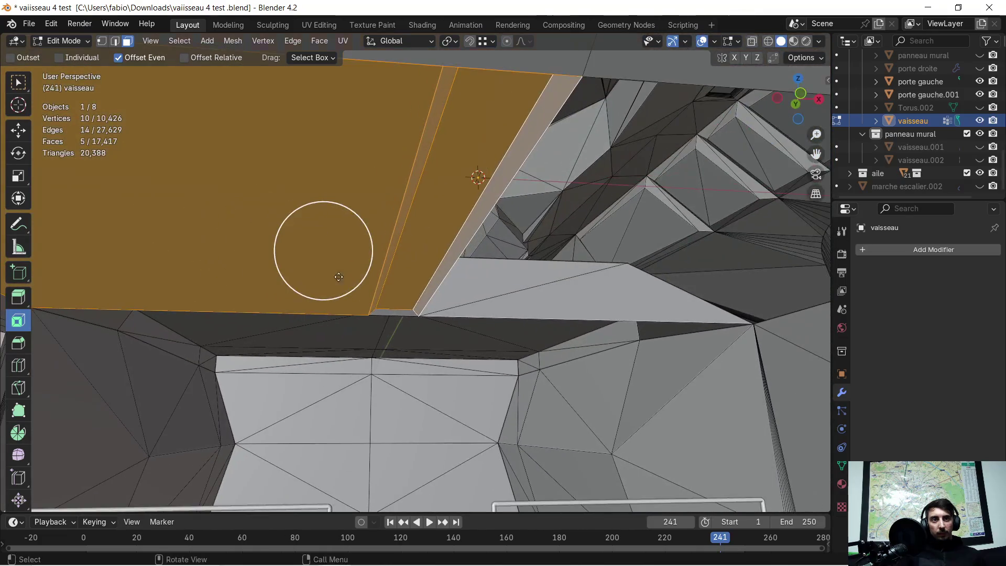
left_click(386, 312, "shift")
middle_click_drag(386, 314, 366, 321)
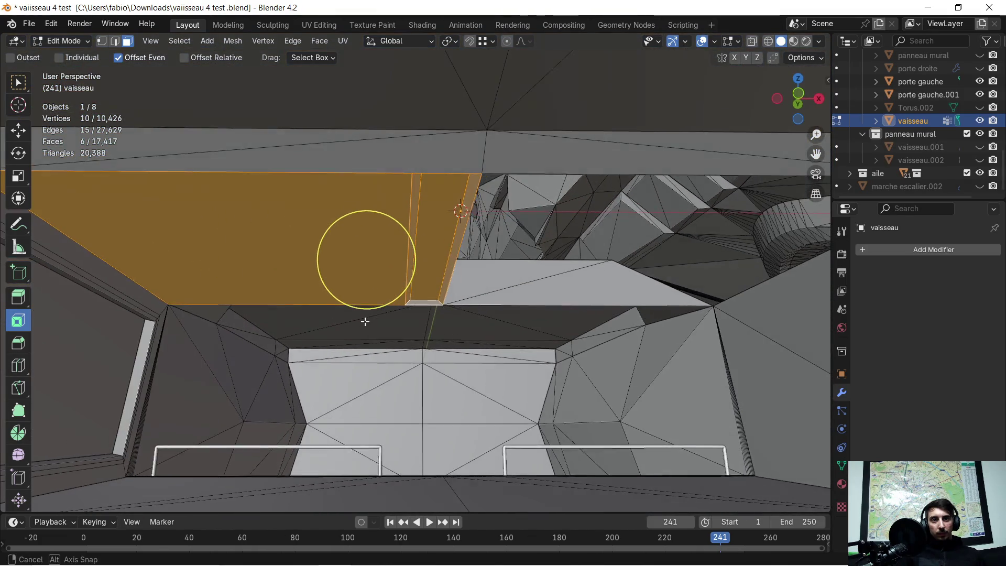
Separate the selected faces into a new object and select vaisseau.003 in Object Mode.
key("p")
left_click(364, 322)
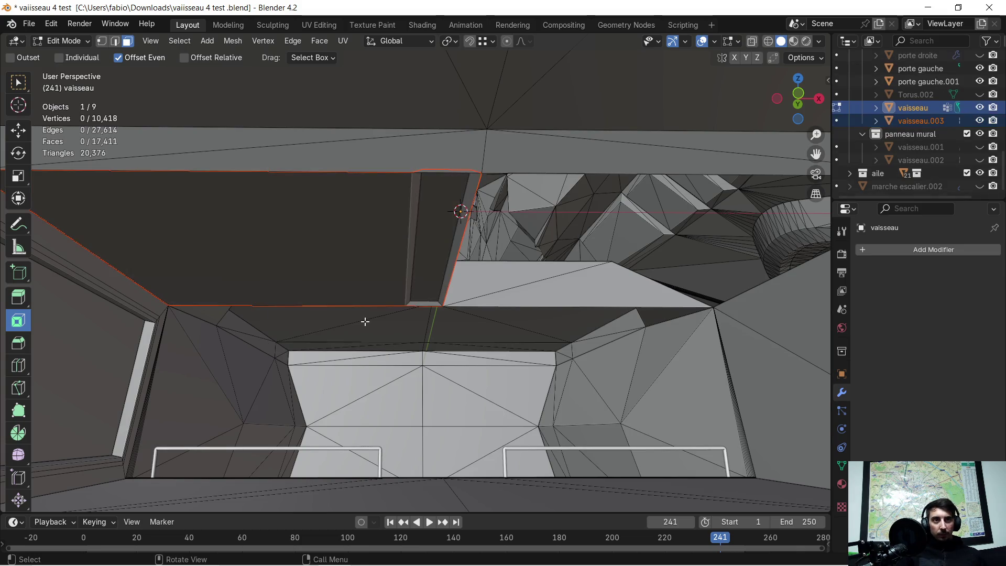
key("Tab")
left_click(373, 247)
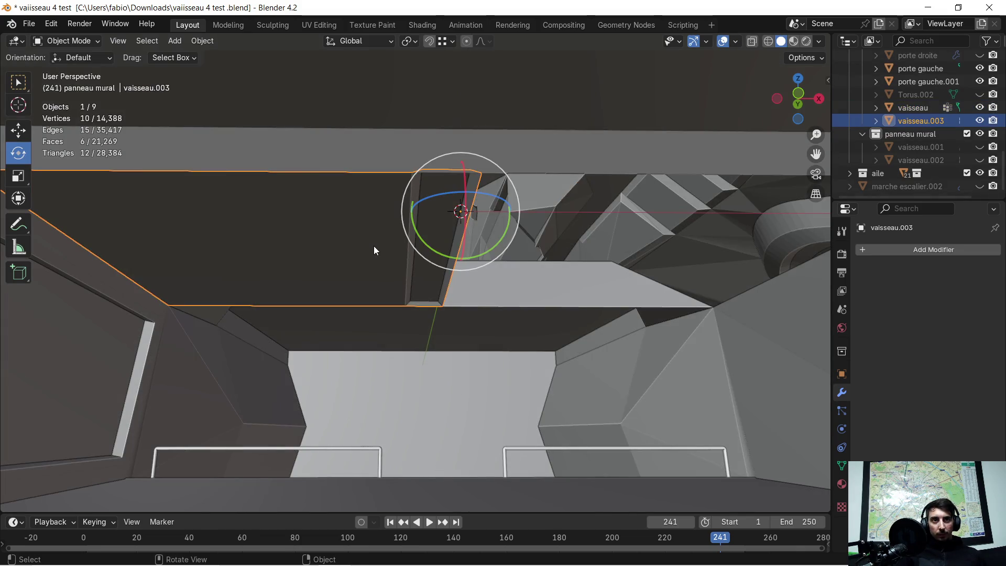
middle_click_drag(373, 256, 360, 256)
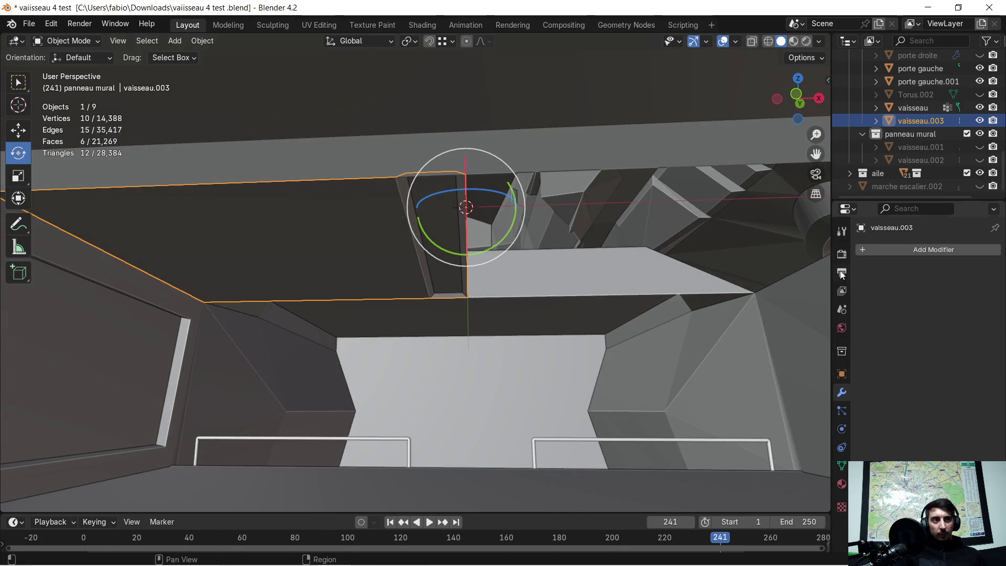
Add an X-axis Mirror modifier to vaisseau.003 and apply it, giving 18 vertices and 12 faces.
left_click(868, 252)
left_click(864, 254)
left_click(771, 292)
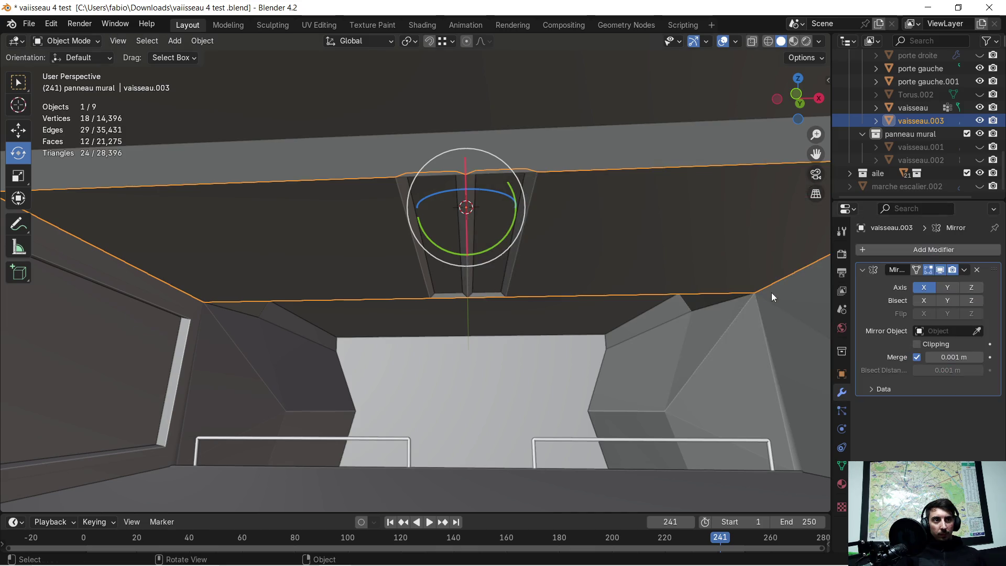
middle_click_drag(548, 280, 509, 290)
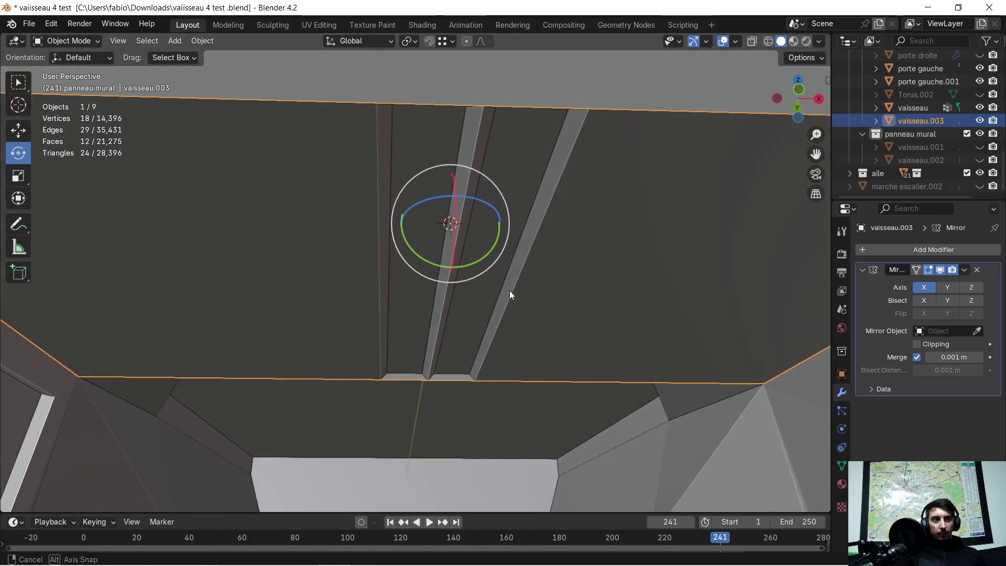
left_click(963, 270)
left_click(911, 281)
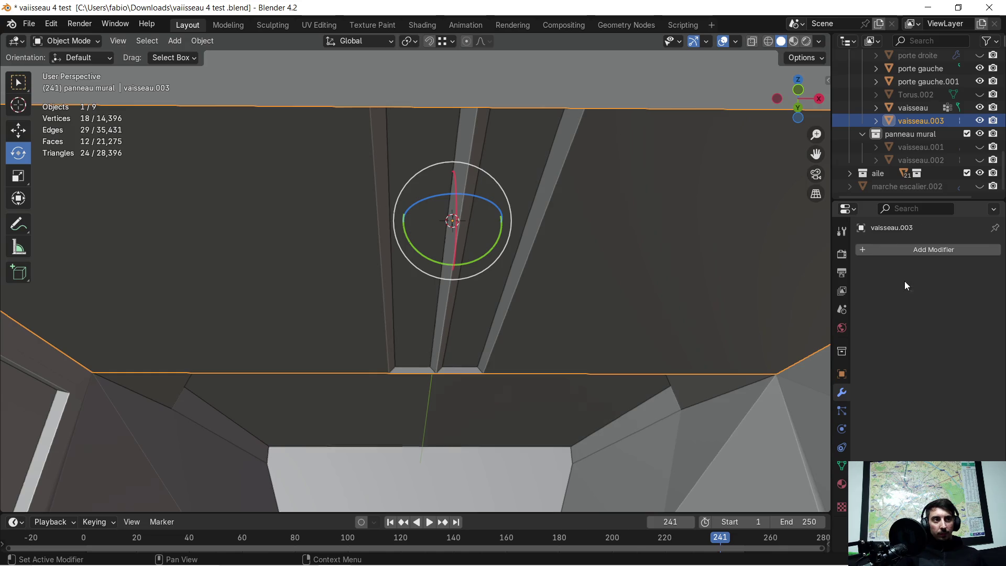
mouse_move(445, 184)
middle_mouse_down()
mouse_move(475, 187)
mouse_move(523, 166)
middle_mouse_up()
key("Tab")
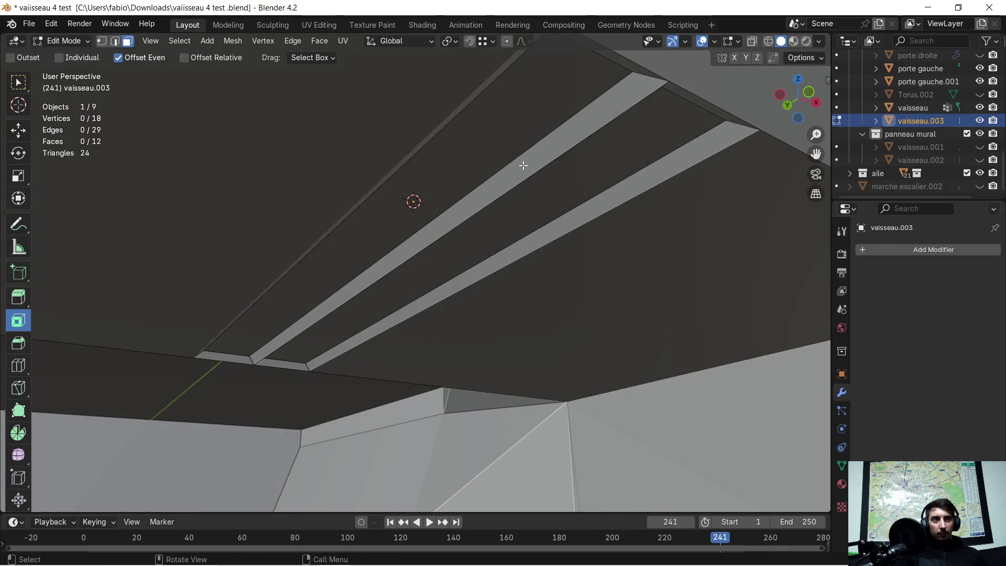
Delete a face strip from the mirrored panel and select the thin strip.
key("Tab")
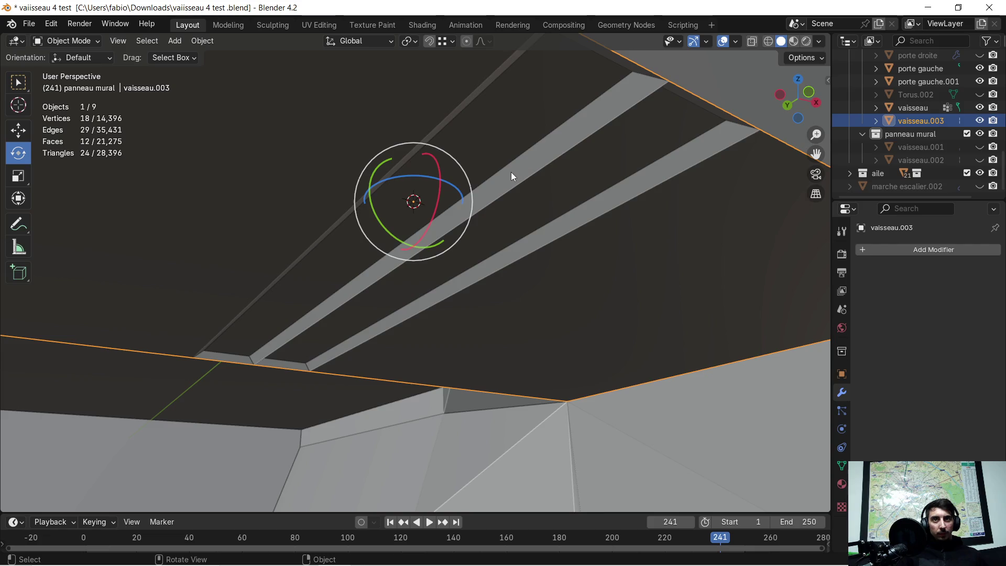
key("Tab")
left_click(555, 151)
middle_click_drag(555, 150, 473, 147)
key("x")
left_click(473, 146)
middle_click_drag(517, 291, 565, 265)
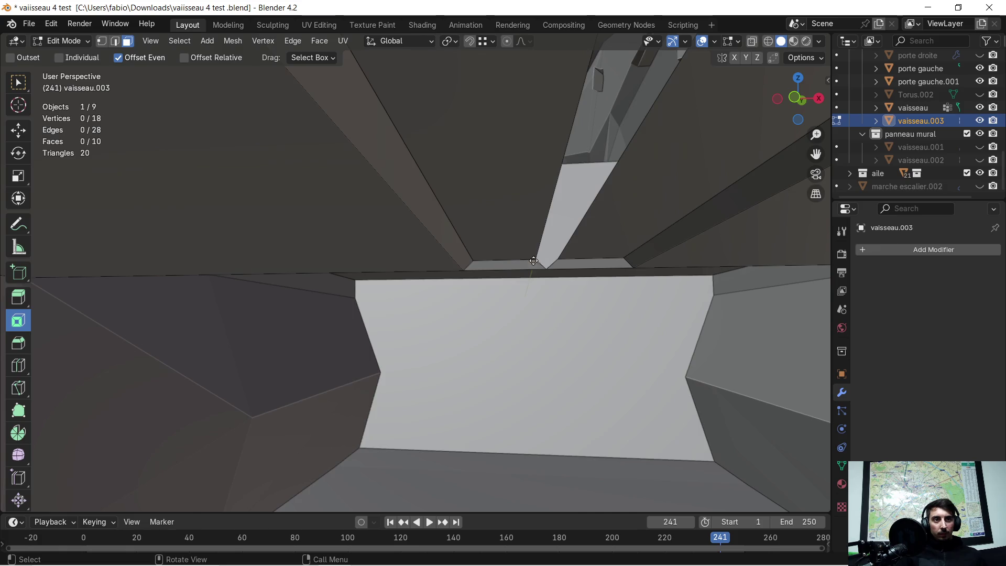
left_click(533, 262)
scroll(555, 265, "up", 3)
middle_click_drag(561, 259, 573, 247)
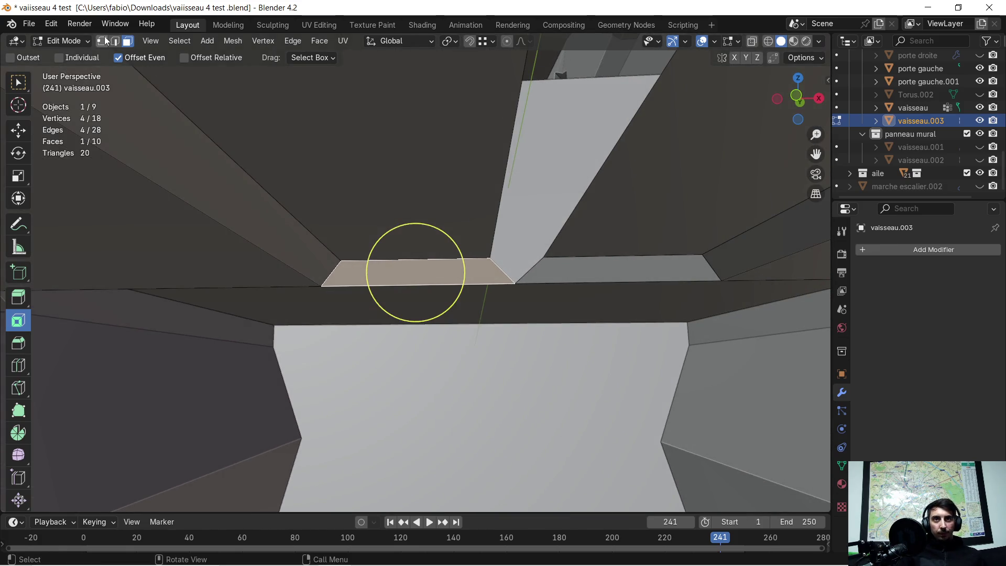
Isolate vaisseau.003 in local view and select two notch vertices.
left_click(102, 41)
left_click(483, 252)
mouse_move(483, 252)
middle_mouse_down()
mouse_move(352, 214)
mouse_move(420, 211)
middle_mouse_up()
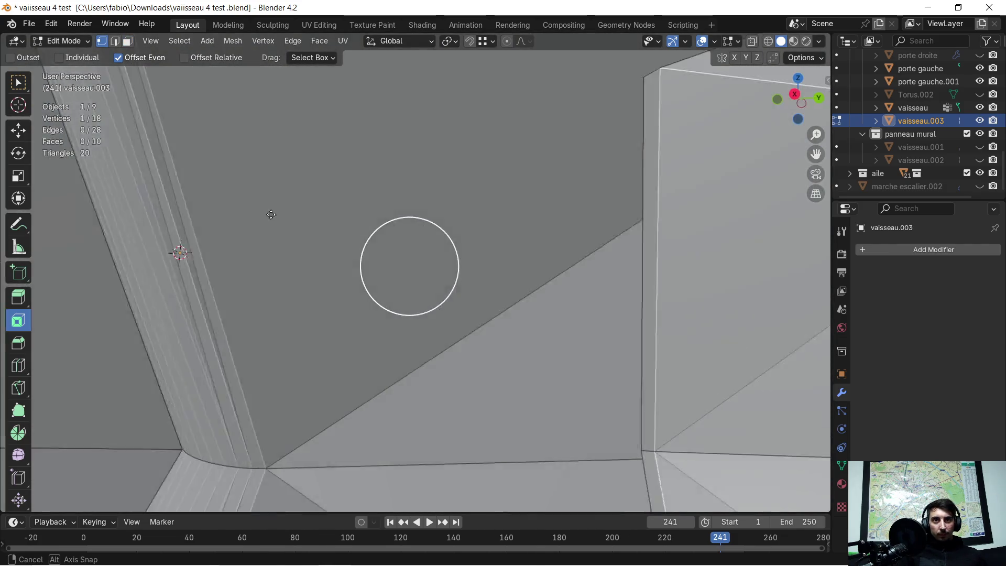
key("KP_Divide")
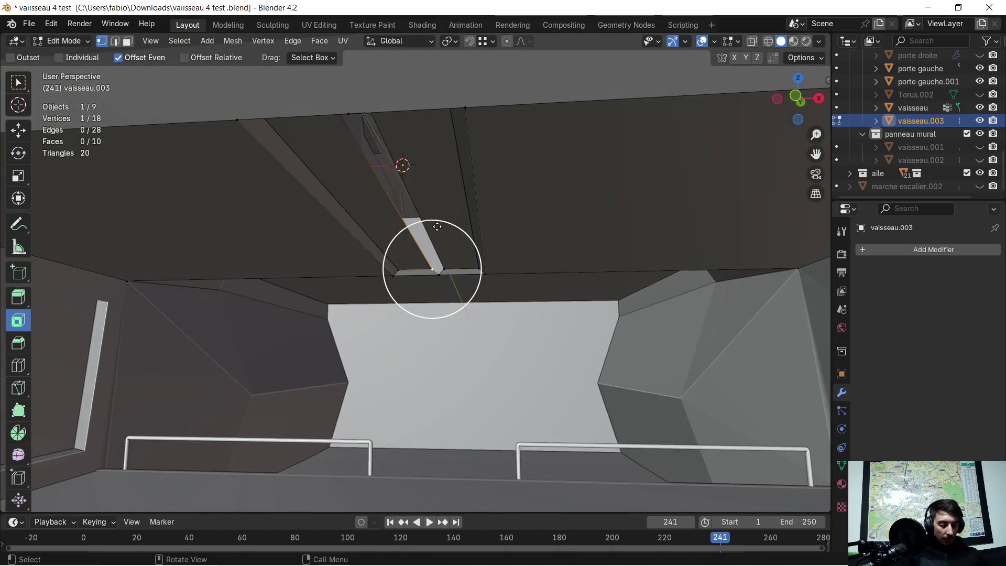
middle_click_drag(431, 278, 335, 291)
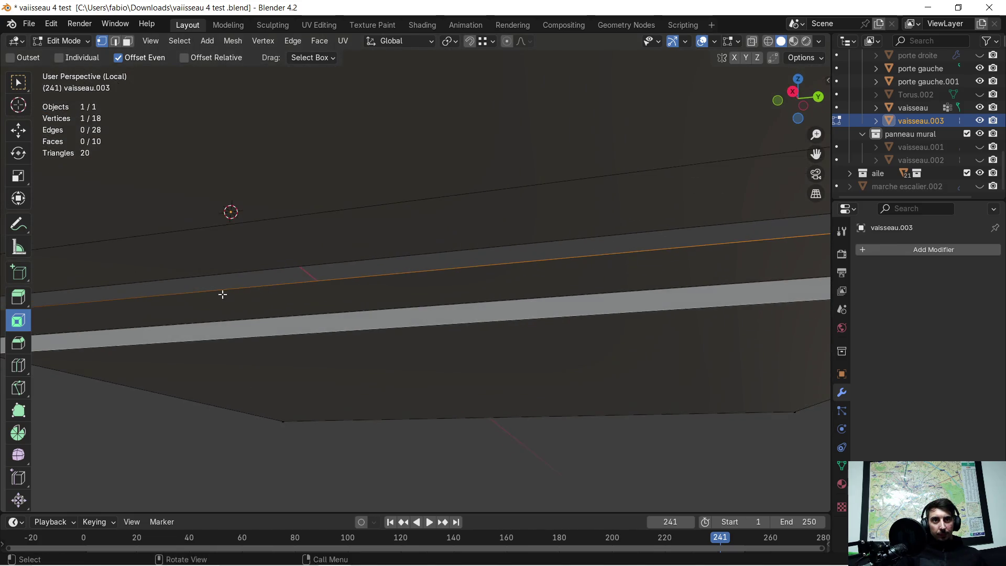
mouse_move(334, 290)
middle_mouse_down()
mouse_move(226, 329)
mouse_move(397, 351)
mouse_move(306, 341)
middle_mouse_up()
left_click(215, 341, "shift")
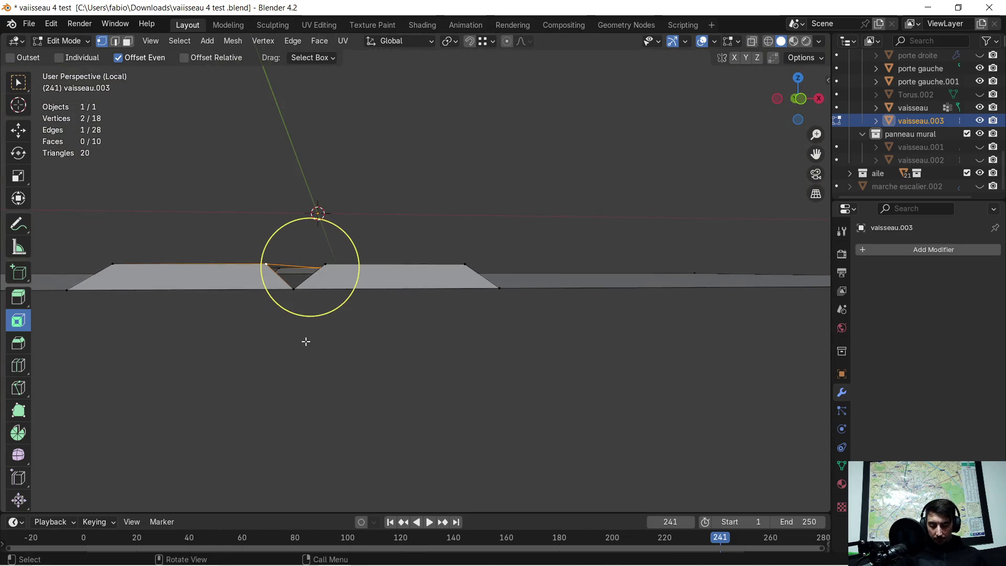
Slide the notch vertices along the X axis to their new positions.
key("g")
key("x")
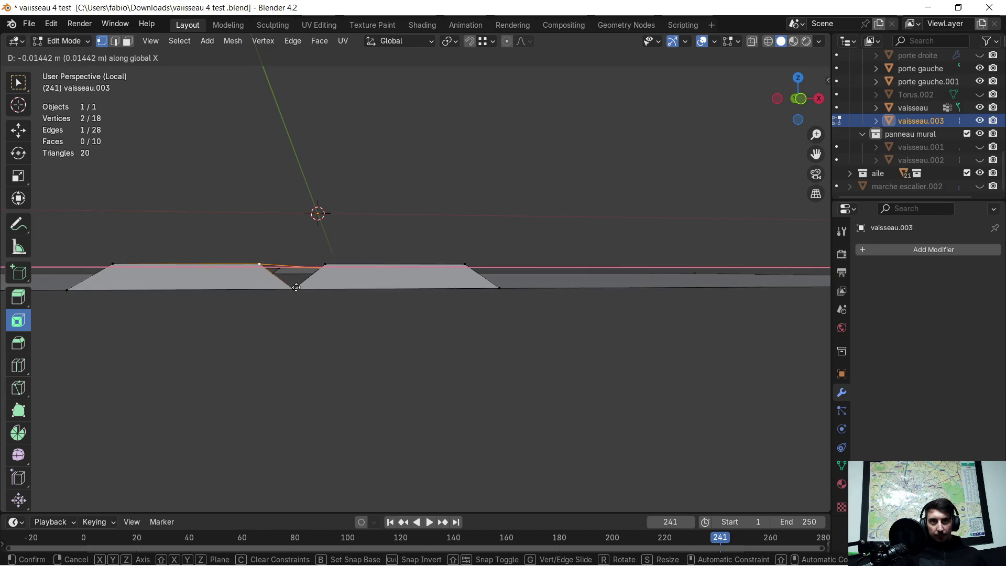
left_click(296, 288)
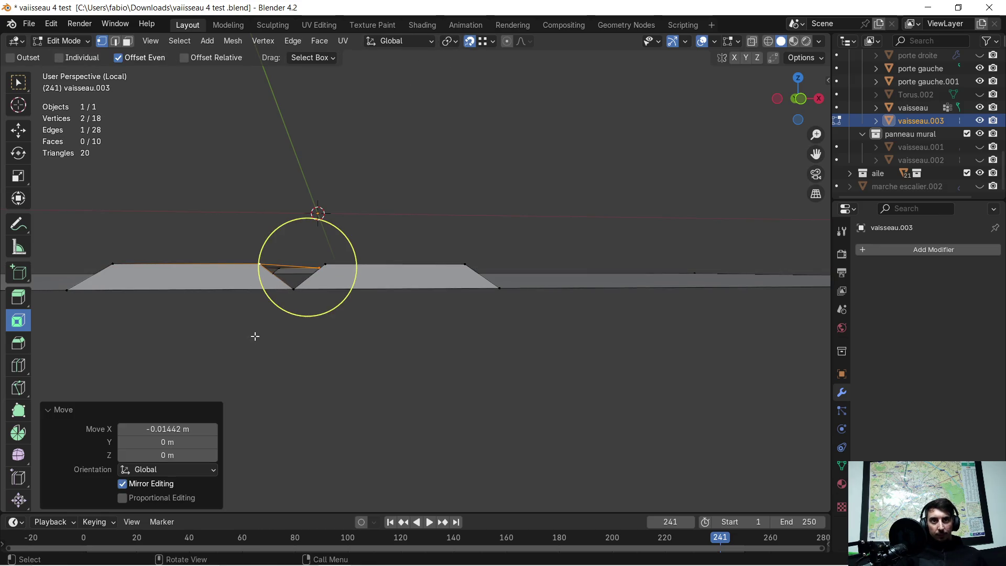
middle_click_drag(255, 335, 263, 347)
key("g")
key("x")
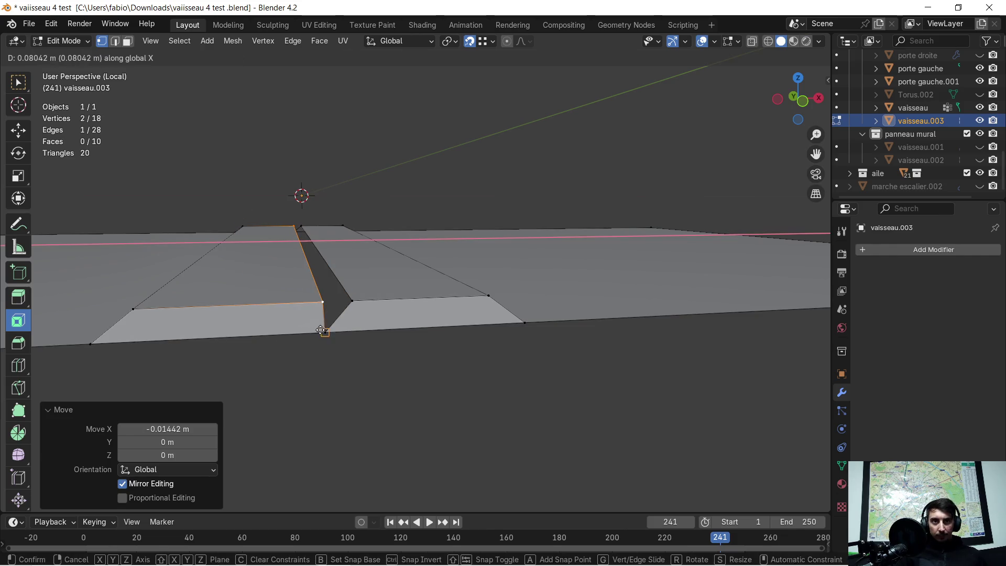
left_click(330, 335)
left_click(361, 301)
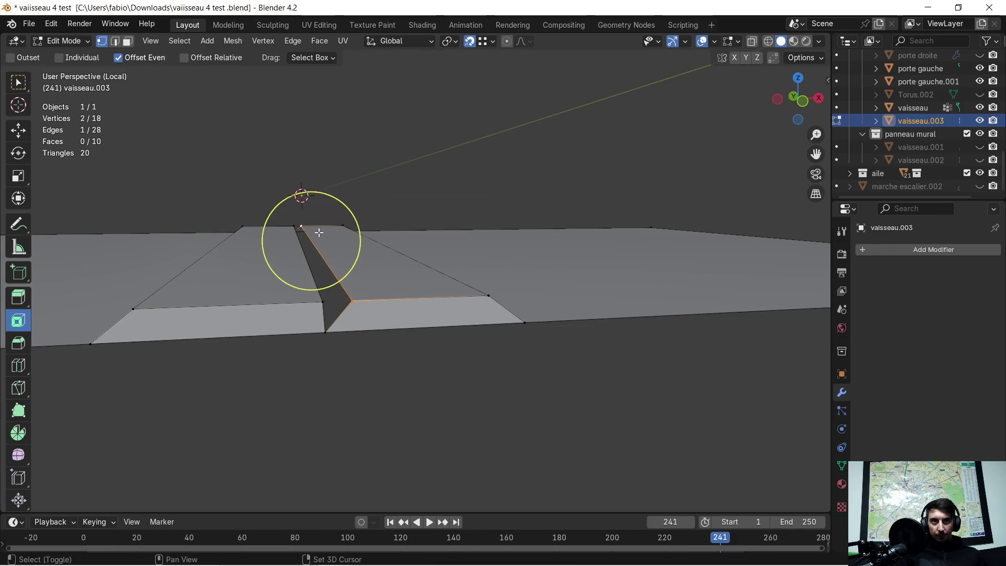
key("g")
key("x")
left_click(333, 335)
mouse_move(334, 337)
middle_mouse_down()
mouse_move(347, 347)
mouse_move(345, 315)
mouse_move(350, 350)
middle_mouse_up()
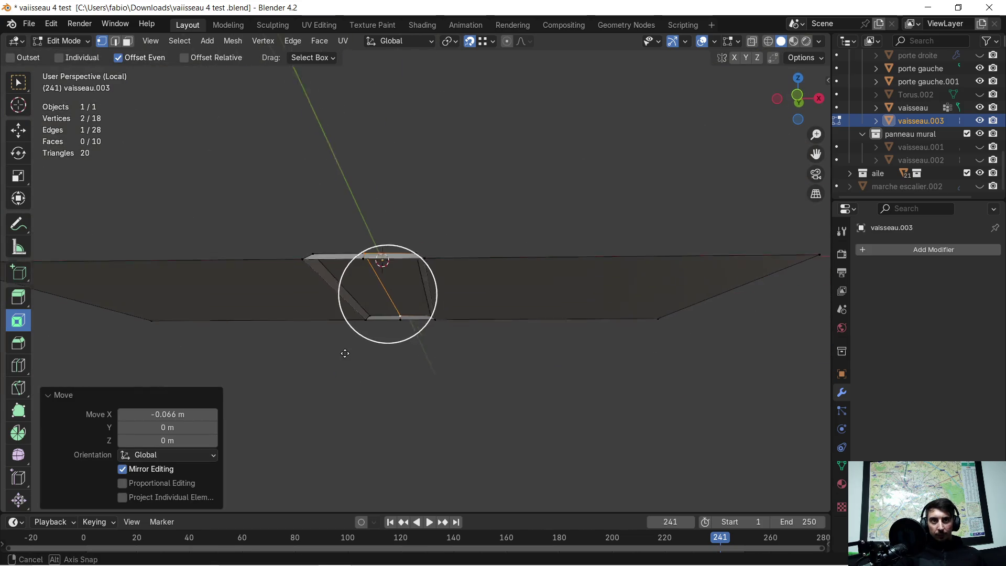
Select the entire panel mesh and separate it into vaisseau.004.
key("a")
key("p")
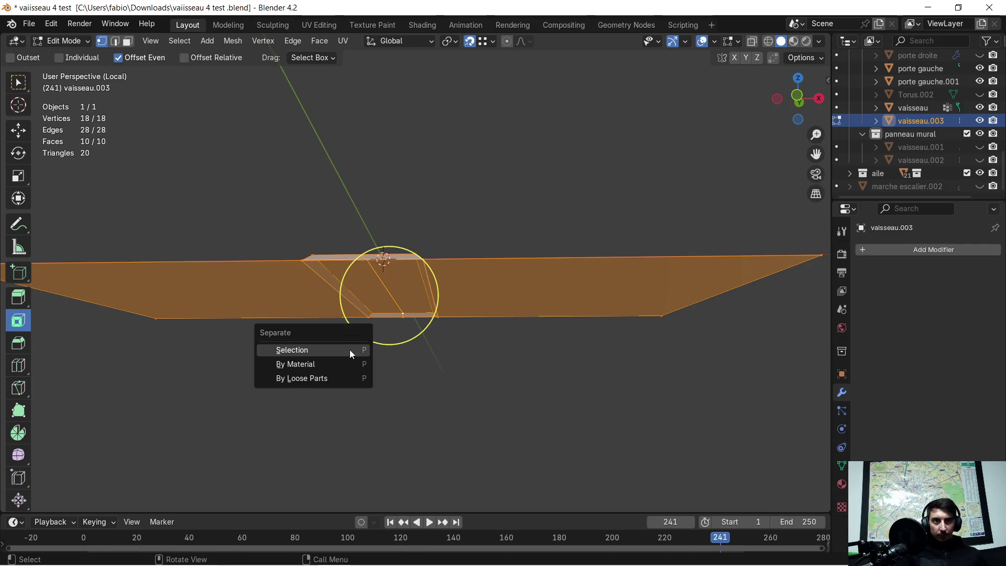
left_click(350, 350)
mouse_move(350, 350)
middle_mouse_down()
mouse_move(386, 272)
mouse_move(404, 260)
mouse_move(378, 258)
middle_mouse_up()
Edit vaisseau.004 and delete the two faces of the recessed strip.
key("Tab")
left_click(396, 236)
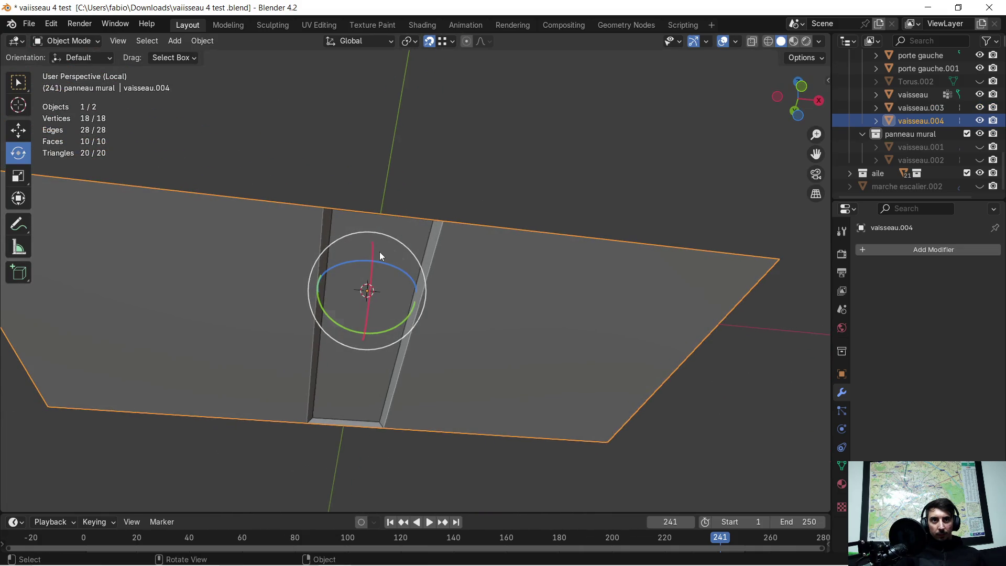
key("Tab")
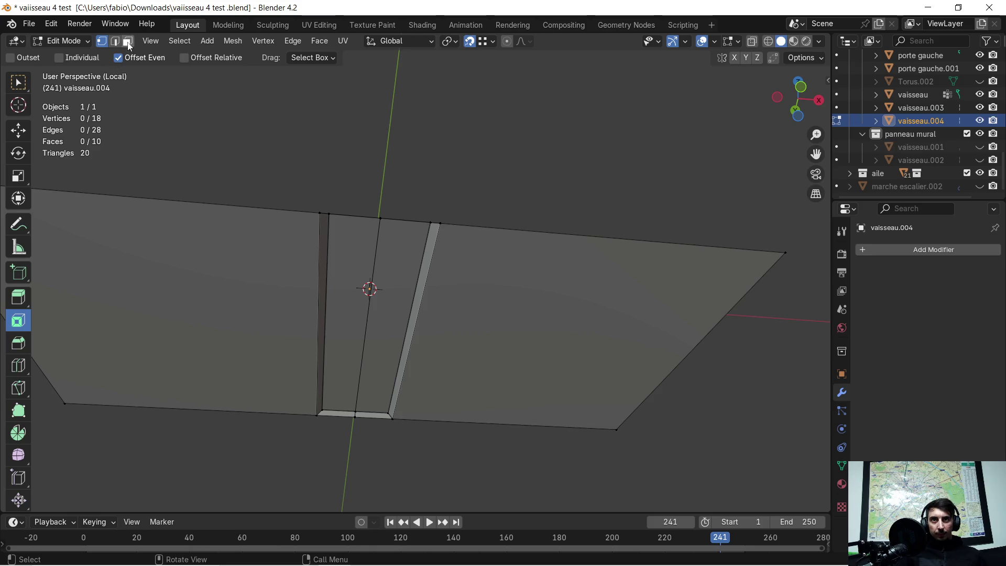
key("c")
left_click(348, 337)
left_click_drag(348, 337, 371, 332)
mouse_move(371, 332)
middle_mouse_down()
mouse_move(378, 323)
mouse_move(372, 426)
middle_mouse_up()
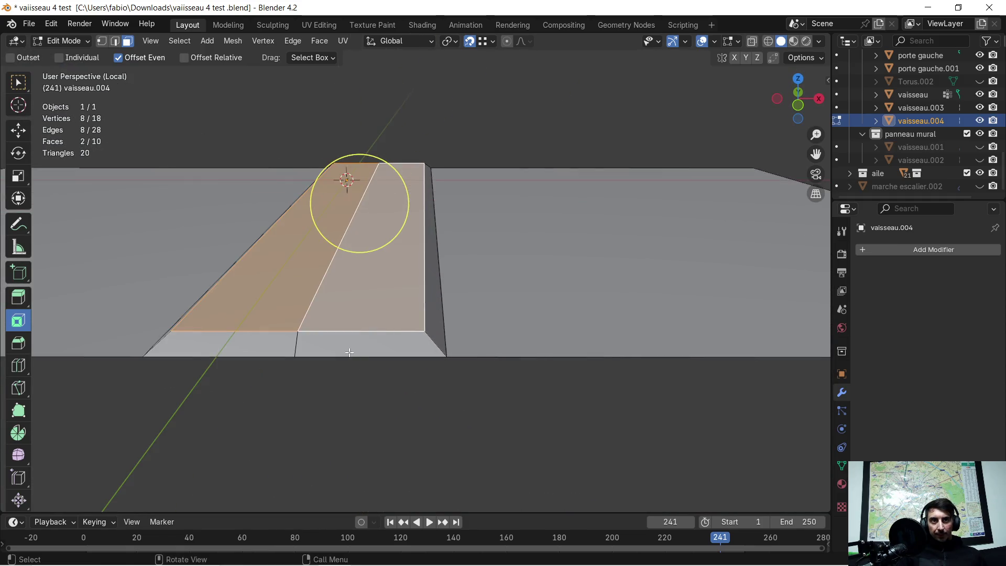
scroll(496, 347, "up", 3)
middle_click_drag(495, 346, 510, 357)
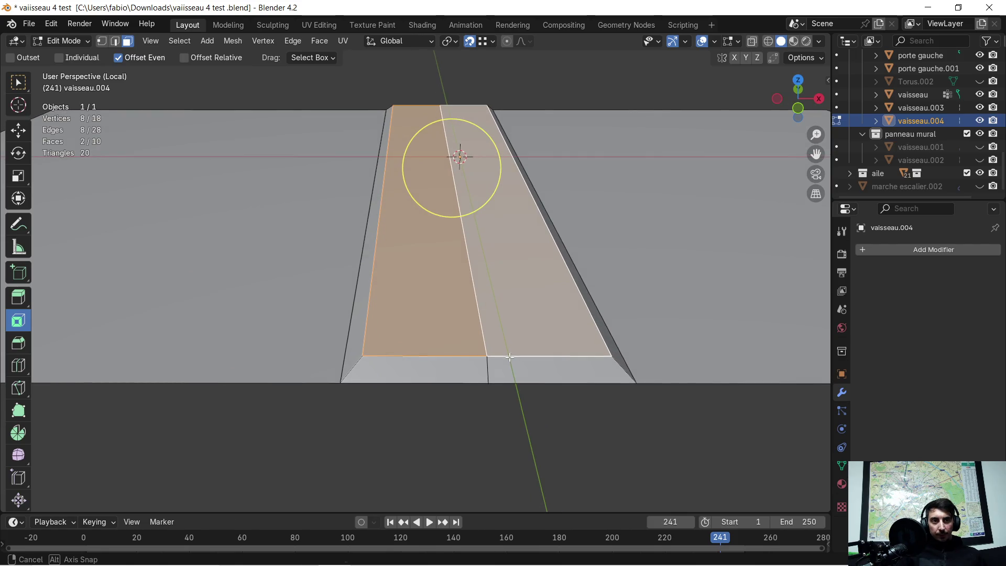
mouse_move(507, 299)
middle_mouse_down()
mouse_move(498, 284)
mouse_move(460, 290)
mouse_move(451, 296)
mouse_move(521, 312)
mouse_move(456, 314)
middle_mouse_up()
key("x")
left_click(499, 283)
Delete the bottom-right lip face of the opening.
key("c")
left_click_drag(327, 374, 403, 378)
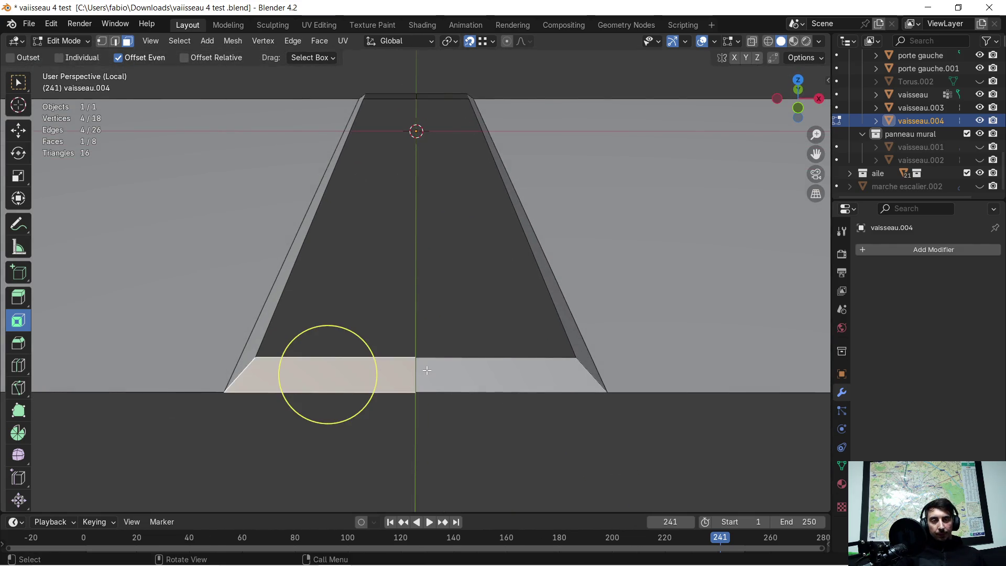
key("Escape")
left_click(479, 367)
key("x")
left_click(480, 371)
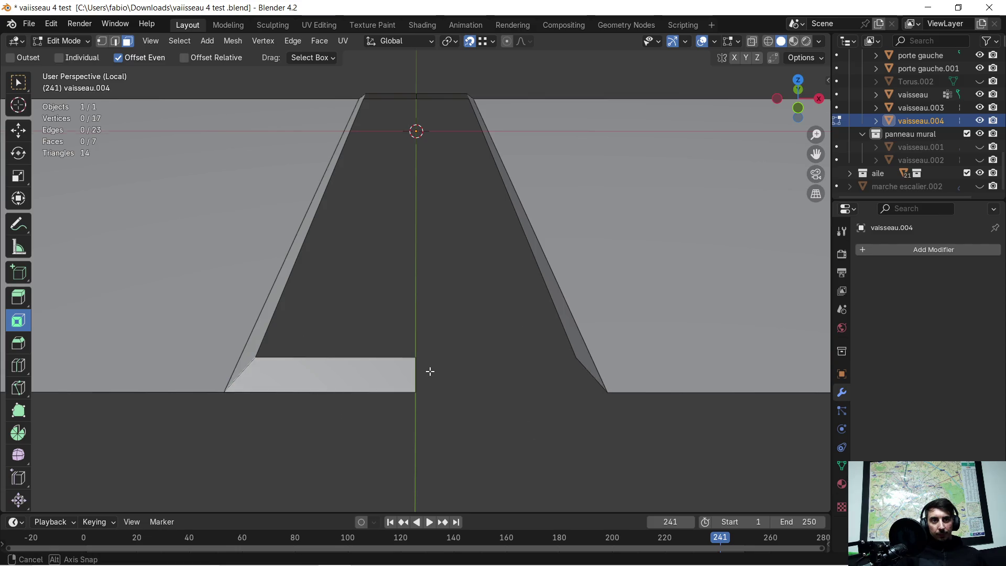
middle_click_drag(429, 371, 172, 149)
Slide the lip's right corner and bottom vertices along X to the wall corners.
key("c")
left_click(419, 345)
middle_click_drag(419, 346, 475, 346)
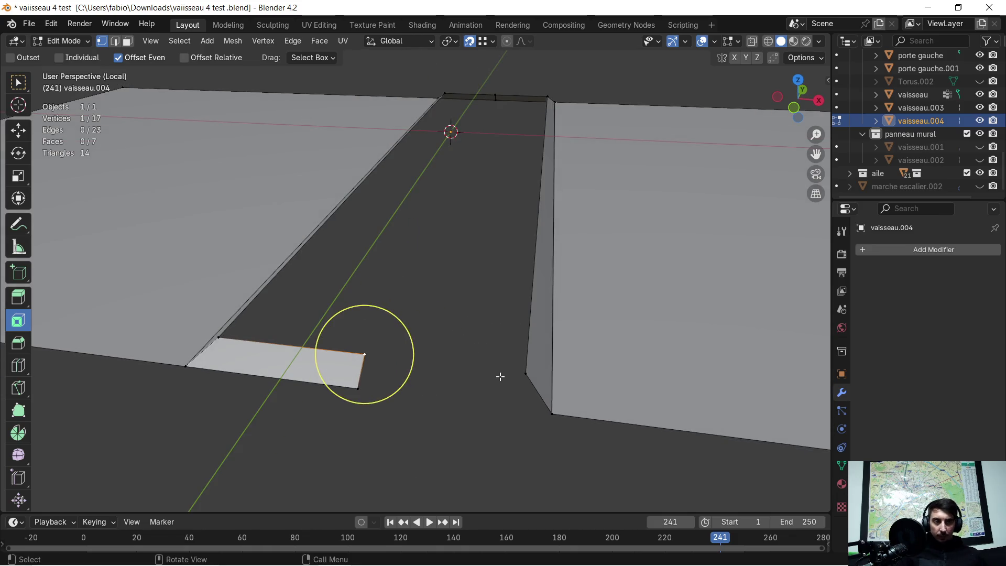
key("g")
key("x")
left_click(518, 375)
left_click(356, 387)
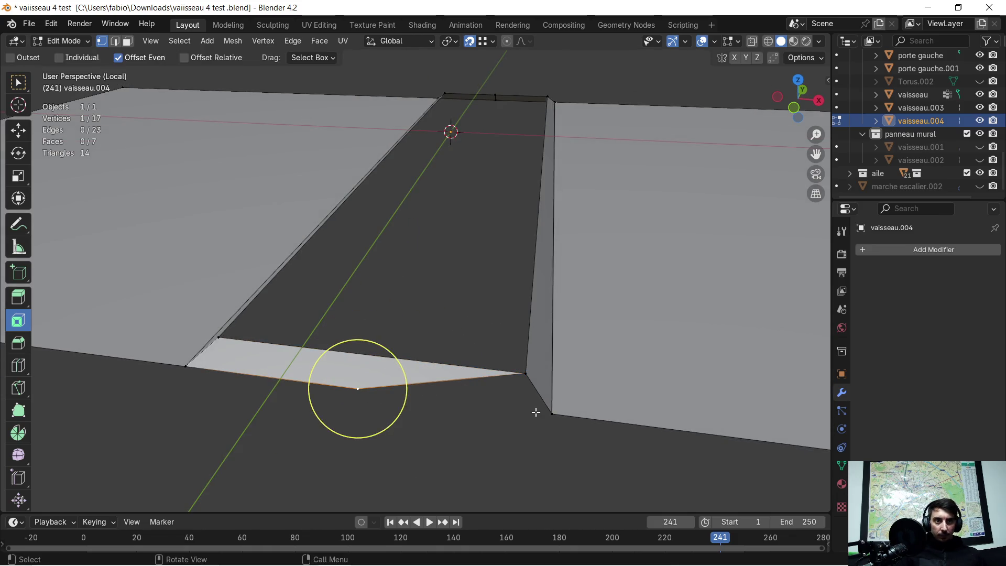
key("g")
key("x")
left_click(554, 414)
Delete the light strip face from vaisseau.004.
middle_click_drag(576, 252, 444, 328)
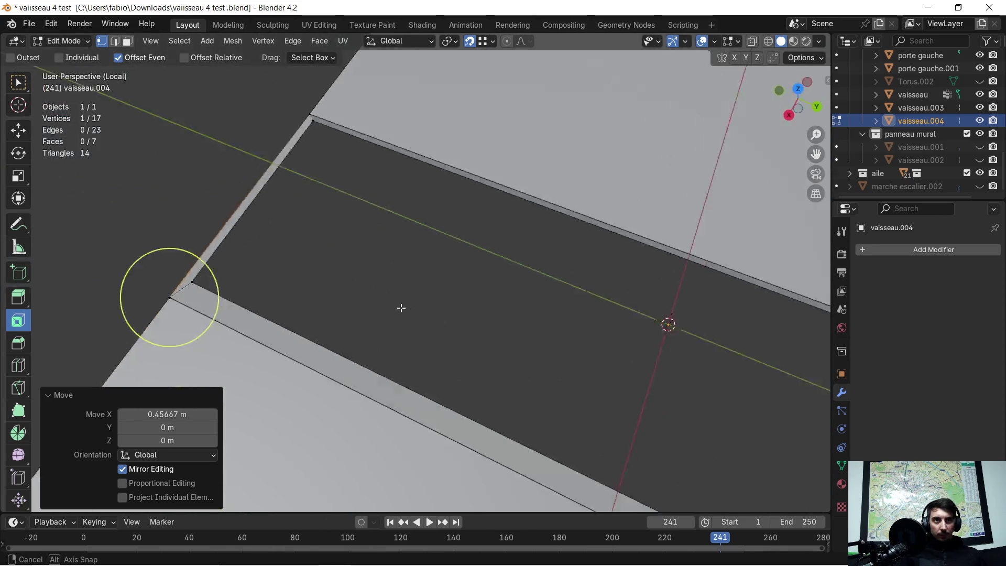
scroll(579, 418, "up", 4)
scroll(476, 220, "down", 6)
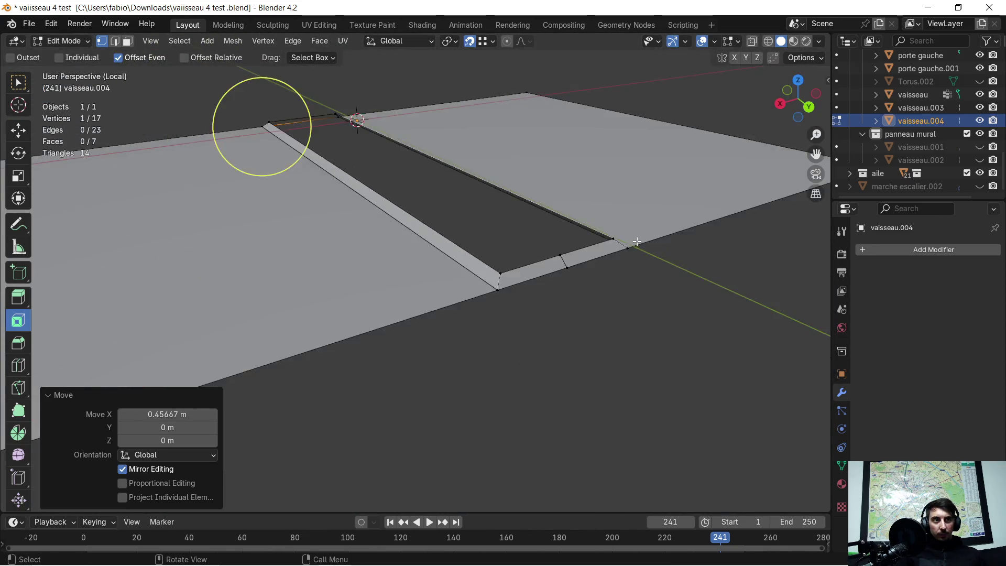
middle_click_drag(476, 219, 613, 245)
scroll(471, 218, "up", 3)
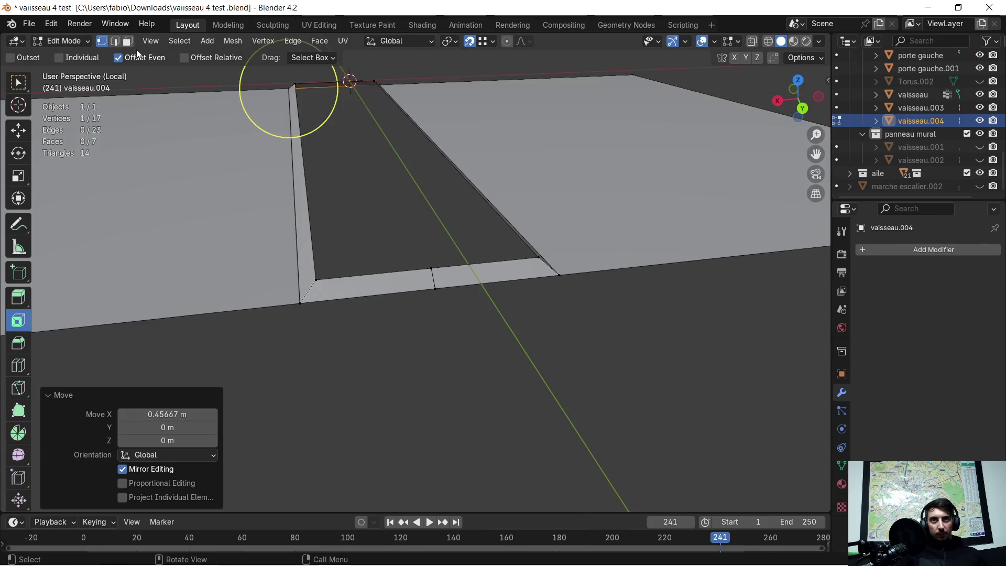
left_click(319, 232)
left_click(386, 285)
key("x")
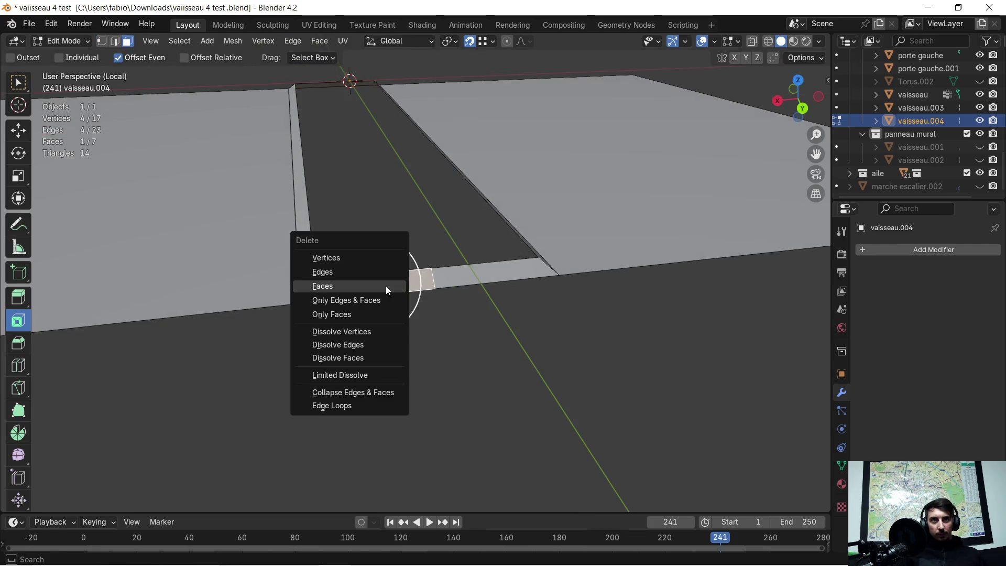
left_click(386, 287)
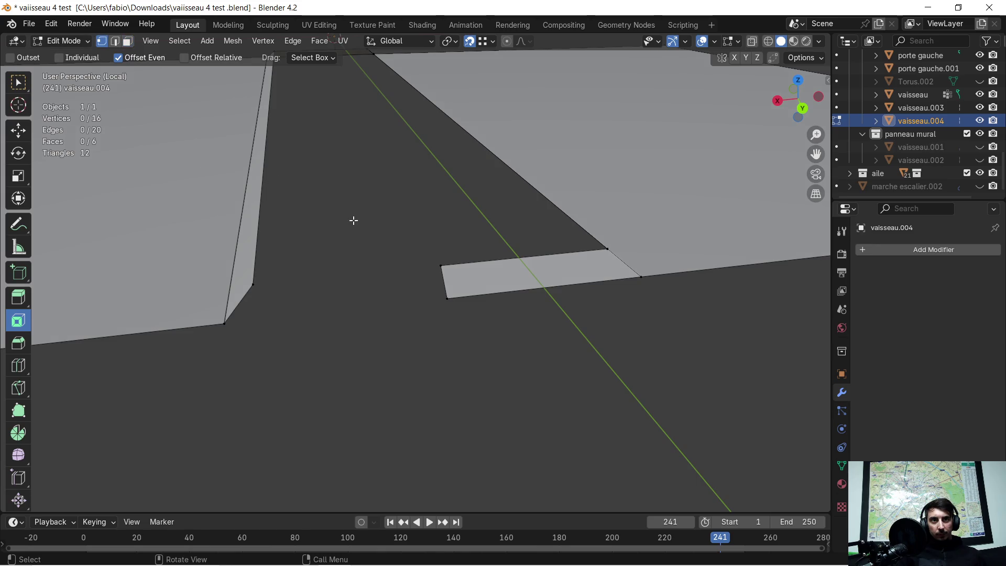
Move the remaining inner lip vertices along X onto the wall corners of the slot.
left_click(430, 270)
middle_click_drag(430, 271, 387, 292)
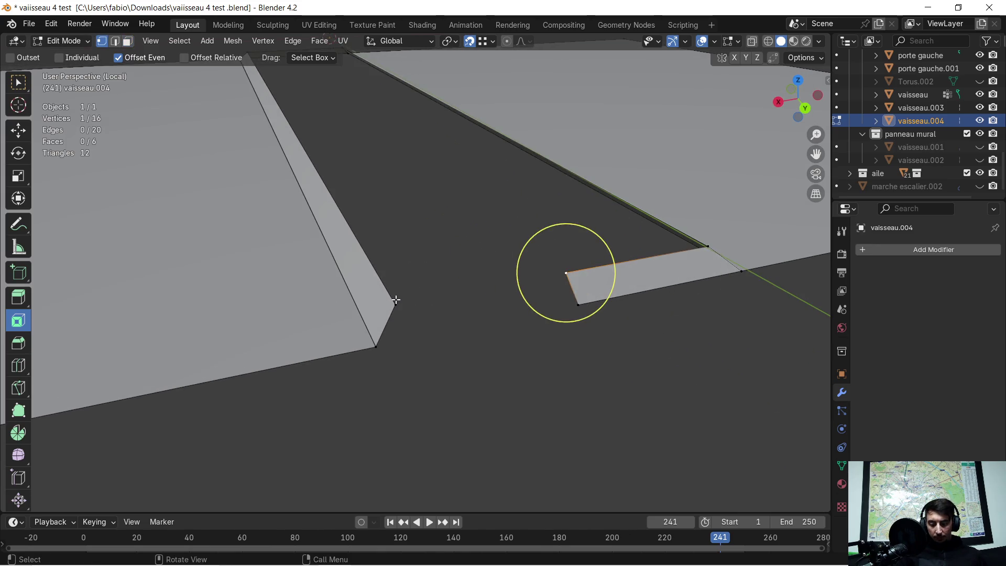
key("g")
left_click(394, 304)
left_click(577, 305)
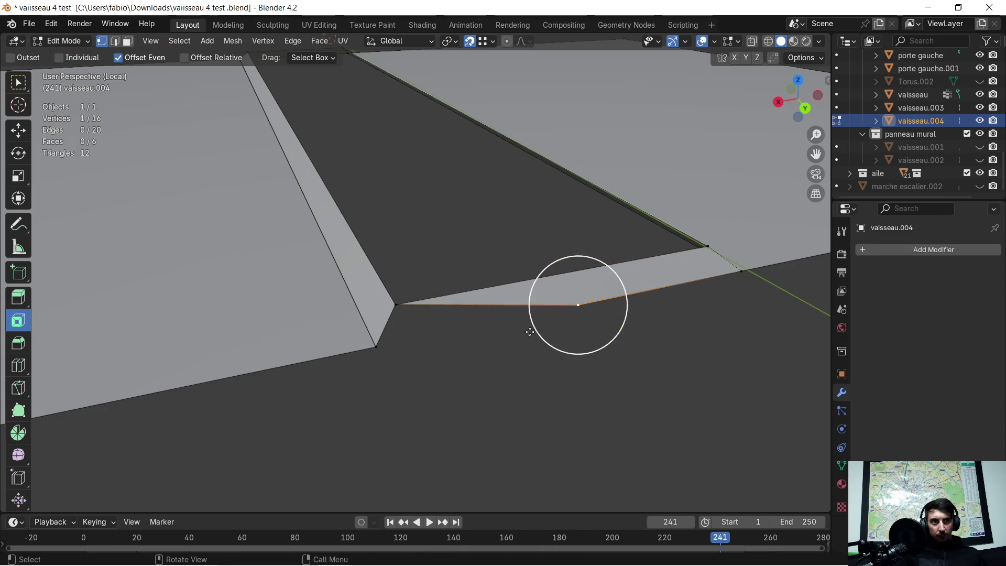
key("g")
key("x")
left_click(380, 341)
mouse_move(380, 341)
middle_mouse_down()
mouse_move(582, 250)
mouse_move(471, 261)
middle_mouse_up()
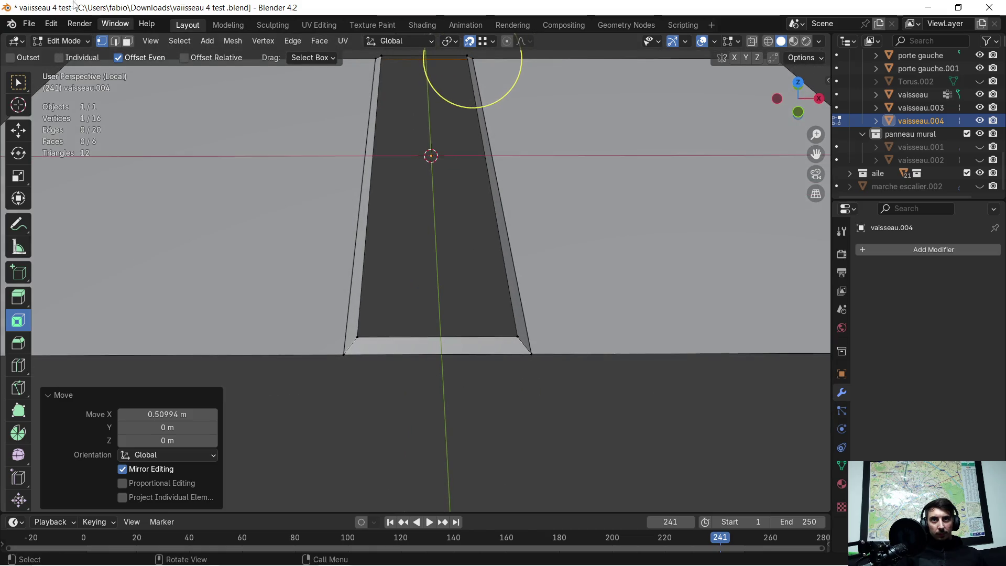
Select the slot's edges in edge mode and fill the gap between them with a face.
left_click(116, 43)
key("c")
left_click_drag(360, 224, 368, 224)
left_click(495, 254, "shift")
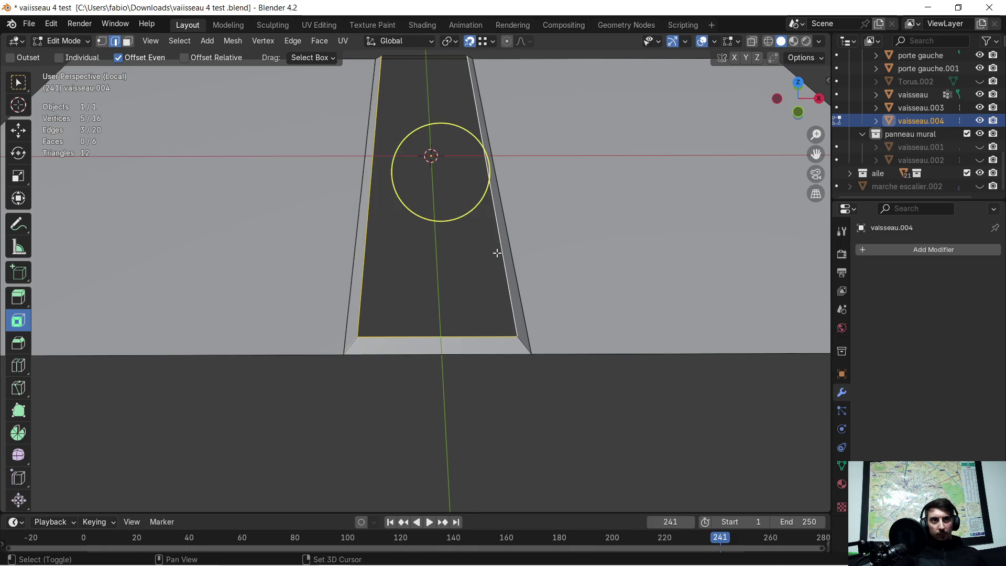
middle_click_drag(497, 251, 467, 287)
left_click(415, 180)
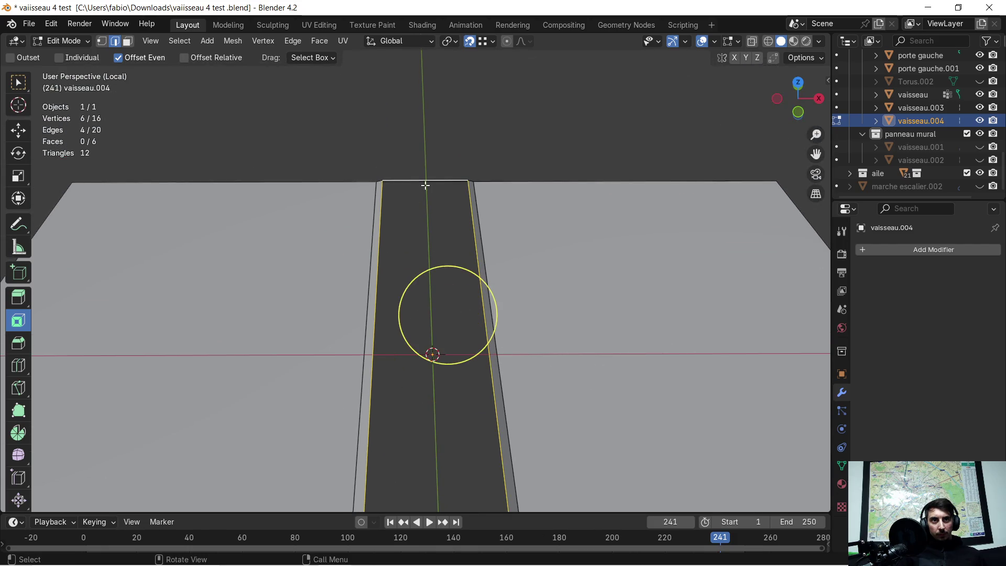
middle_click_drag(426, 183, 248, 201)
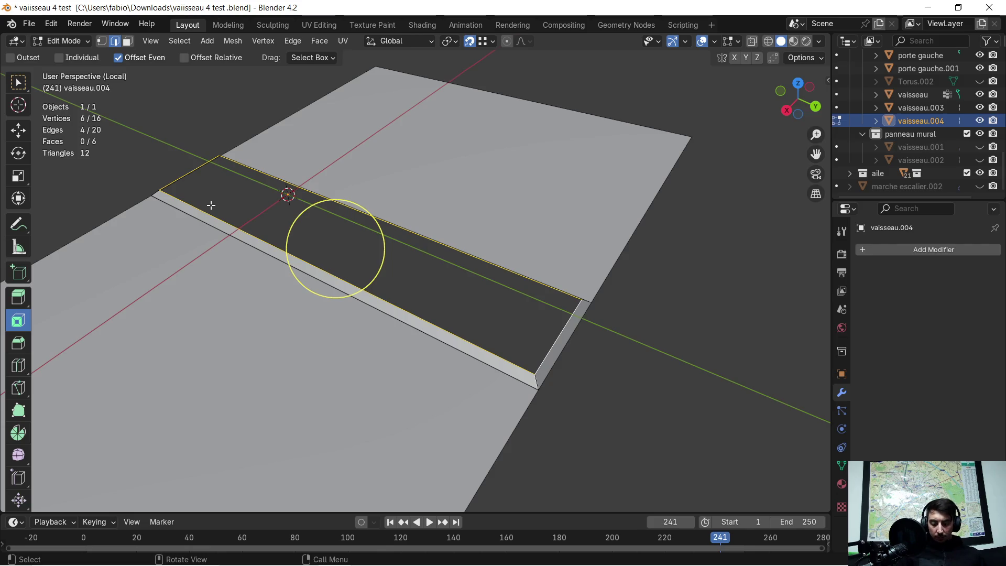
key("f")
middle_click_drag(184, 209, 399, 198)
scroll(399, 198, "down", 3)
Merge overlapping vertices by distance across the whole panel mesh, then deselect everything.
key("a")
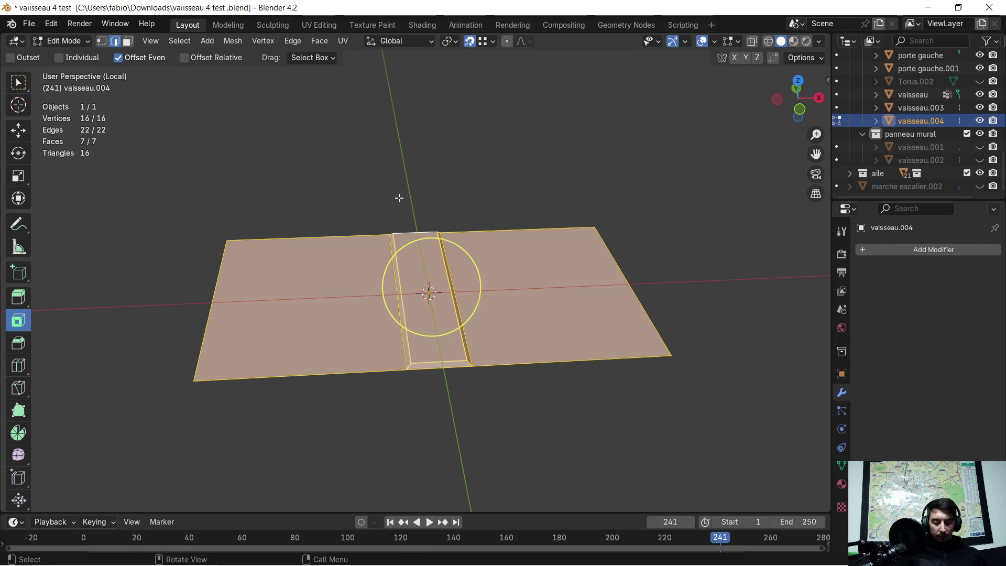
key("m")
left_click(398, 197)
mouse_move(398, 197)
middle_mouse_down()
mouse_move(413, 301)
mouse_move(418, 218)
middle_mouse_up()
scroll(430, 245, "up", 5)
scroll(430, 245, "down", 5)
key("alt+a")
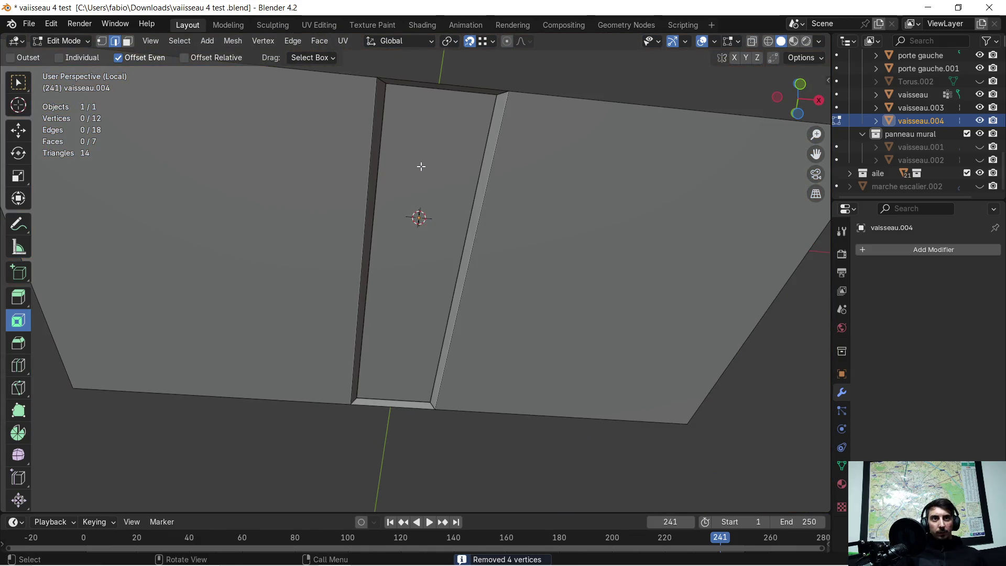
Inset the middle strip face by 0.028 m and extrude it inward as a recess.
left_click(415, 157)
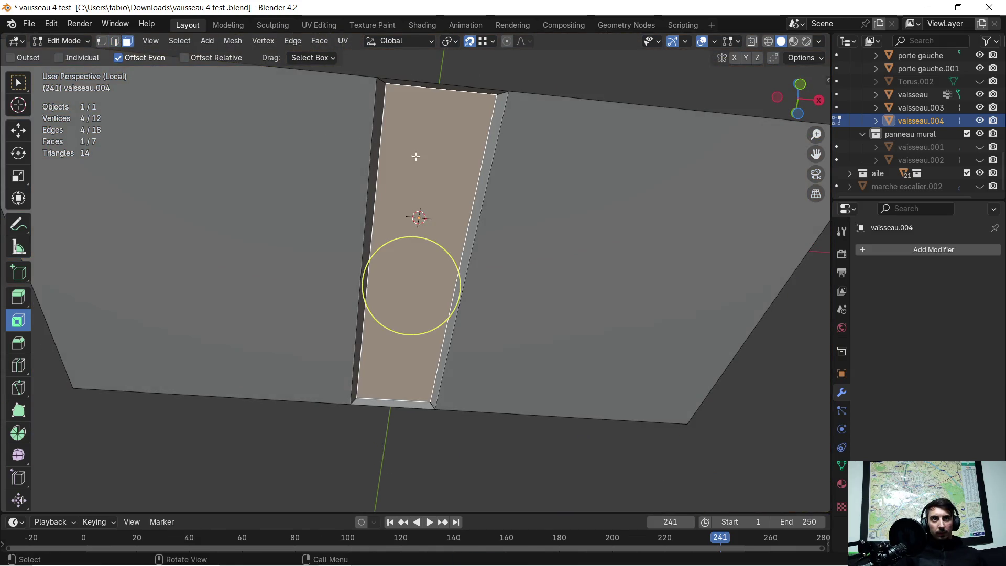
left_click_drag(375, 282, 332, 295)
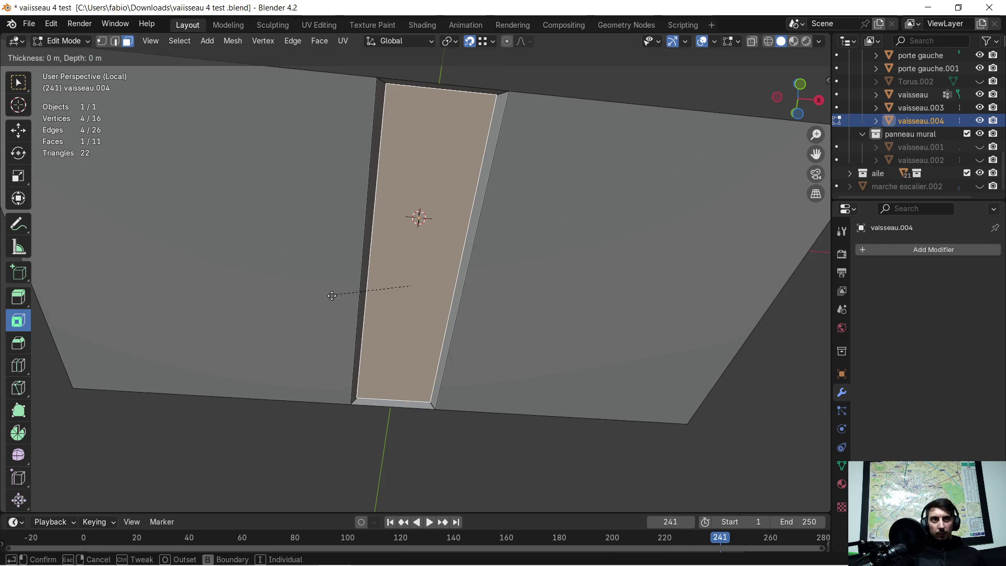
mouse_move(157, 426)
left_mouse_down()
mouse_move(188, 426)
mouse_move(147, 426)
mouse_move(171, 426)
left_mouse_up()
mouse_move(337, 292)
middle_mouse_down()
mouse_move(377, 291)
mouse_move(427, 360)
middle_mouse_up()
key("e")
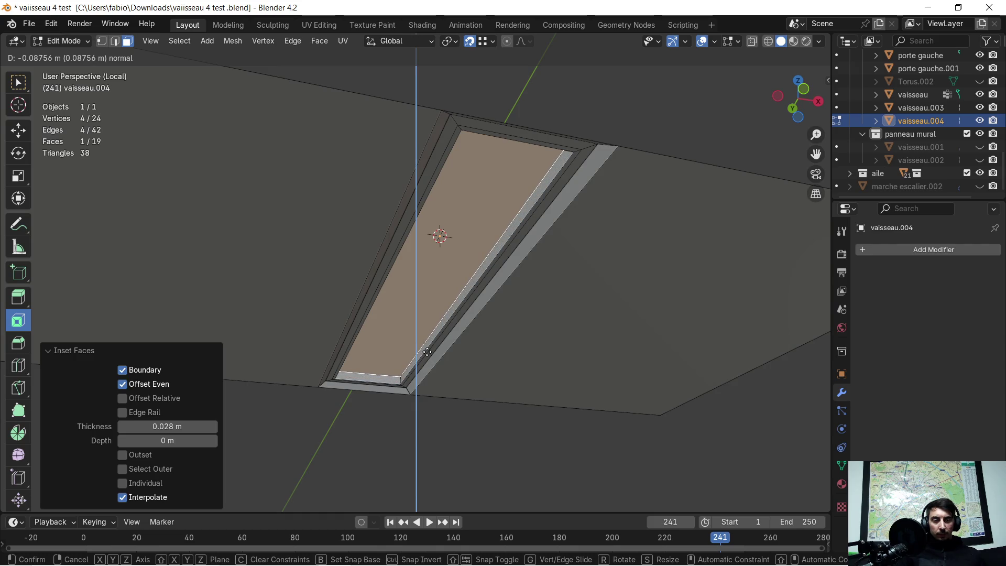
left_click(426, 354)
mouse_move(425, 351)
middle_mouse_down()
mouse_move(408, 339)
mouse_move(402, 279)
mouse_move(474, 276)
mouse_move(419, 307)
middle_mouse_up()
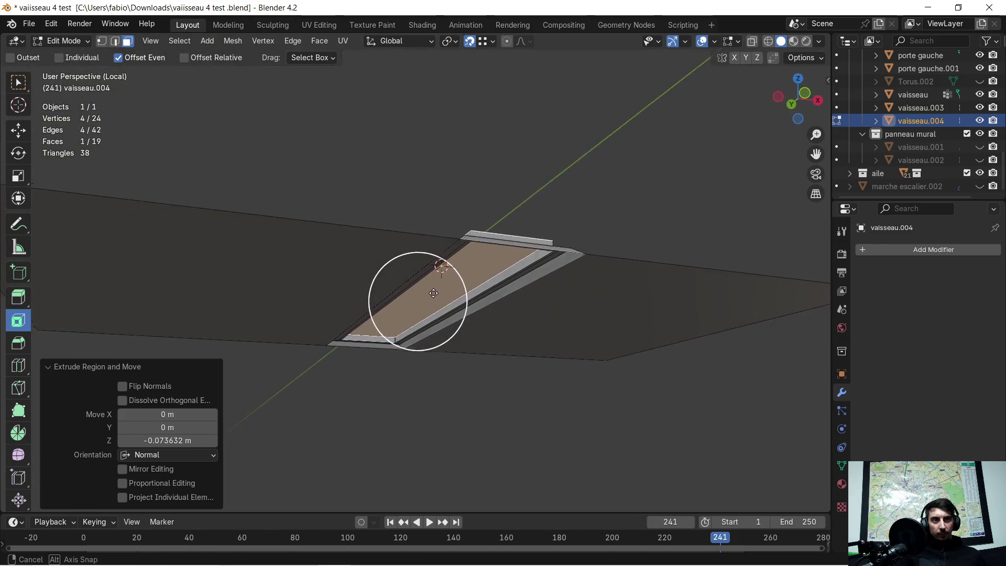
mouse_move(419, 307)
middle_mouse_down()
mouse_move(414, 367)
mouse_move(458, 297)
mouse_move(419, 246)
middle_mouse_up()
scroll(414, 368, "up", 2)
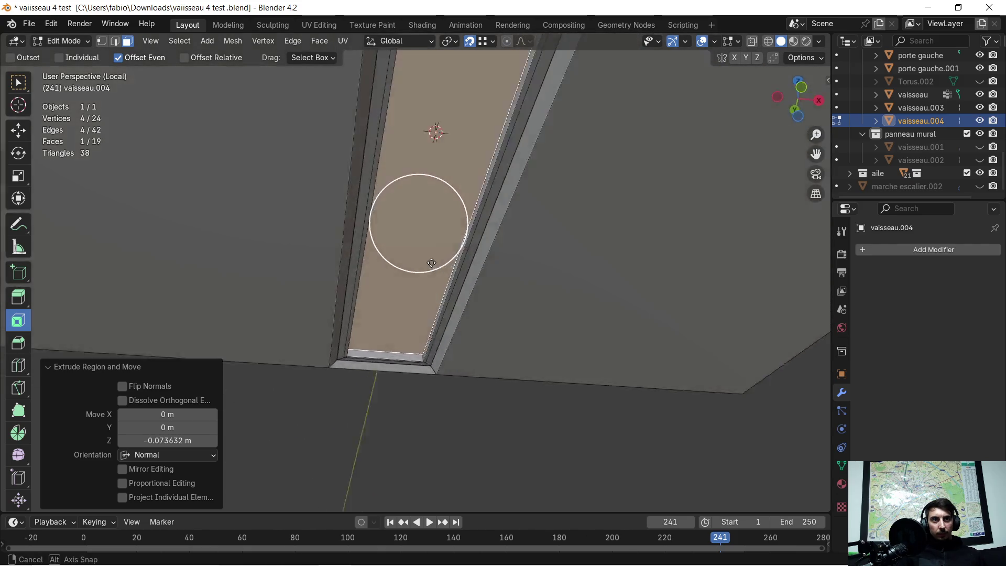
Inset the window face twice, the inner border 0.026 m, and extrude it along its normal.
left_click_drag(382, 226, 379, 229)
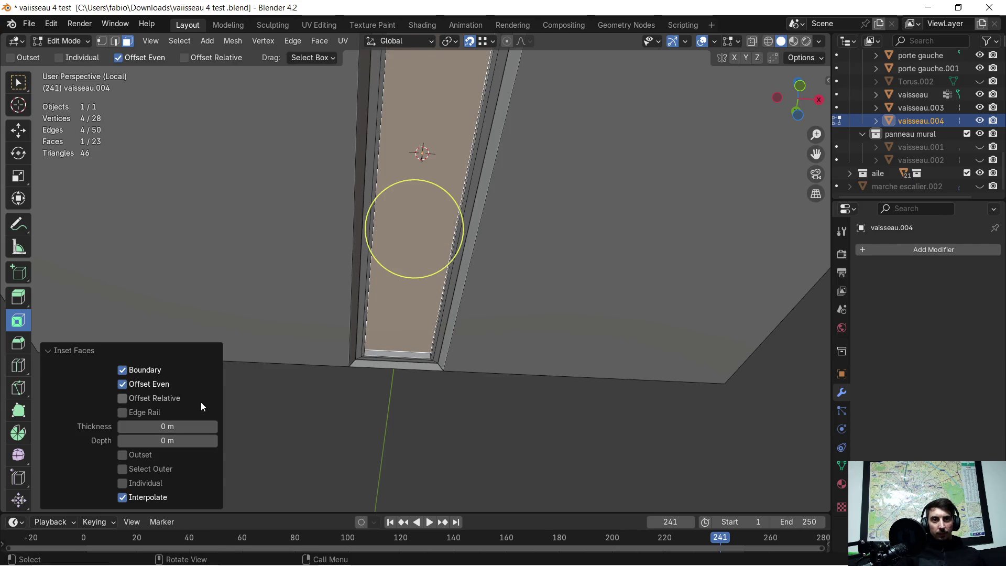
left_click_drag(167, 427, 189, 427)
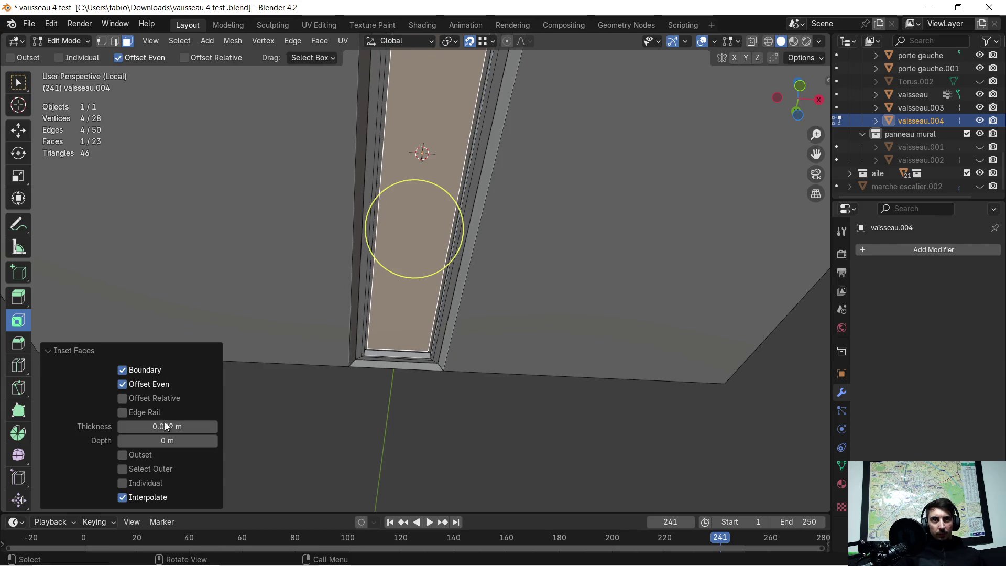
left_click_drag(372, 225, 330, 179)
mouse_move(167, 426)
left_mouse_down()
mouse_move(152, 426)
mouse_move(171, 425)
left_mouse_up()
middle_click_drag(303, 360, 338, 373)
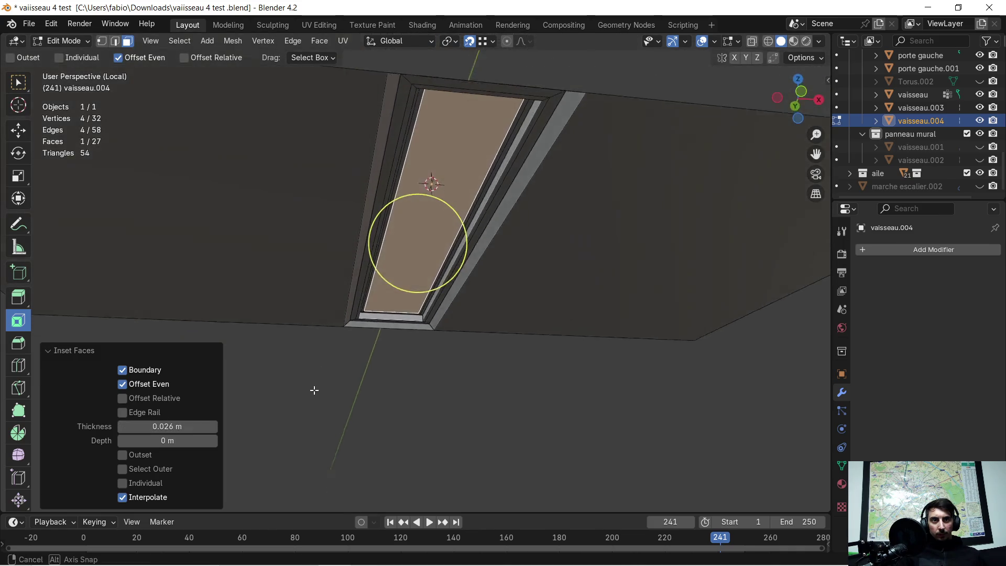
key("e")
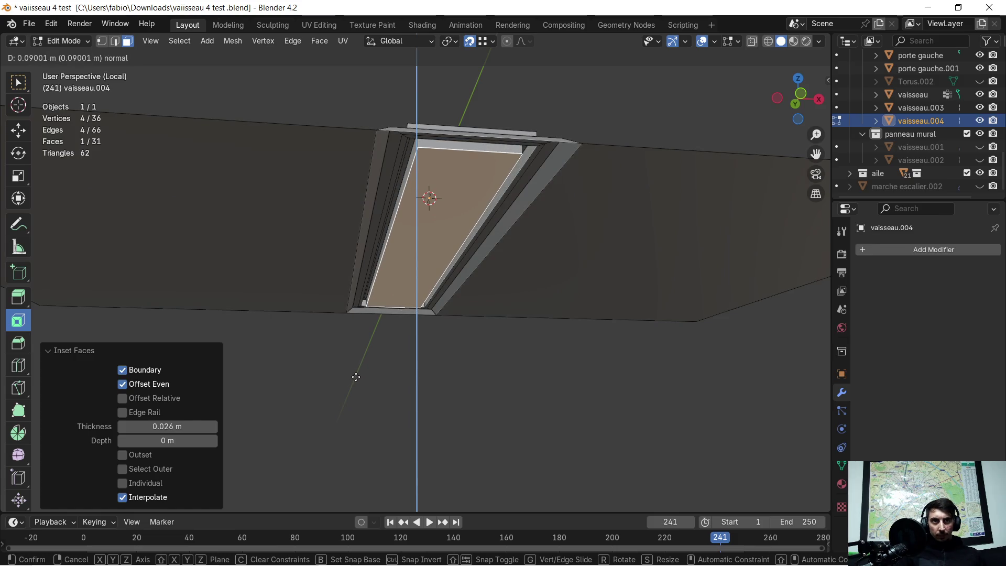
left_click(356, 377)
mouse_move(410, 355)
middle_mouse_down()
mouse_move(393, 343)
mouse_move(417, 266)
middle_mouse_up()
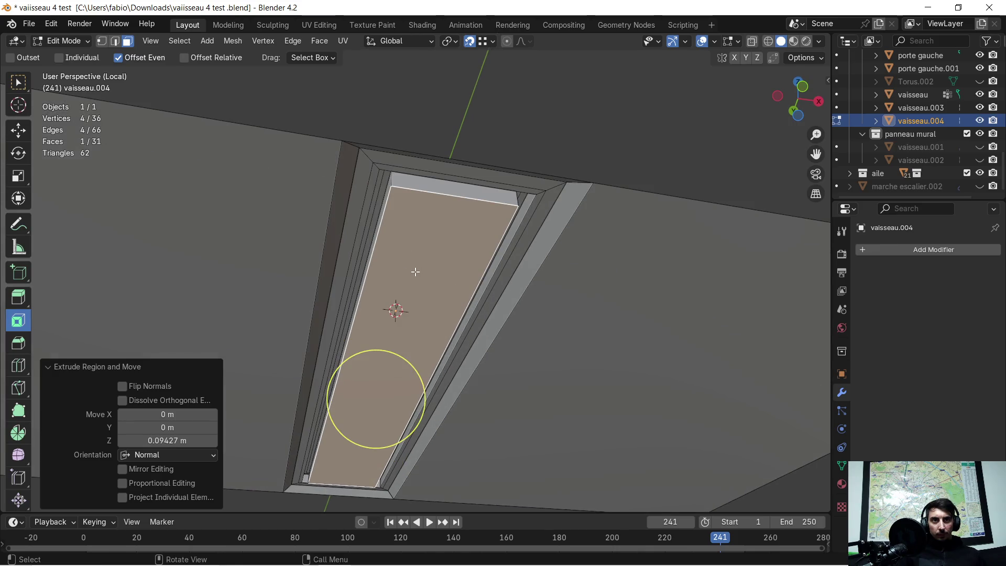
middle_click_drag(419, 264, 405, 259)
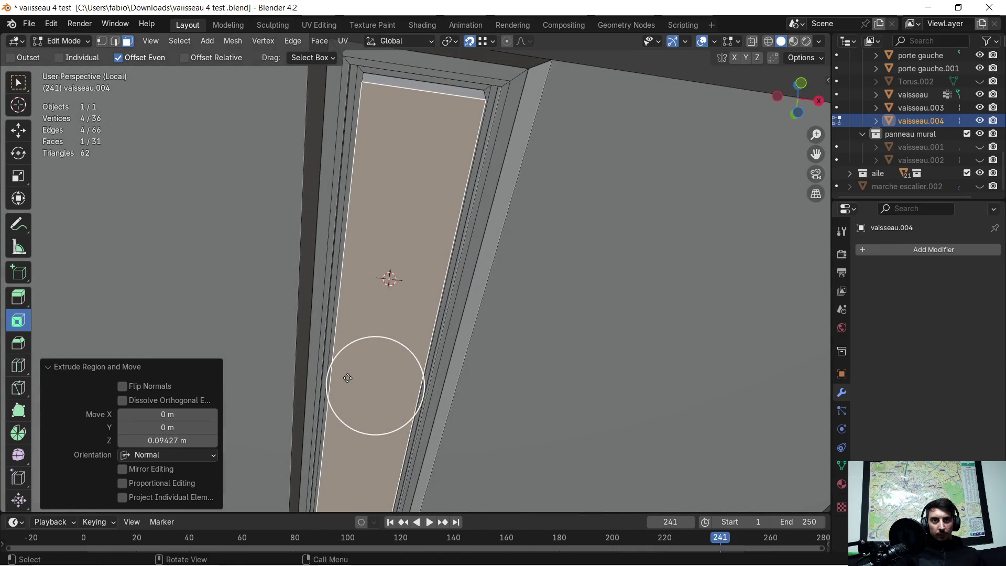
Add two thin inset borders (down to 0.007 m) and recess the inner face about 0.02 m.
left_click_drag(347, 378, 271, 395)
left_click_drag(166, 426, 179, 426)
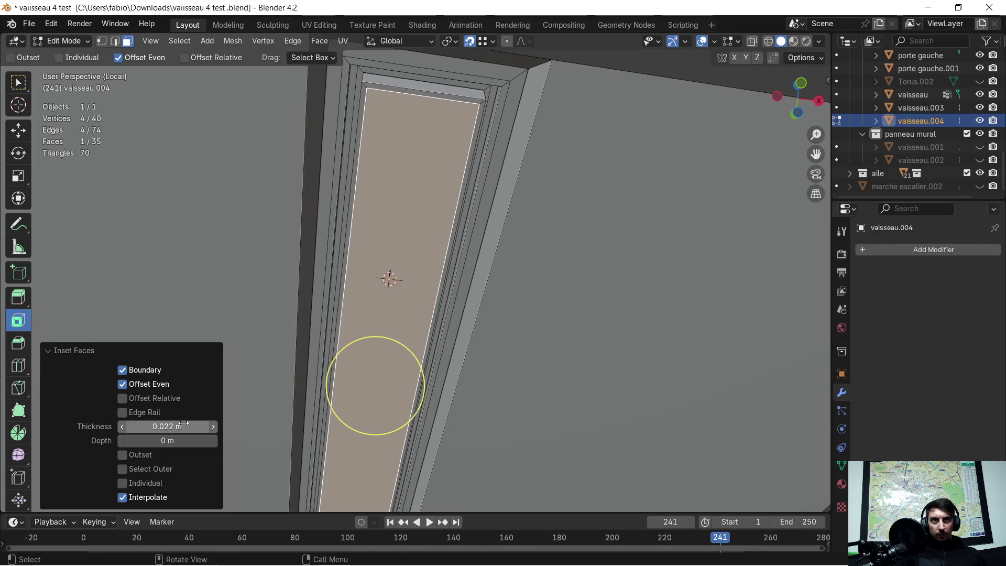
left_click(341, 373)
left_click_drag(188, 426, 182, 426)
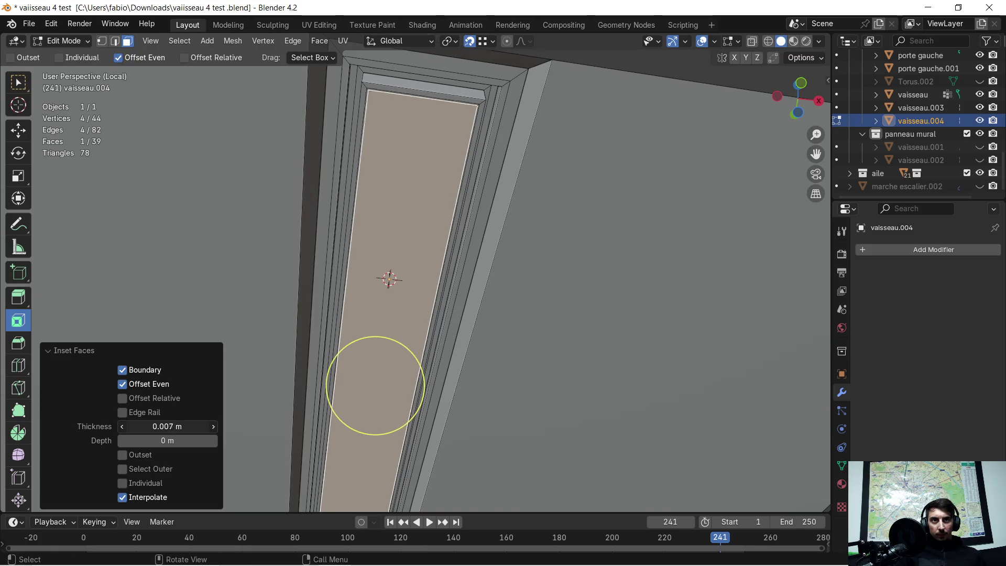
middle_click_drag(319, 337, 325, 352)
key("e")
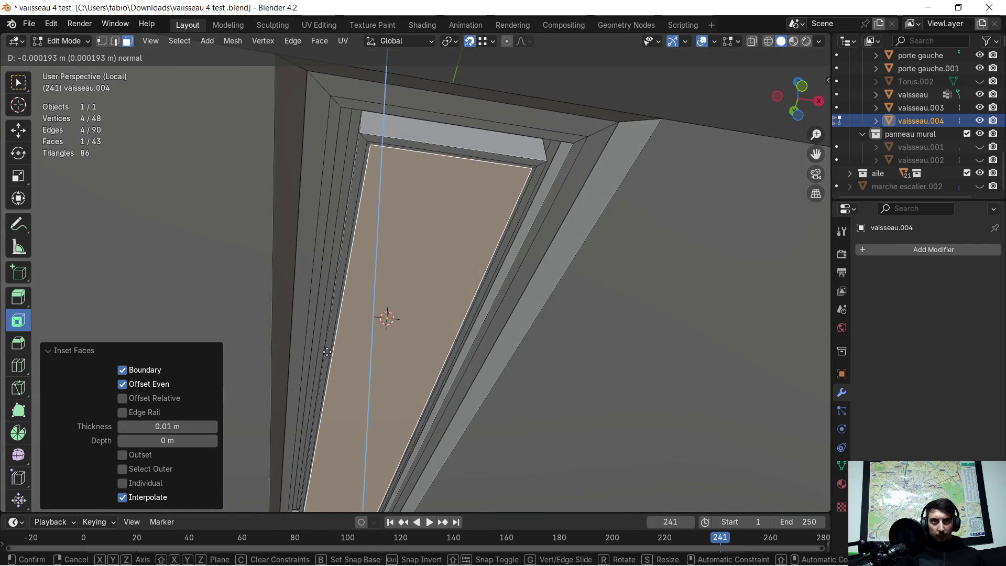
left_click(329, 348)
middle_click_drag(328, 348, 383, 362)
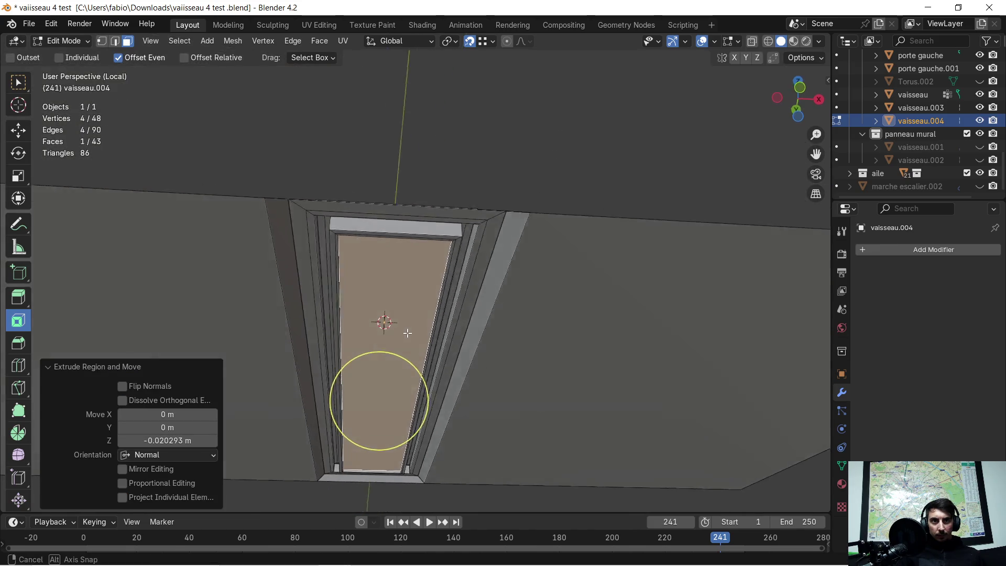
mouse_move(415, 332)
middle_mouse_down()
mouse_move(396, 358)
mouse_move(422, 277)
mouse_move(445, 273)
middle_mouse_up()
scroll(430, 261, "up", 2)
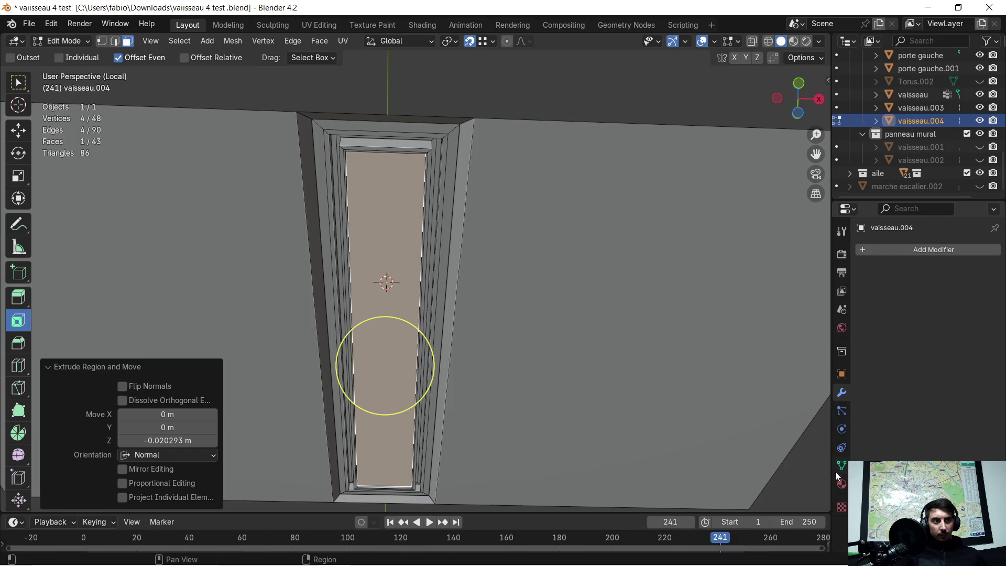
Add a material slot to vaisseau.004 with a new material named 'light'.
left_click(841, 485)
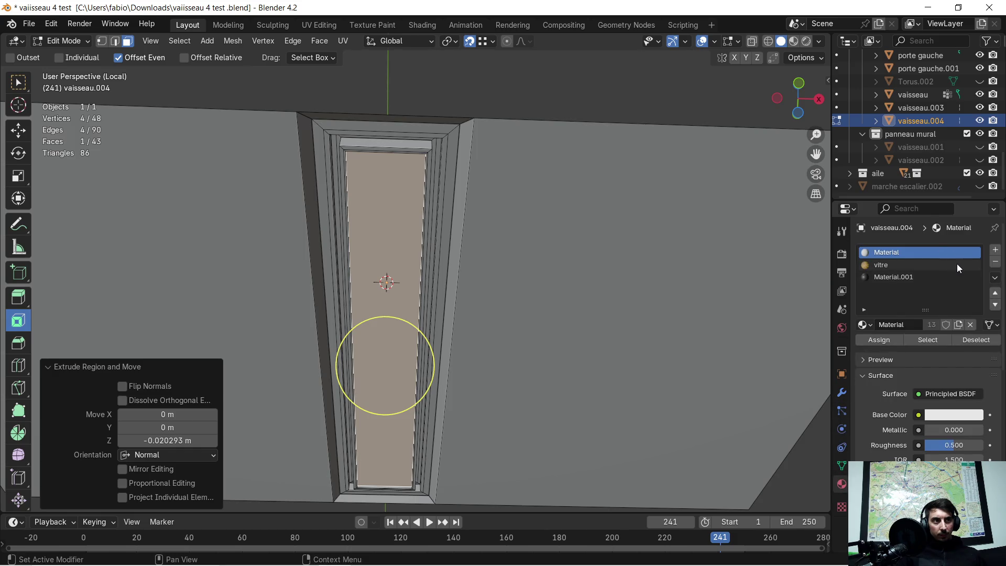
left_click(995, 251)
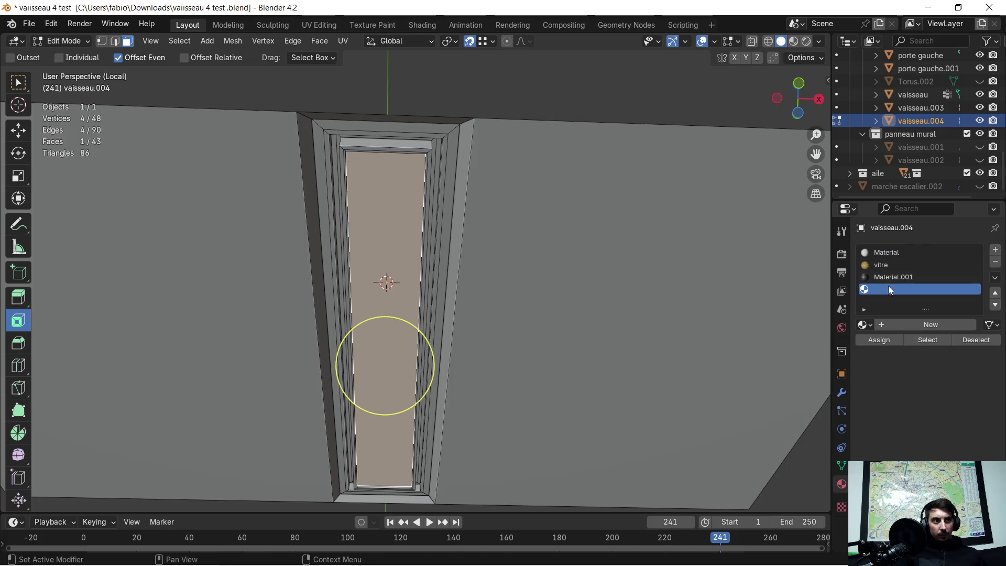
left_click(881, 325)
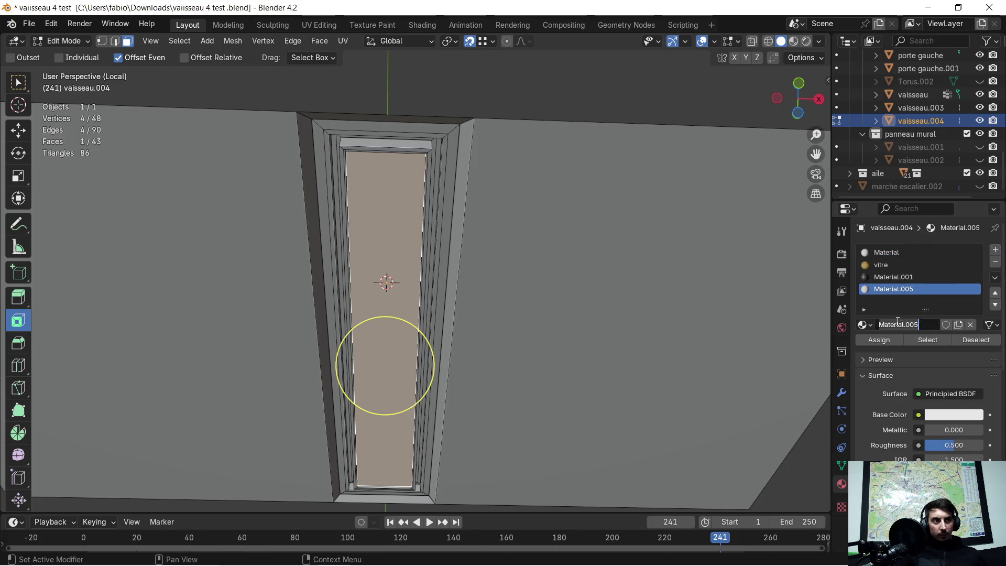
type("light")
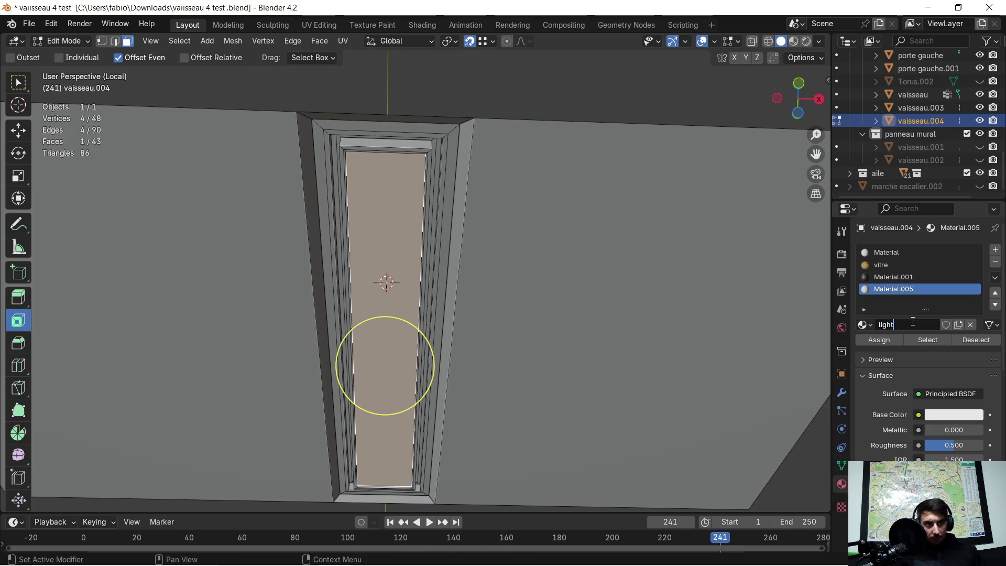
middle_click_drag(696, 274, 675, 292)
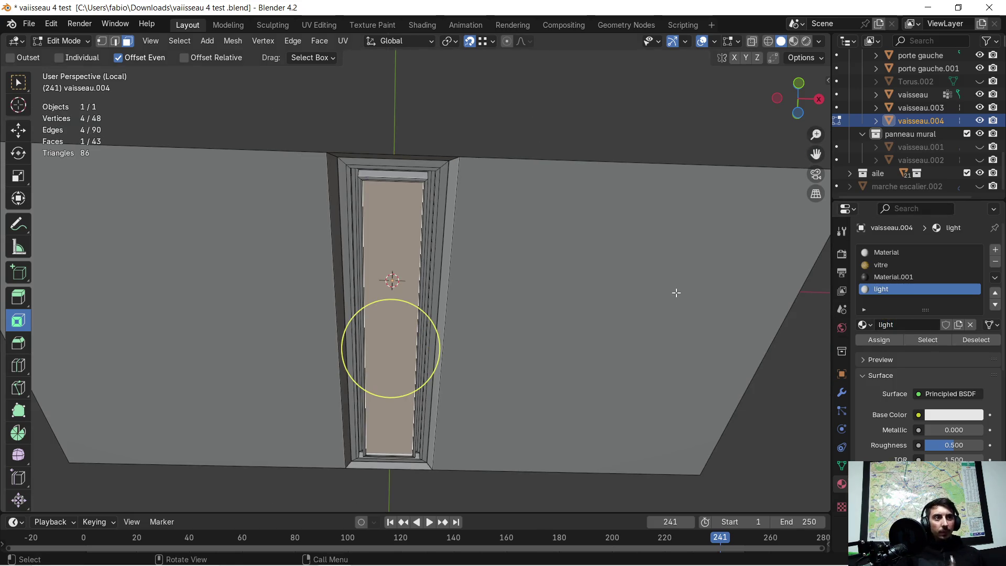
mouse_move(615, 269)
middle_mouse_down()
mouse_move(501, 281)
mouse_move(524, 283)
middle_mouse_up()
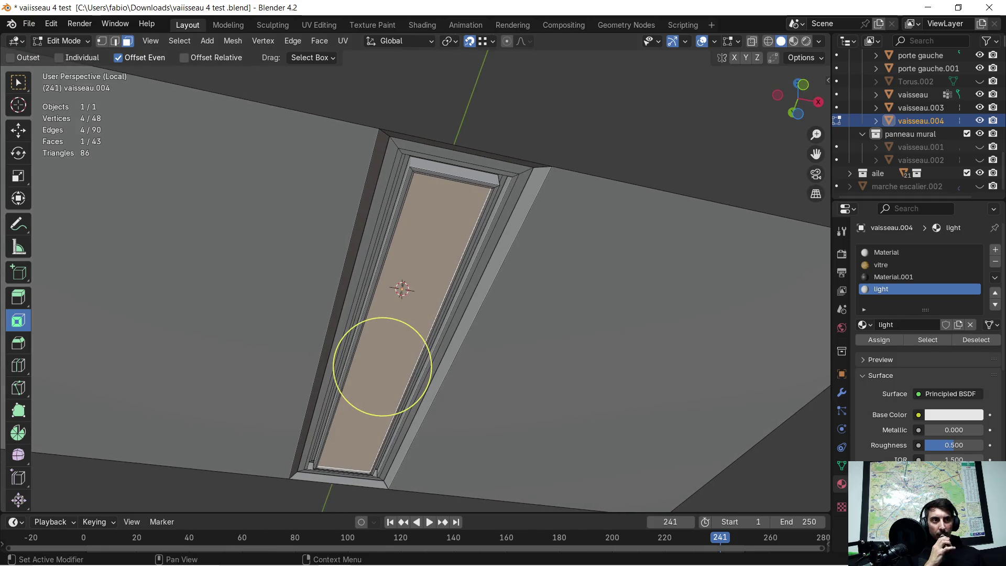
scroll(911, 448, "down", 1)
scroll(911, 448, "down", 4)
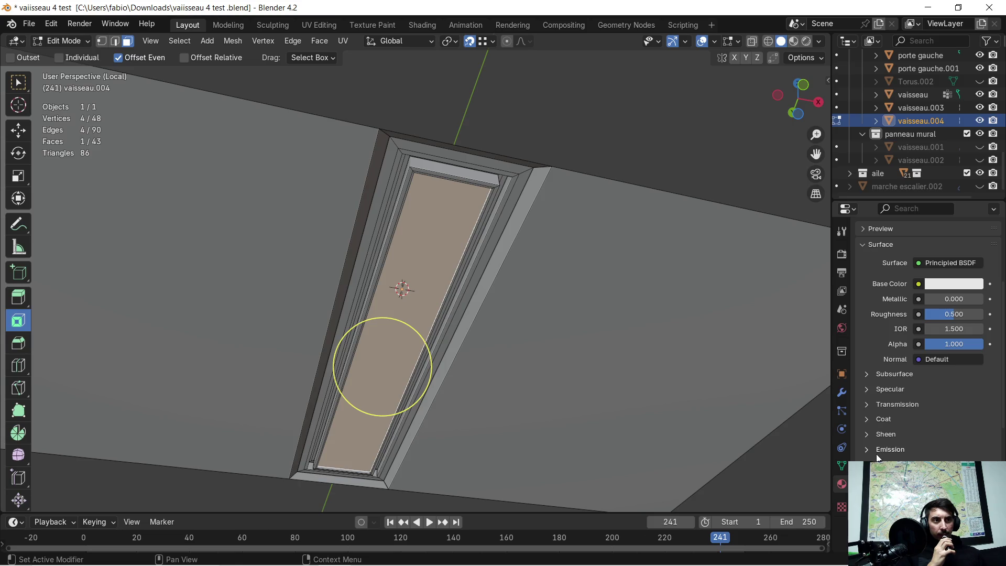
Set the light material's Emission Color to yellow.
left_click(946, 459)
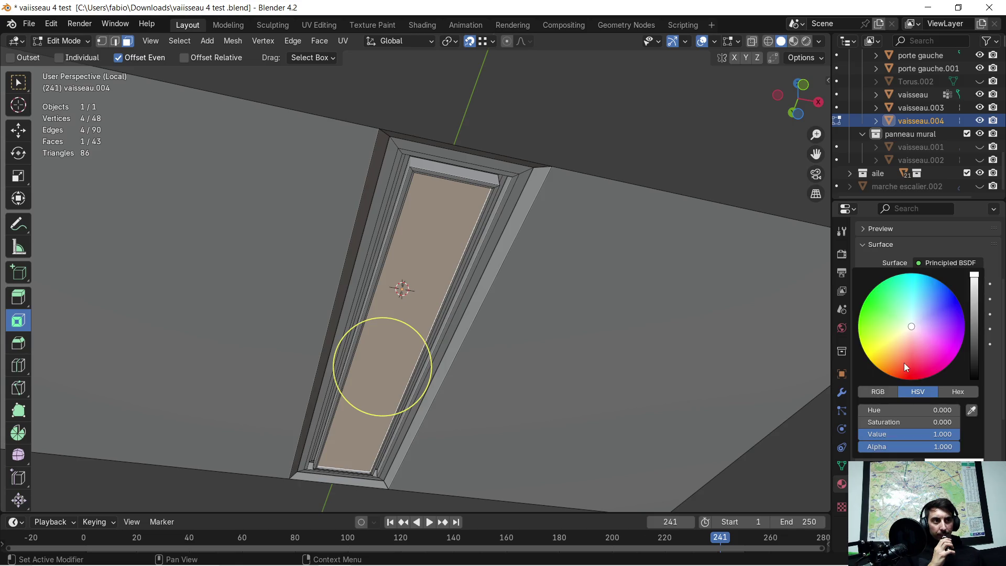
left_click(884, 346)
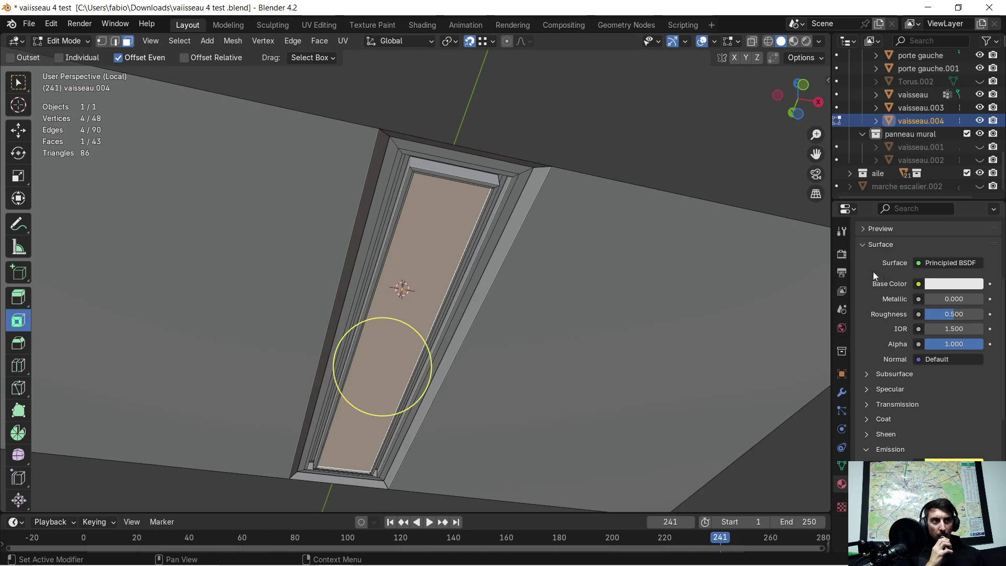
mouse_move(570, 291)
middle_mouse_down()
mouse_move(557, 294)
mouse_move(569, 295)
middle_mouse_up()
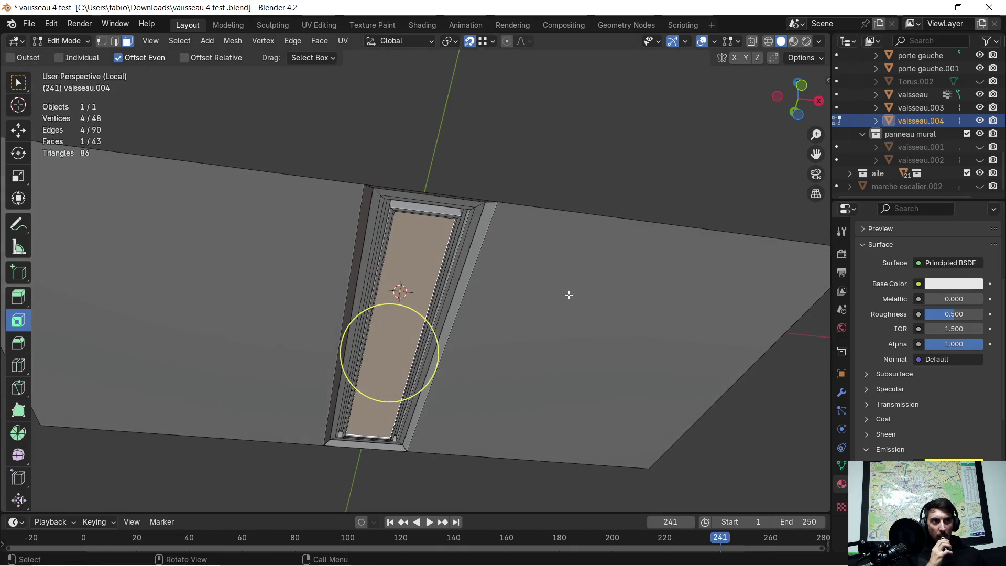
scroll(892, 260, "up", 3)
scroll(914, 294, "up", 2)
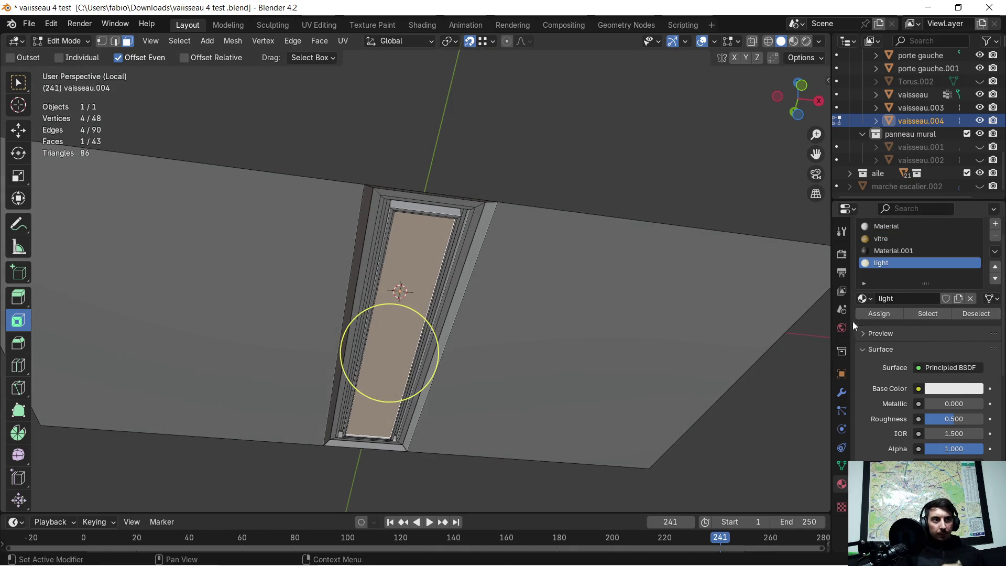
Switch the viewport to Material Preview shading and exit Local View.
left_click(792, 43)
mouse_move(566, 205)
middle_mouse_down()
mouse_move(513, 253)
mouse_move(482, 307)
mouse_move(490, 288)
mouse_move(480, 307)
mouse_move(421, 282)
mouse_move(438, 294)
mouse_move(444, 209)
mouse_move(430, 223)
middle_mouse_up()
scroll(464, 226, "up", 5)
key("KP_Divide")
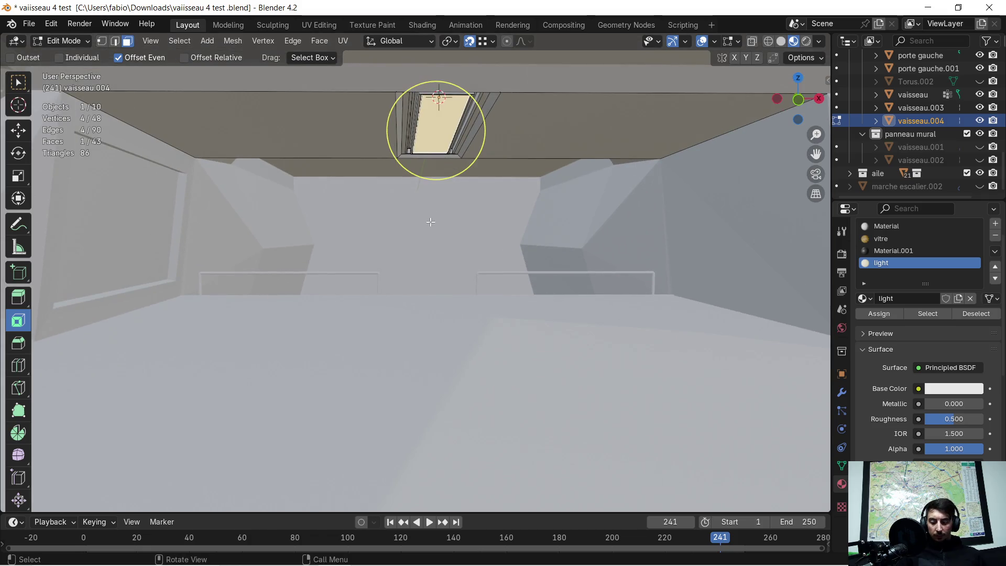
Return to Solid shading and orbit around the room to inspect the walls and ceiling window.
left_click(785, 42)
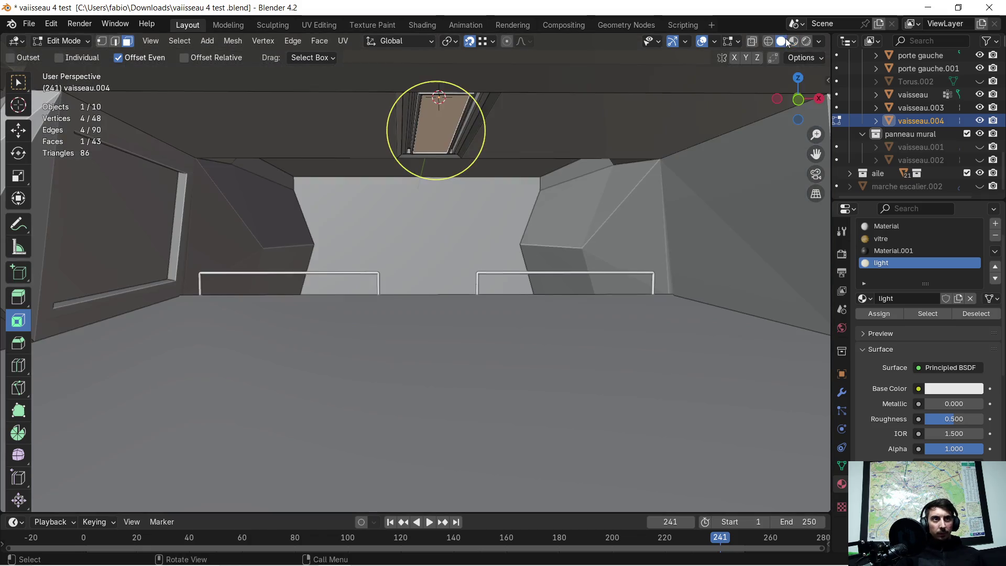
mouse_move(401, 187)
middle_mouse_down()
mouse_move(433, 239)
mouse_move(414, 246)
mouse_move(461, 255)
middle_mouse_up()
left_click(426, 247)
scroll(431, 230, "down", 1)
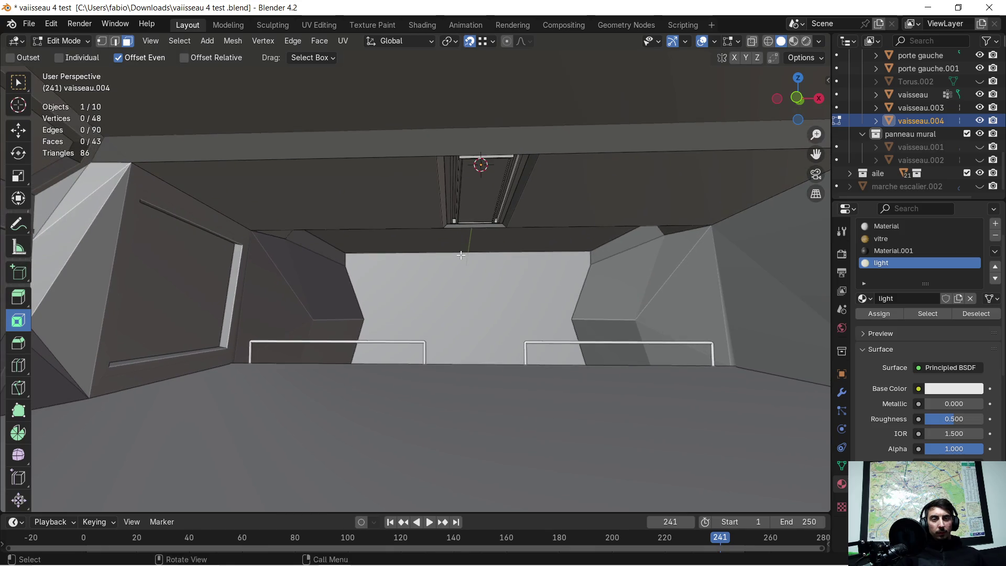
middle_click_drag(461, 255, 470, 270)
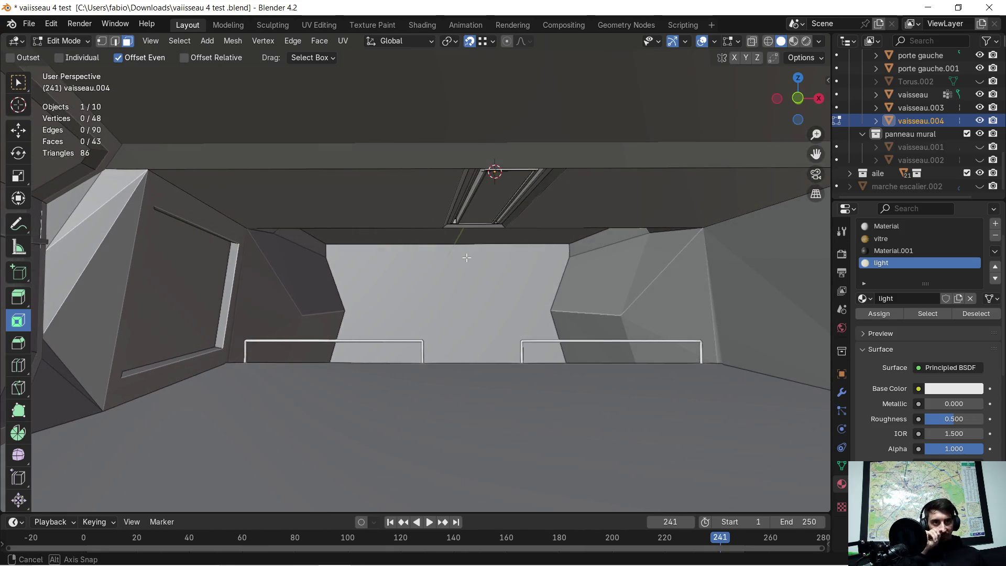
scroll(418, 270, "up", 2)
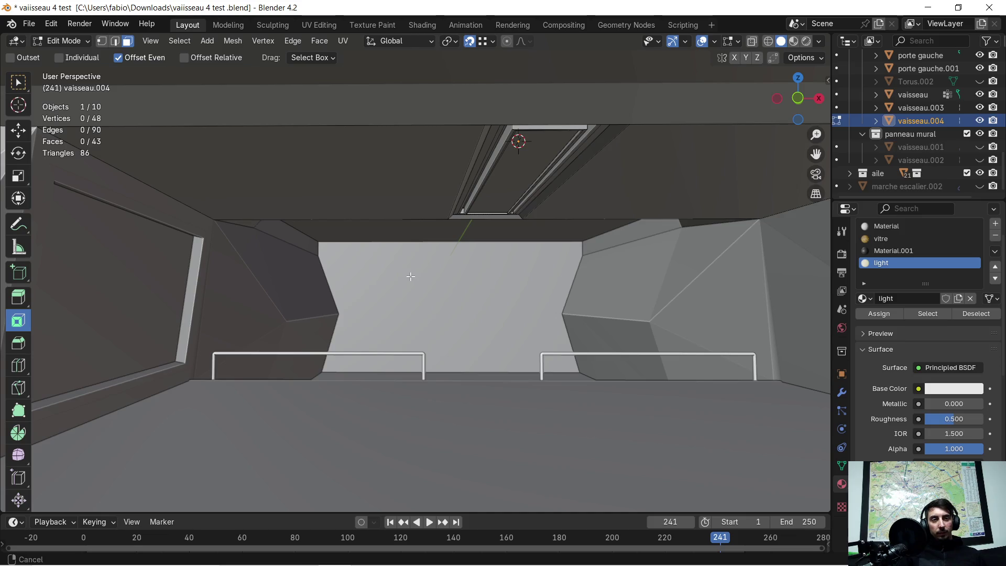
mouse_move(411, 277)
middle_mouse_down()
mouse_move(434, 252)
mouse_move(462, 292)
mouse_move(484, 267)
middle_mouse_up()
scroll(439, 224, "up", 2)
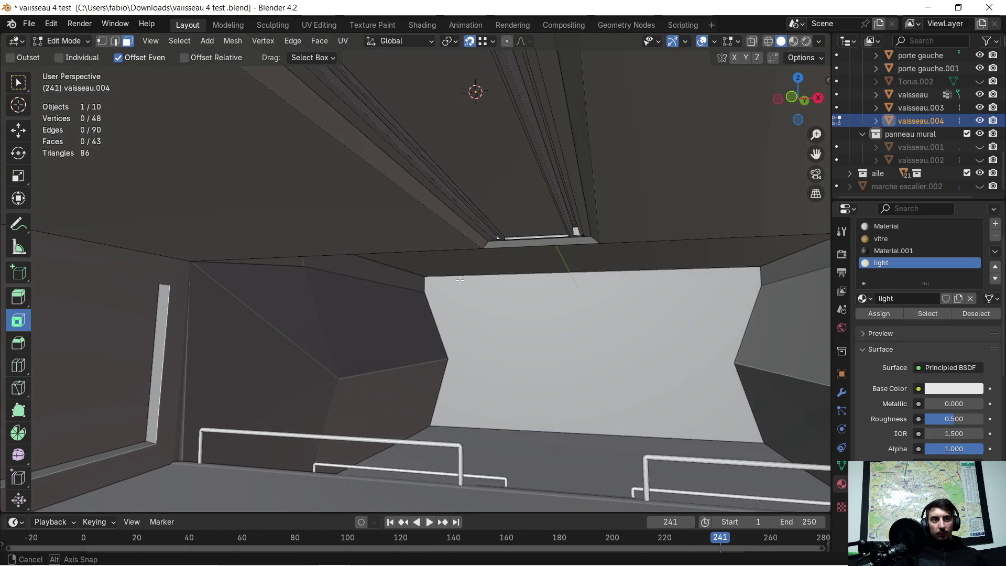
scroll(484, 267, "down", 2)
middle_click_drag(448, 270, 417, 245)
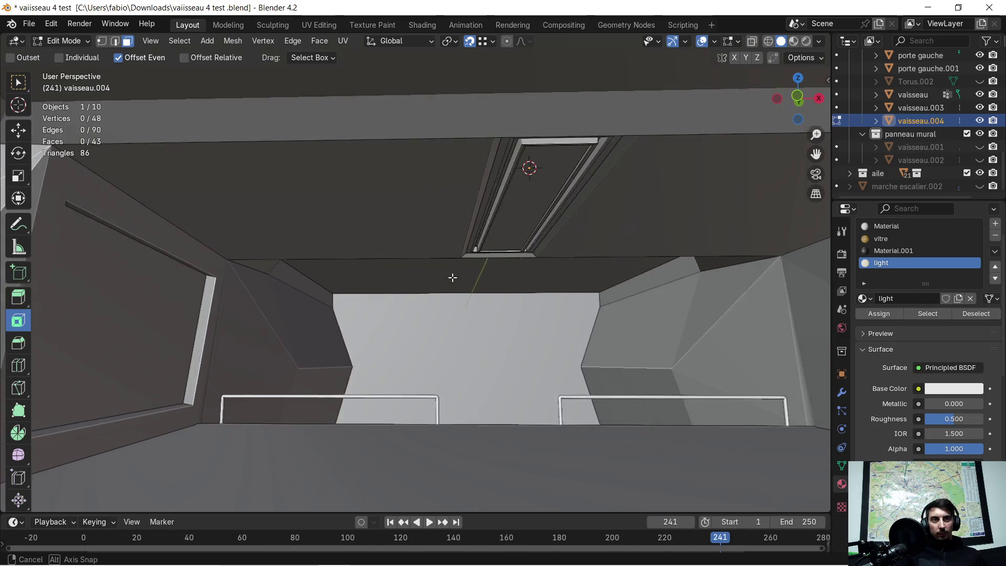
Isolate the wall panel vaisseau.004 in Local View and orbit to an edge-on view.
left_click(333, 187)
middle_click_drag(332, 186, 338, 188)
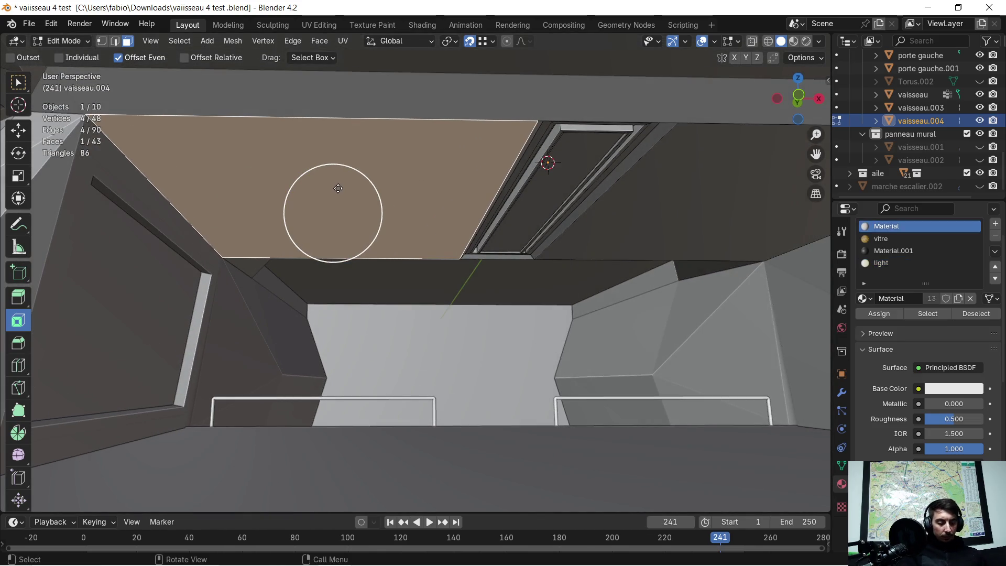
key("KP_Divide")
scroll(383, 263, "up", 5)
mouse_move(383, 263)
middle_mouse_down()
mouse_move(358, 285)
mouse_move(408, 286)
mouse_move(401, 342)
mouse_move(398, 326)
middle_mouse_up()
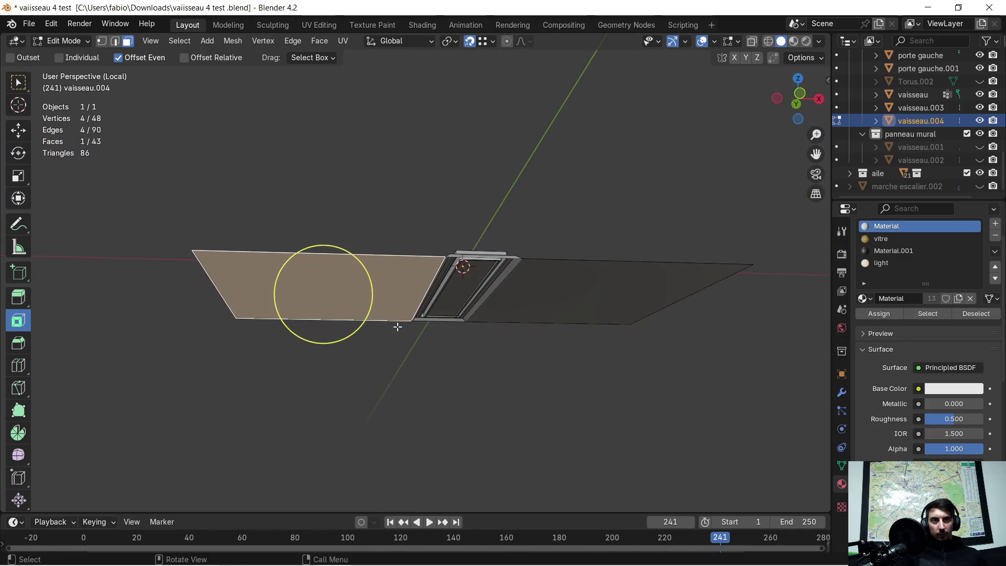
key("KP_Divide")
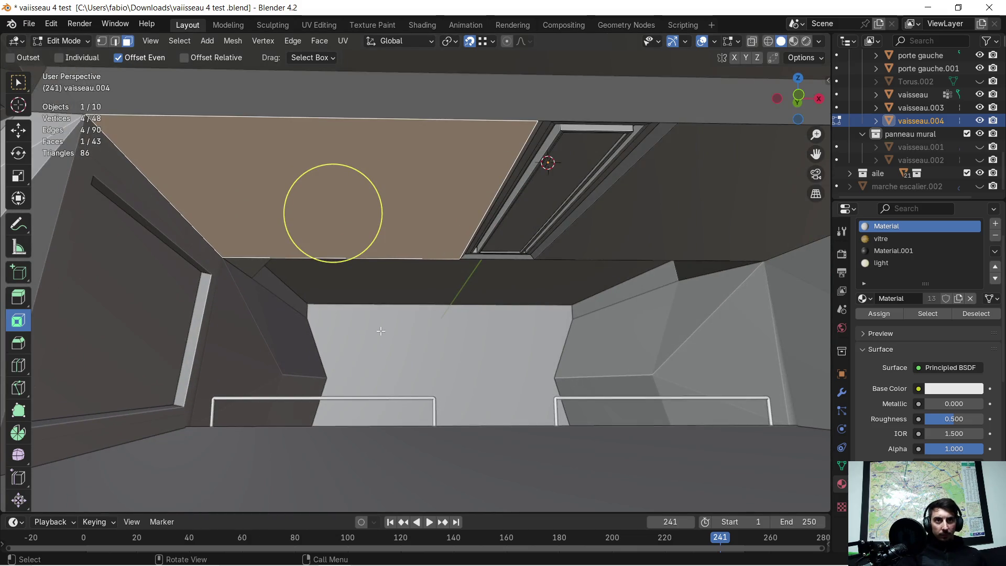
key("KP_Divide")
middle_click_drag(381, 324, 375, 285)
Add a cylinder in Object Mode and raise it 1.8196 m along Z.
key("Tab")
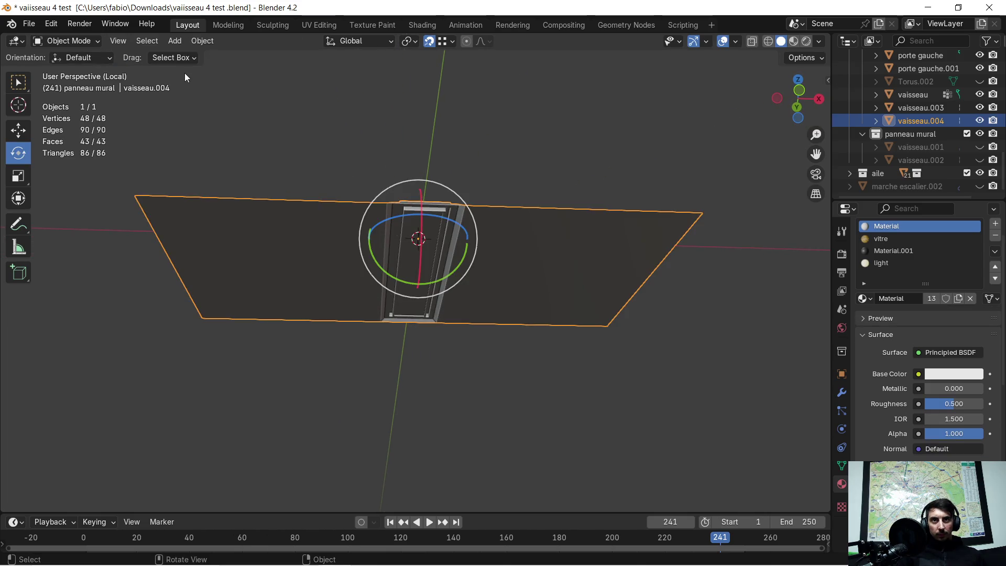
left_click(178, 41)
mouse_move(204, 61)
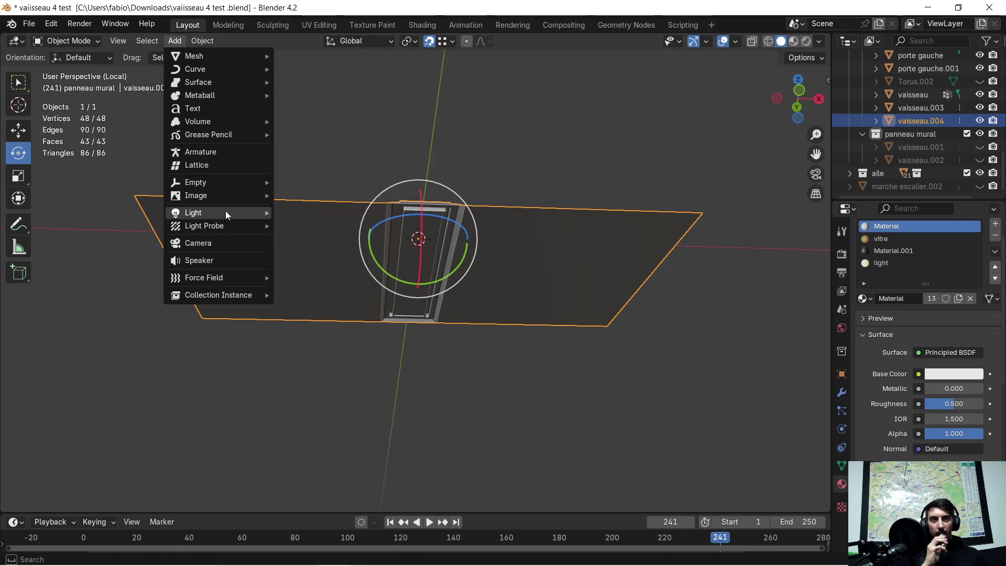
mouse_move(237, 62)
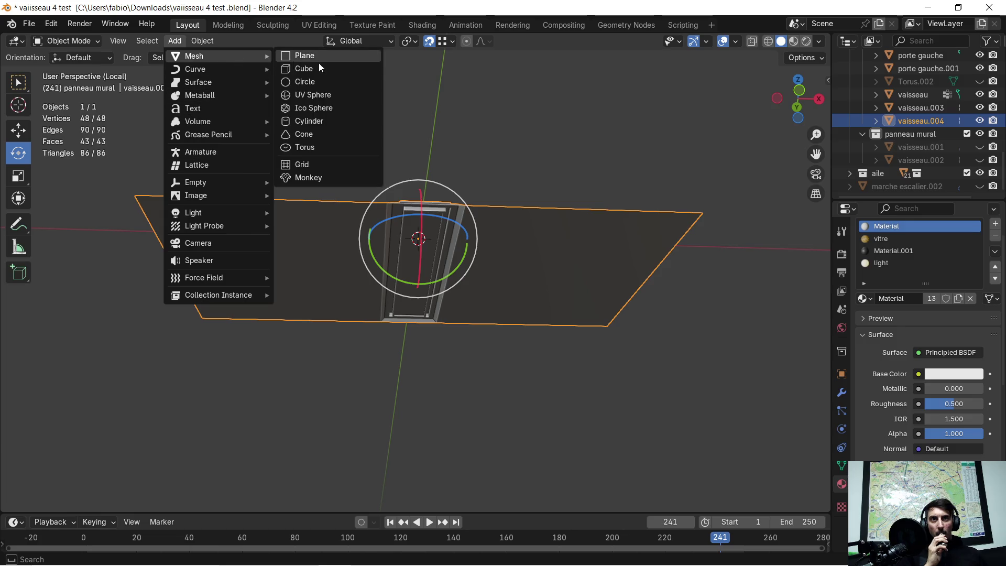
left_click(350, 121)
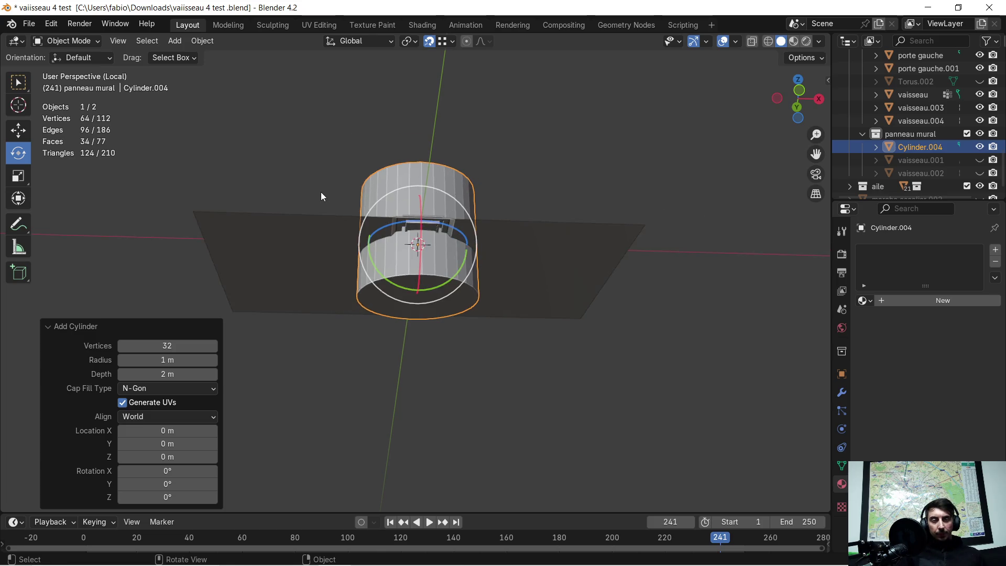
middle_click_drag(322, 196, 325, 243)
key("g")
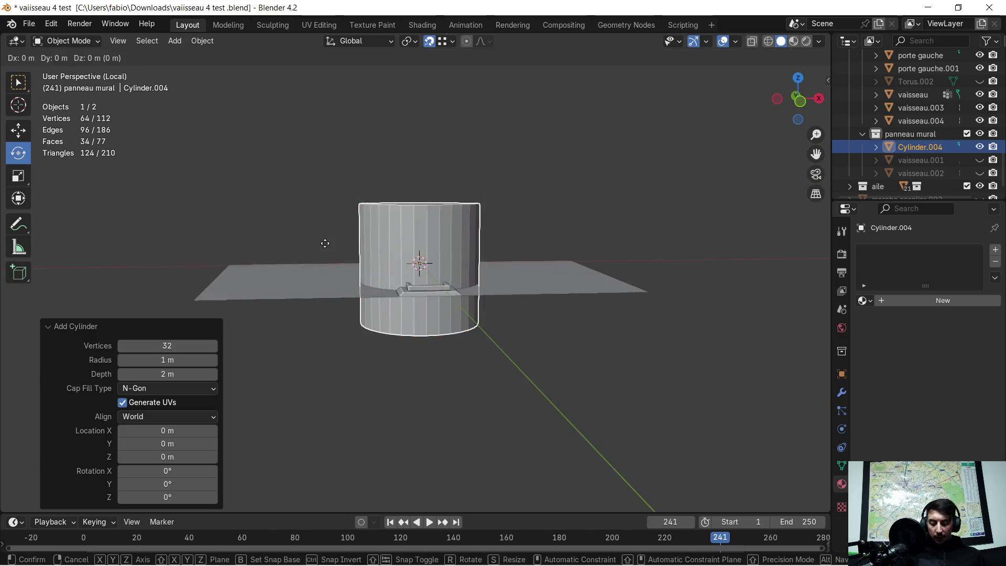
key("z")
left_click(341, 135)
Select the wall panel vaisseau.004, enter Edit Mode, and select its left face.
mouse_move(276, 244)
middle_mouse_down()
mouse_move(291, 221)
mouse_move(288, 197)
middle_mouse_up()
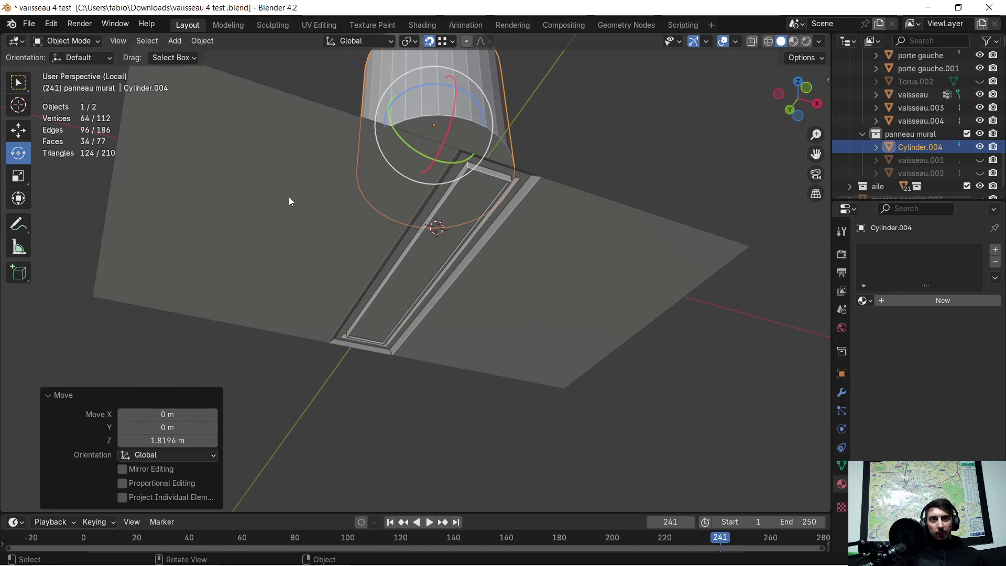
left_click(277, 201)
key("Tab")
left_click(278, 189)
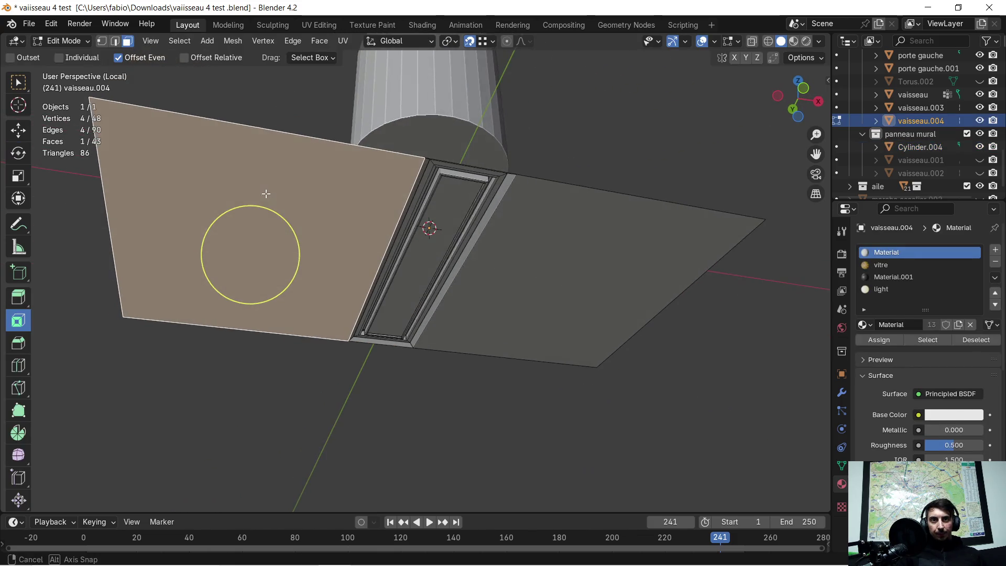
Subdivide the panel's left face with 5 cuts into a grid.
right_click(266, 193)
left_click(266, 193)
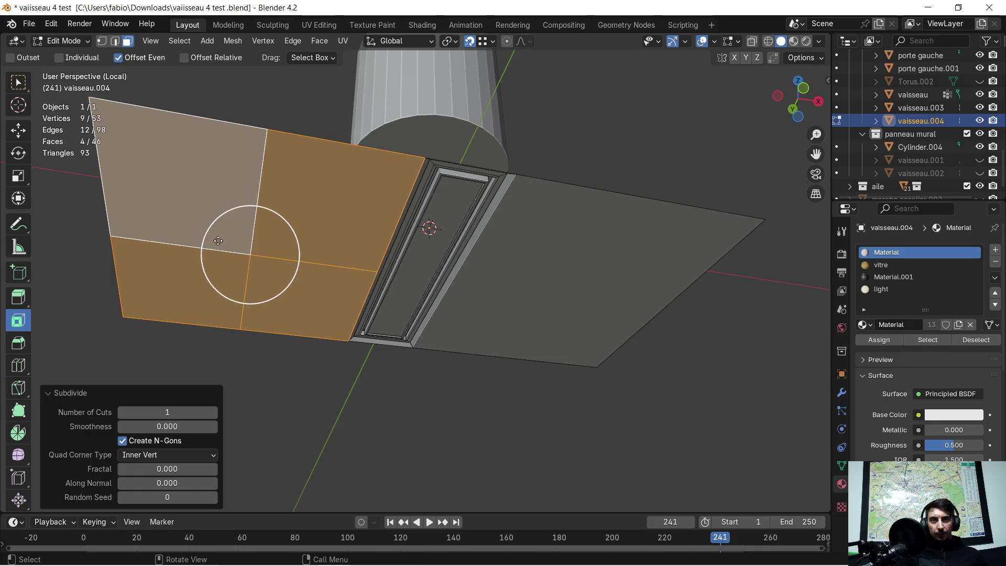
left_click(212, 412)
left_click(213, 412)
left_click(213, 412)
left_click(212, 412)
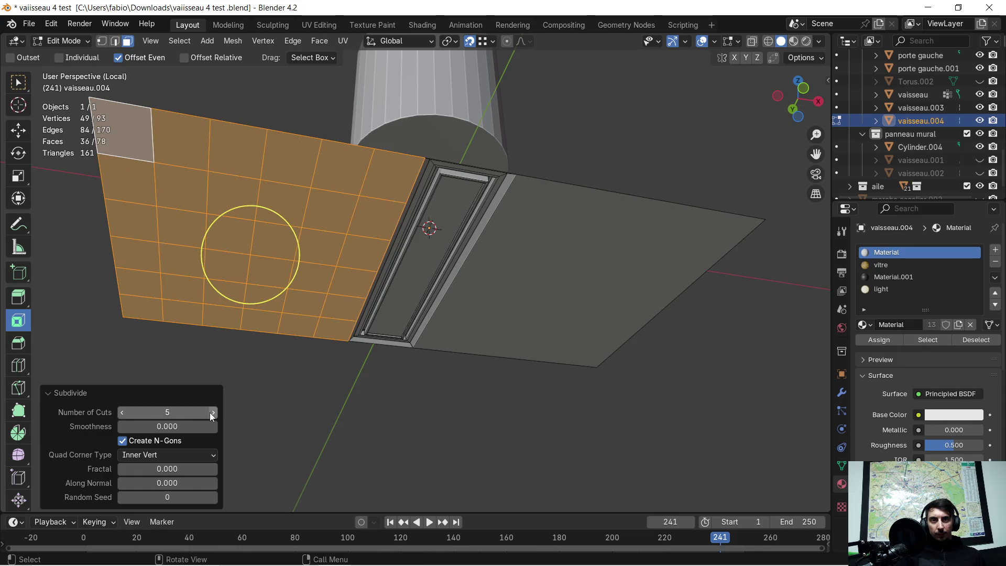
left_click(212, 412)
middle_click_drag(240, 365, 242, 362)
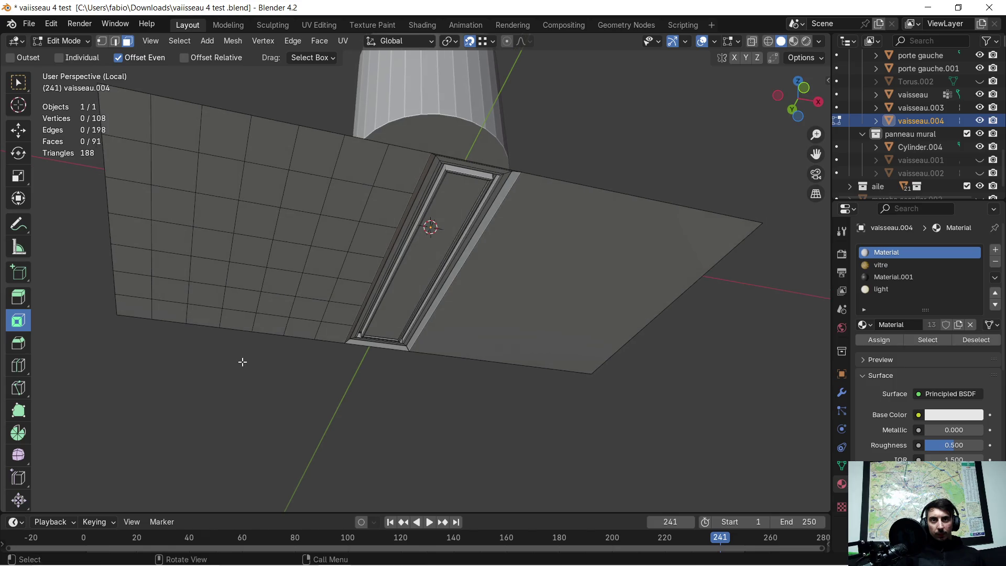
Select two grid faces as cable ends and bring up Random Flow's options.
left_click(175, 170)
left_click(276, 304, "shift")
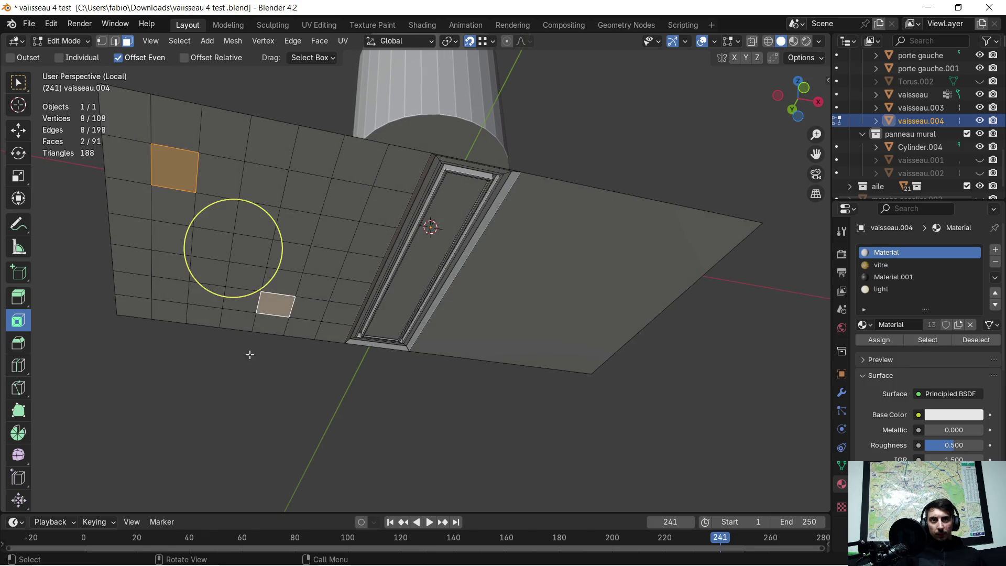
key("ctrl+alt+x")
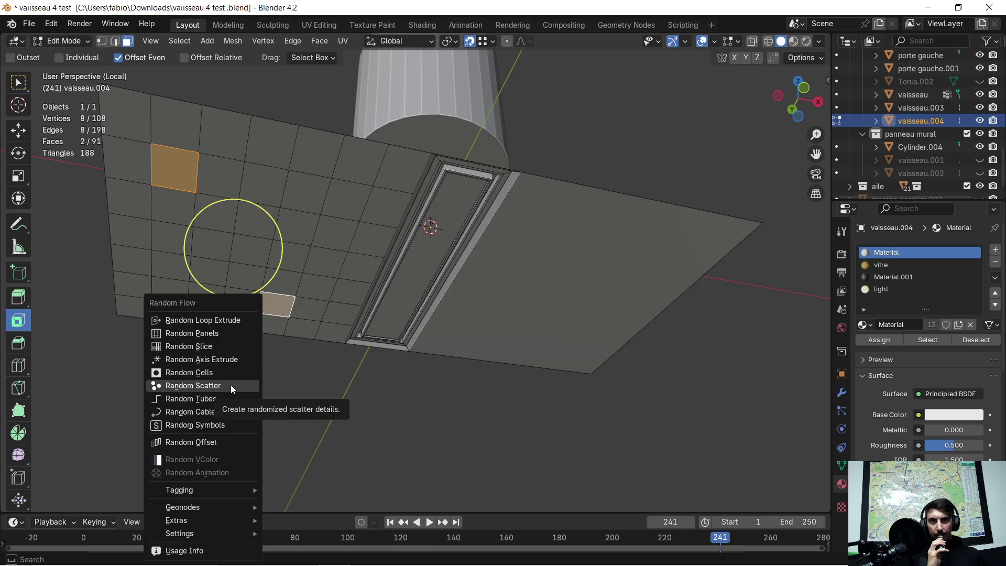
Generate Random Cables between the two faces and change the Slack Seed.
left_click(221, 409)
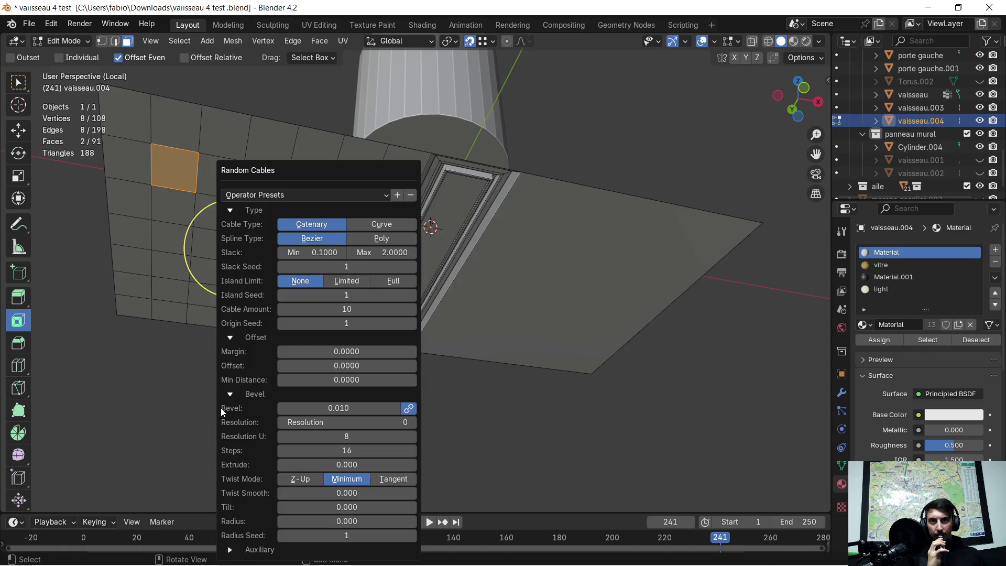
left_click_drag(350, 171, 706, 136)
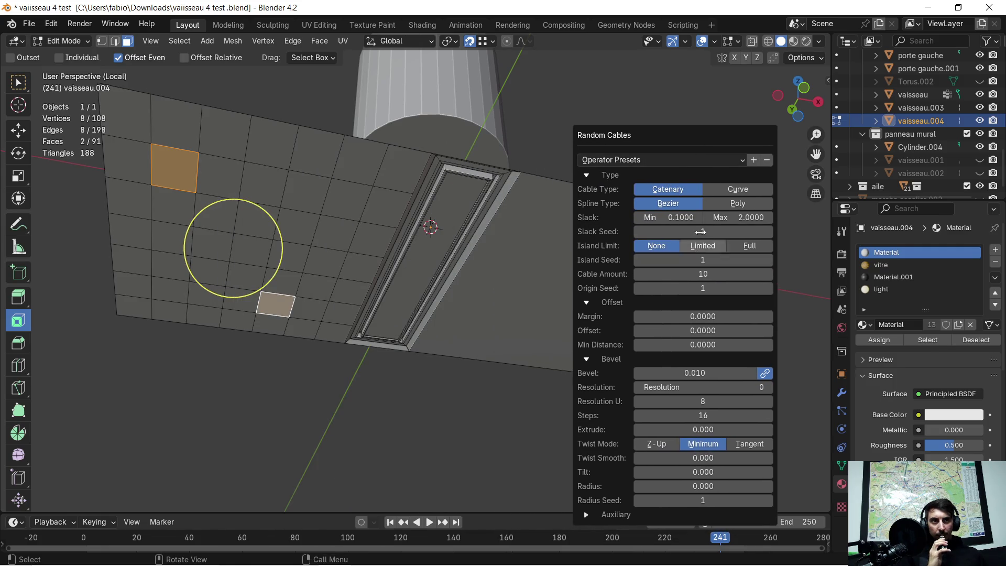
mouse_move(714, 238)
left_mouse_down()
mouse_move(754, 238)
mouse_move(705, 233)
left_mouse_up()
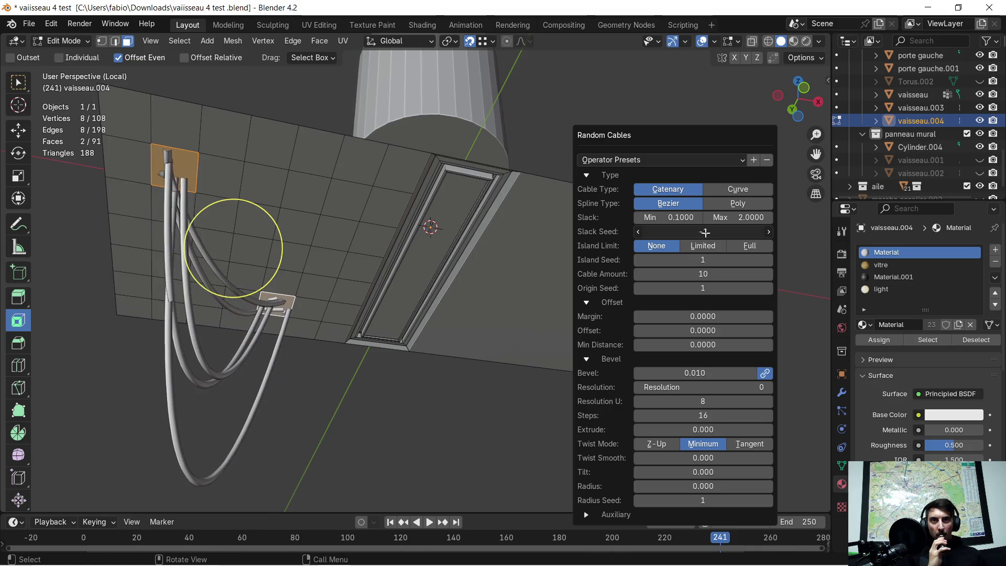
Try other cable and spline types, settling on Catenary cables, Bezier splines and Island Limit None.
left_click(718, 188)
left_click(697, 188)
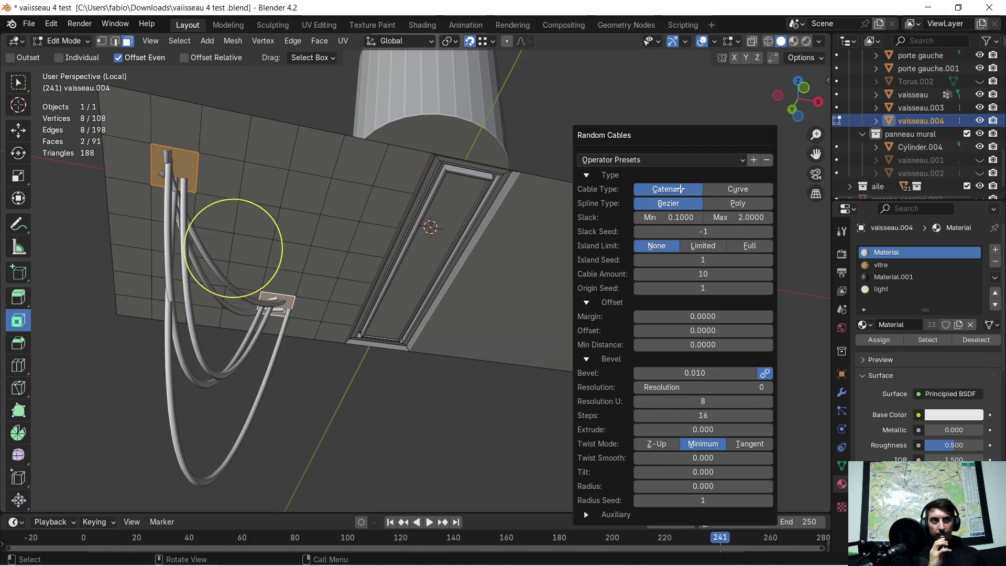
left_click(736, 203)
left_click(668, 203)
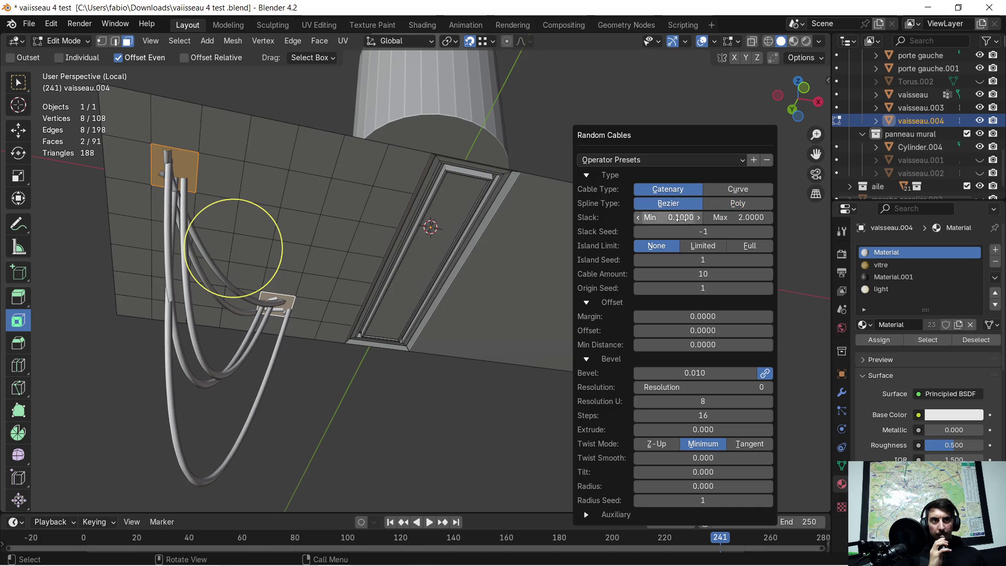
left_click(708, 245)
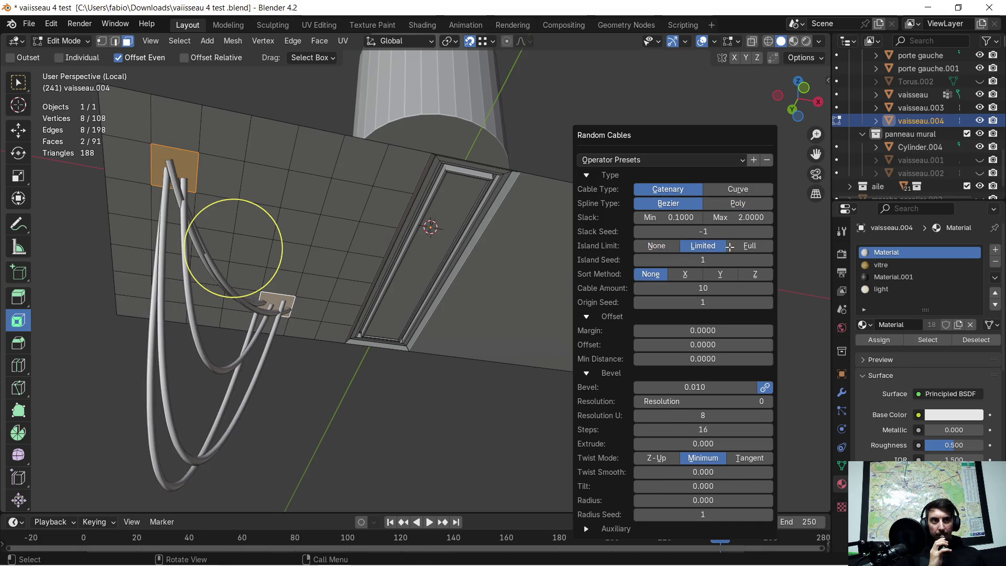
left_click(748, 250)
left_click(656, 245)
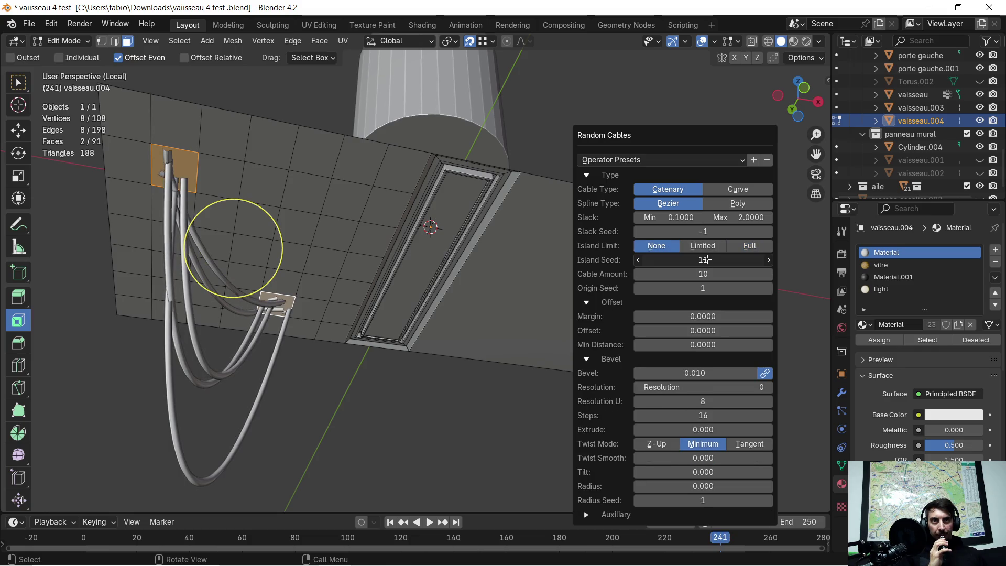
Vary the Island Seed and raise the Origin Seed by five for a new cable layout.
mouse_move(717, 260)
left_mouse_down()
mouse_move(684, 259)
mouse_move(748, 261)
left_mouse_up()
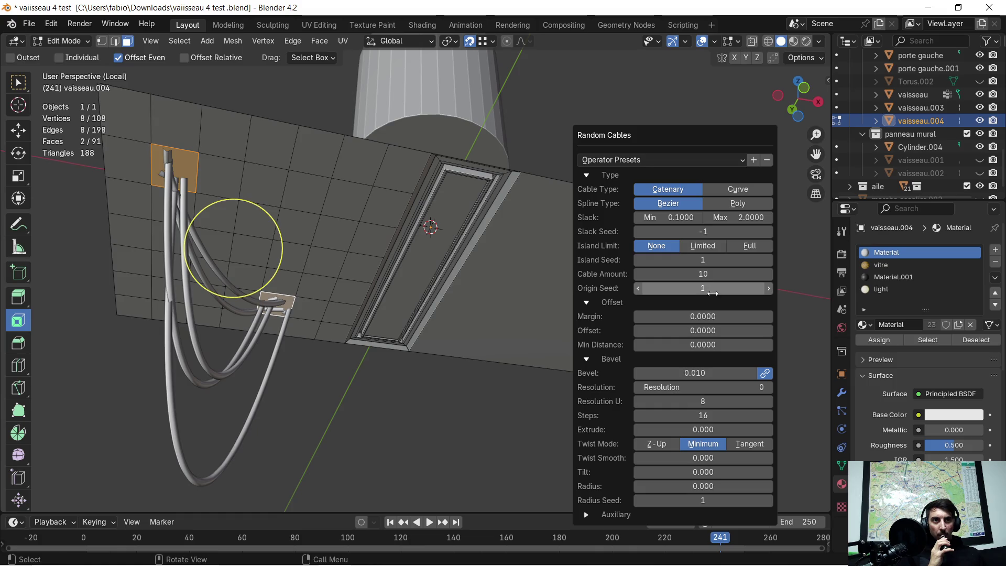
left_click(769, 289)
left_click(769, 288)
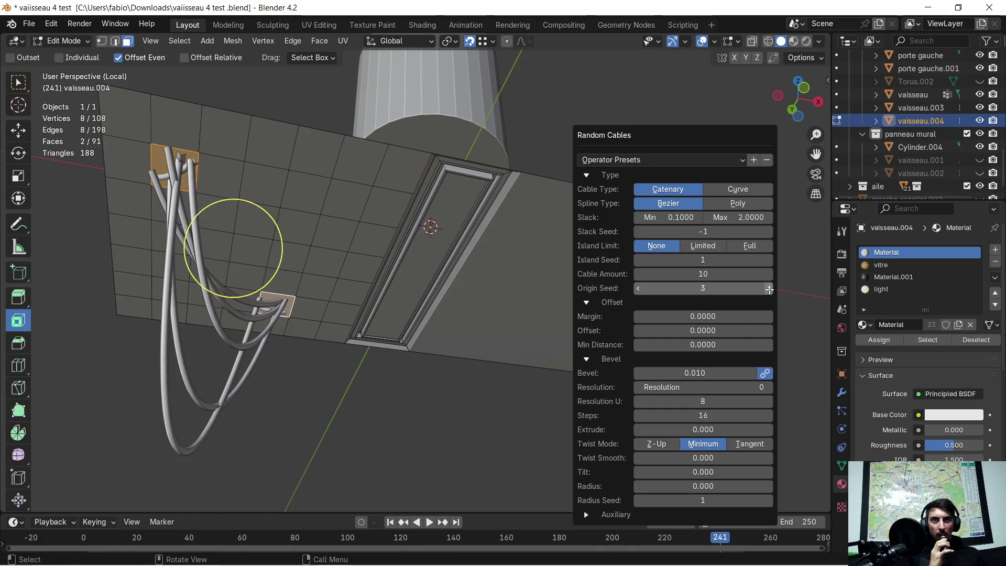
left_click(769, 289)
left_click(769, 288)
left_click(768, 289)
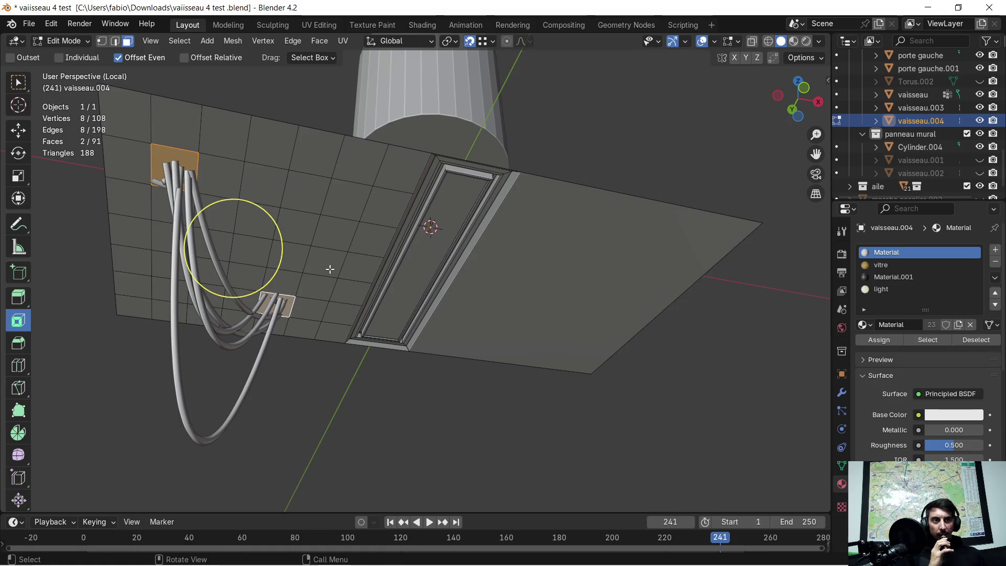
mouse_move(397, 254)
middle_mouse_down()
mouse_move(396, 292)
mouse_move(426, 268)
mouse_move(507, 271)
middle_mouse_up()
Exit Local View and orbit along the ceiling of the full spaceship interior, then summon Random Flow.
key("KP_Divide")
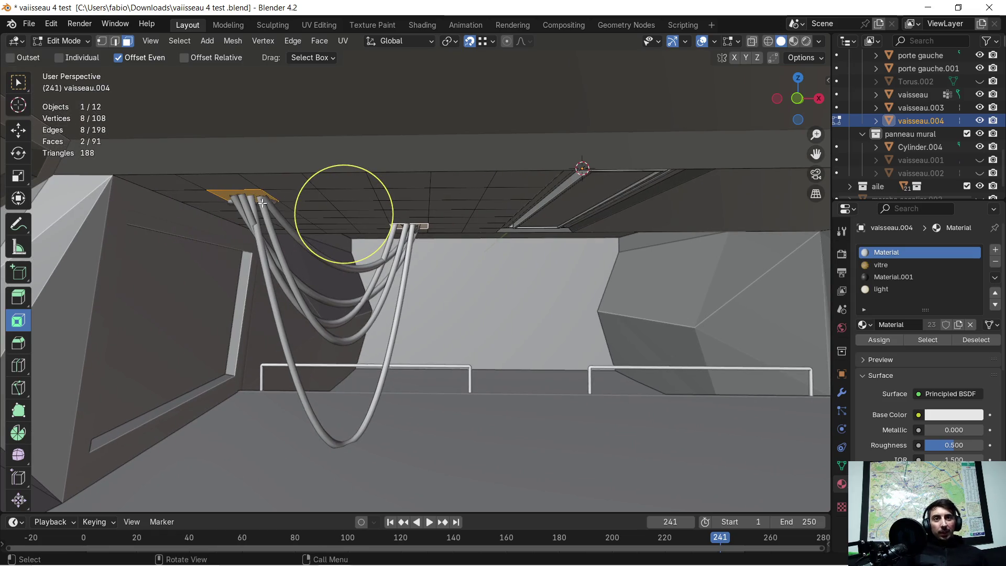
mouse_move(521, 317)
middle_mouse_down()
mouse_move(523, 289)
mouse_move(550, 274)
mouse_move(500, 277)
mouse_move(432, 243)
middle_mouse_up()
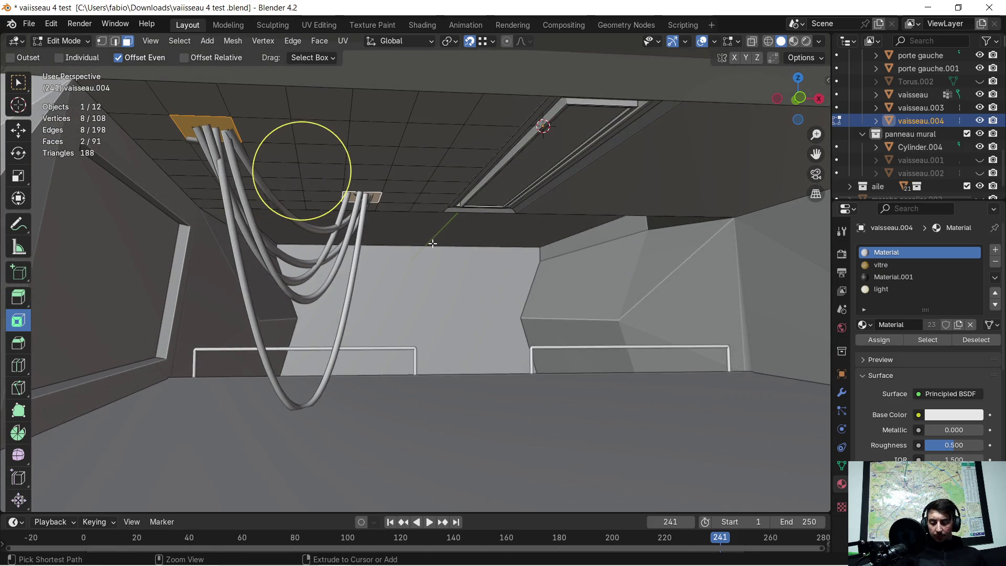
mouse_move(382, 225)
middle_mouse_down()
mouse_move(369, 221)
mouse_move(414, 247)
middle_mouse_up()
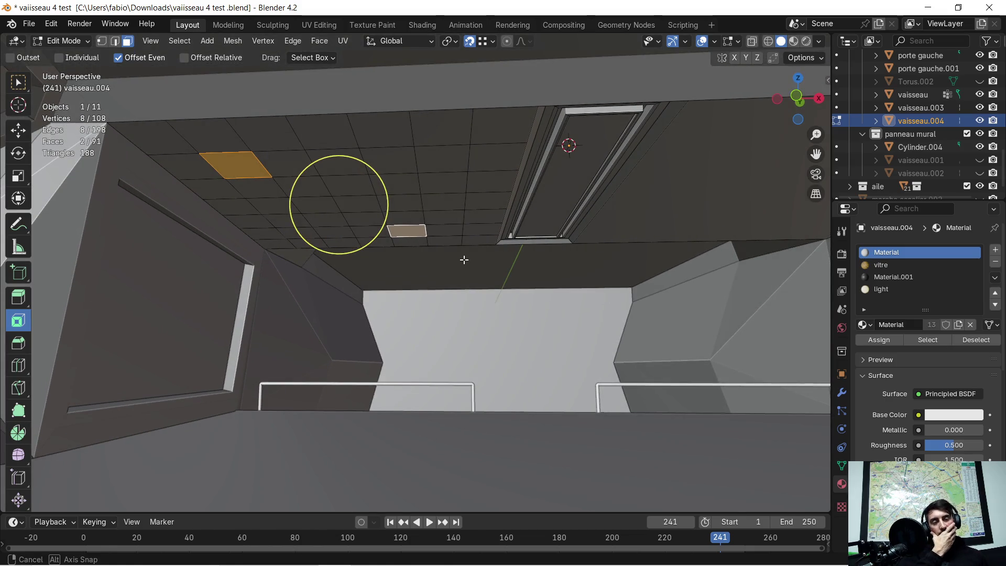
middle_click_drag(463, 258, 467, 263)
middle_click_drag(398, 252, 404, 257)
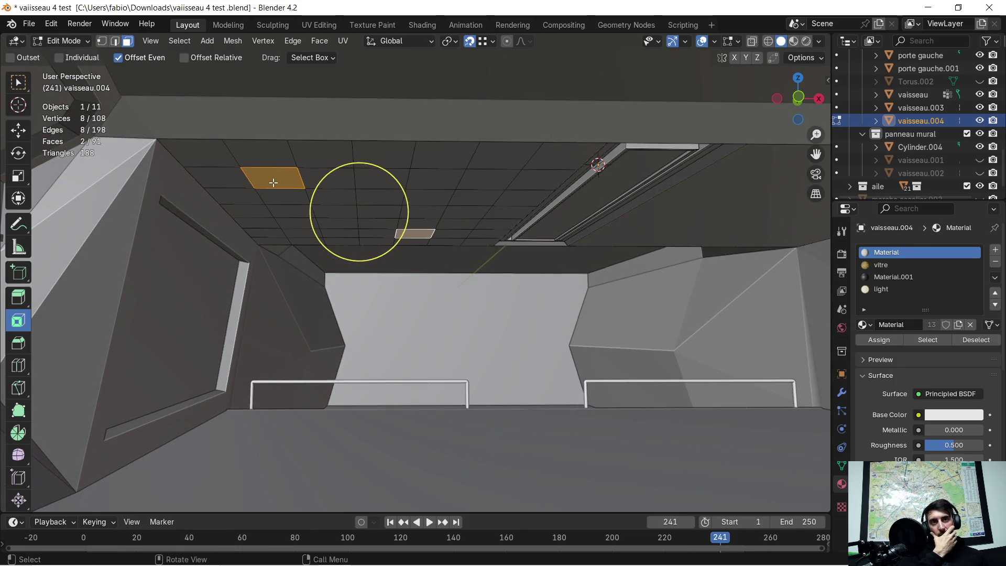
key("shift+alt+q")
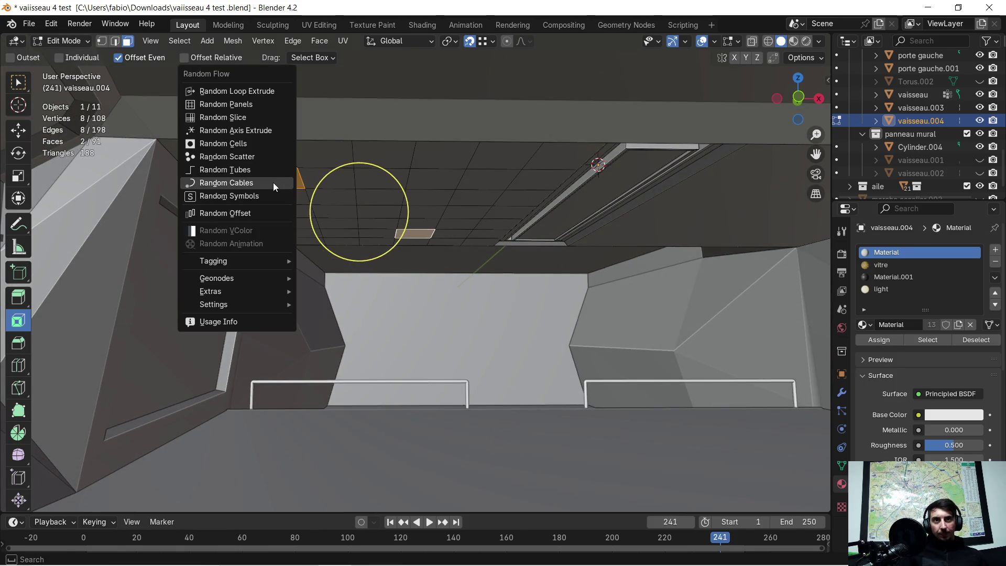
Generate Random Tubes on the selected ceiling faces, reroll the seed several times, then undo them.
left_click(272, 171)
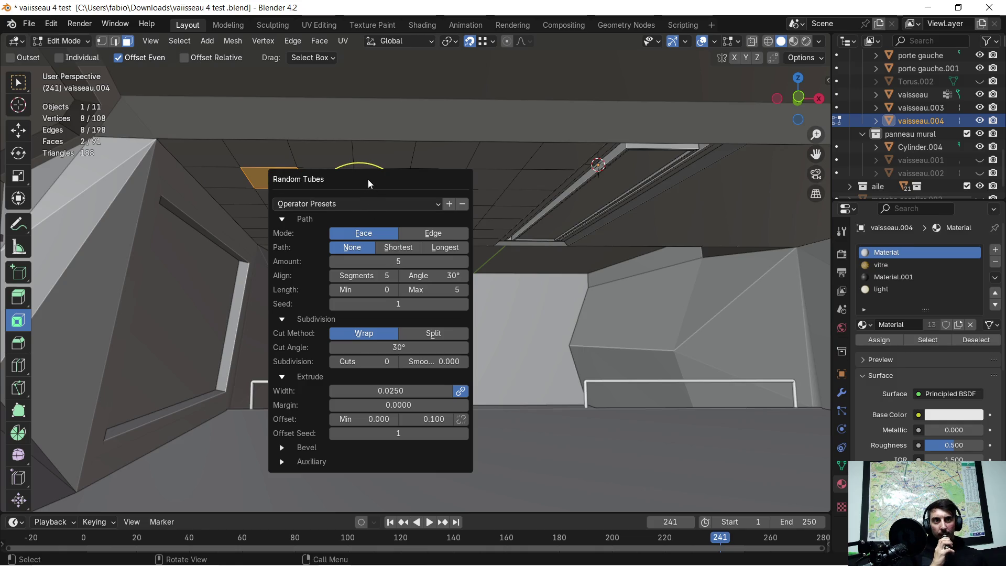
left_click_drag(368, 179, 646, 174)
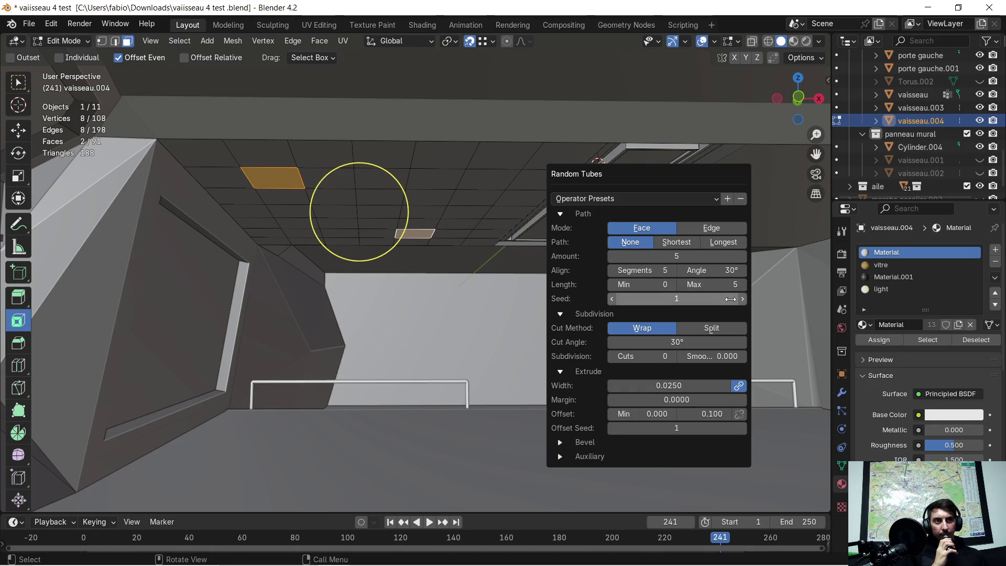
left_click(742, 298)
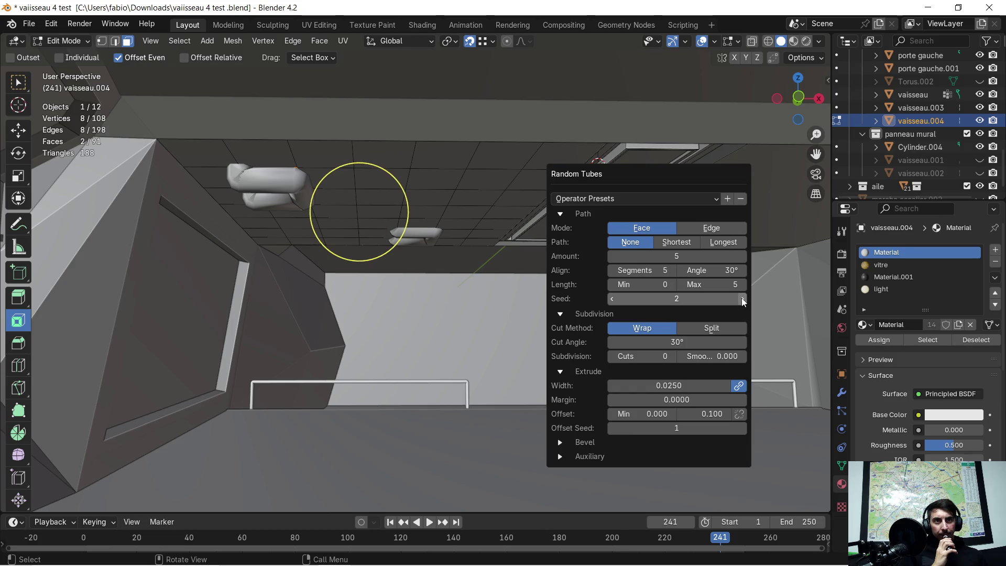
left_click(742, 299)
left_click(742, 299)
left_click(742, 299)
left_click(742, 299)
left_click(742, 299)
left_click(742, 298)
left_click(742, 298)
left_click(742, 298)
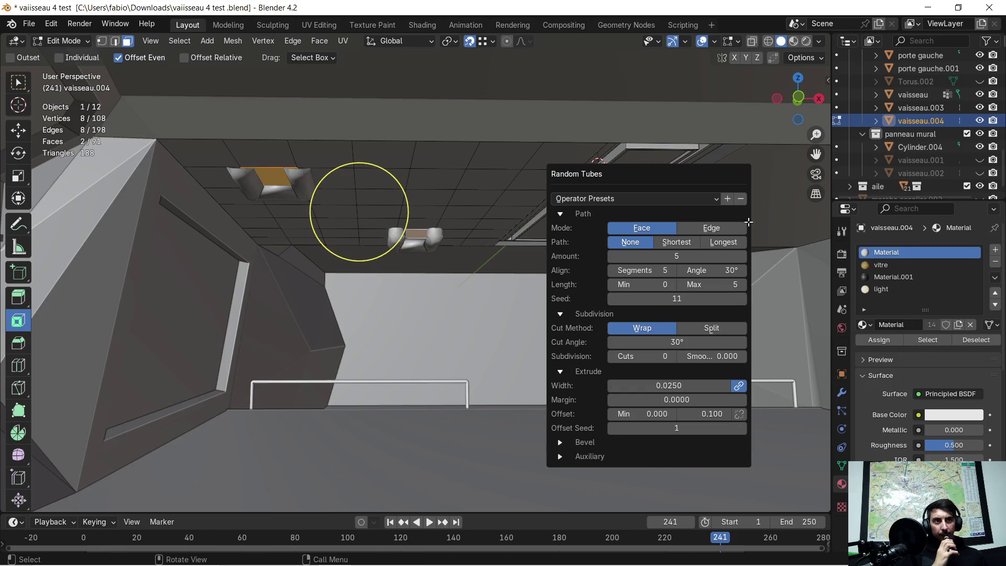
key("ctrl+z")
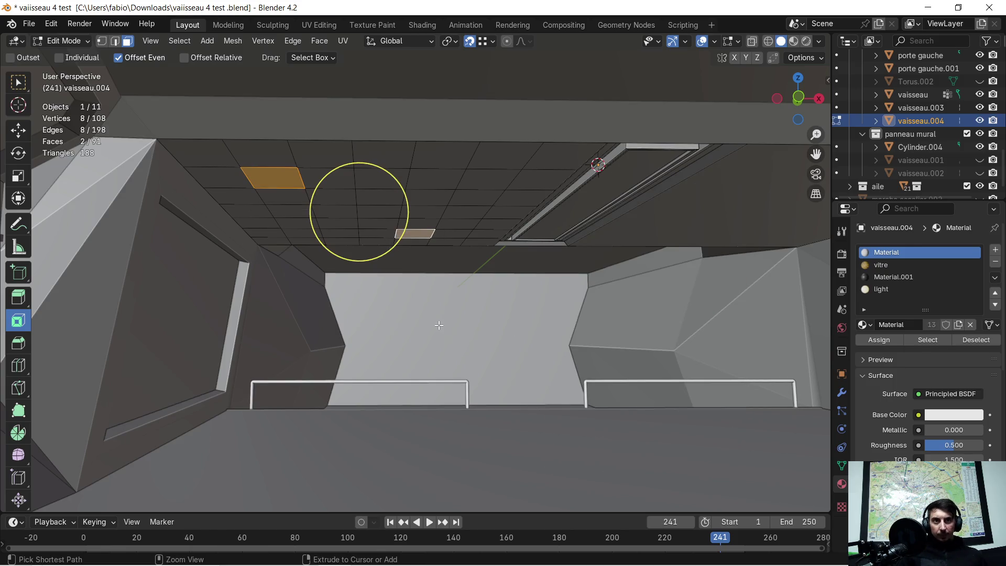
Add four more ceiling faces to form an L-shaped selection and call up Random Flow.
left_click(283, 195, "shift")
left_click(293, 216, "shift")
left_click(302, 224, "shift")
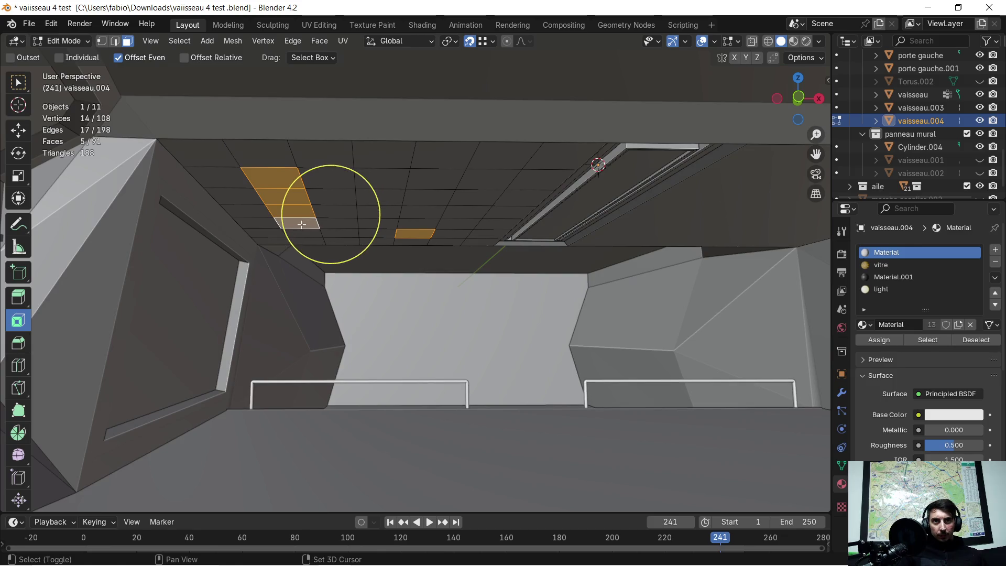
left_click(376, 234, "ctrl")
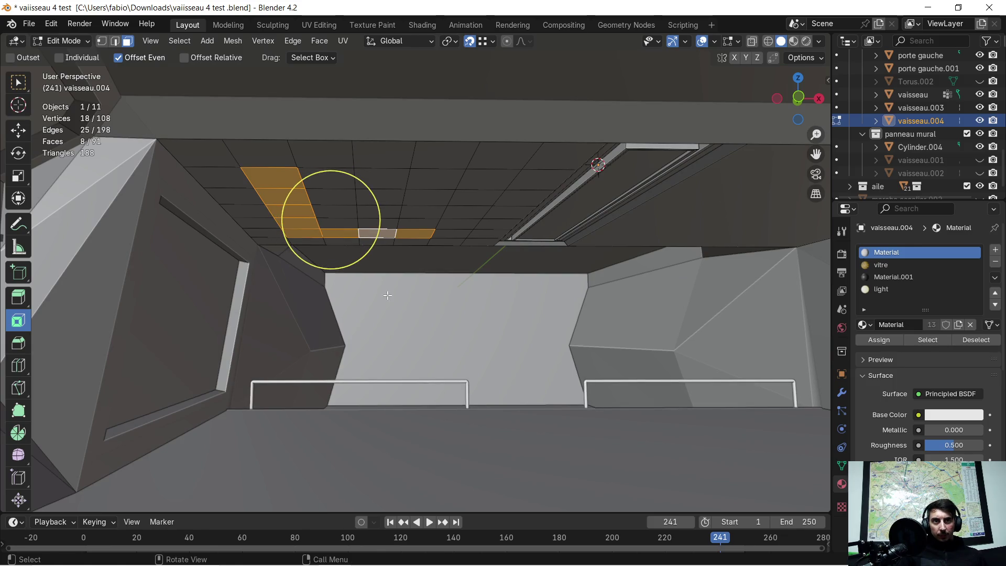
key("shift+alt+r")
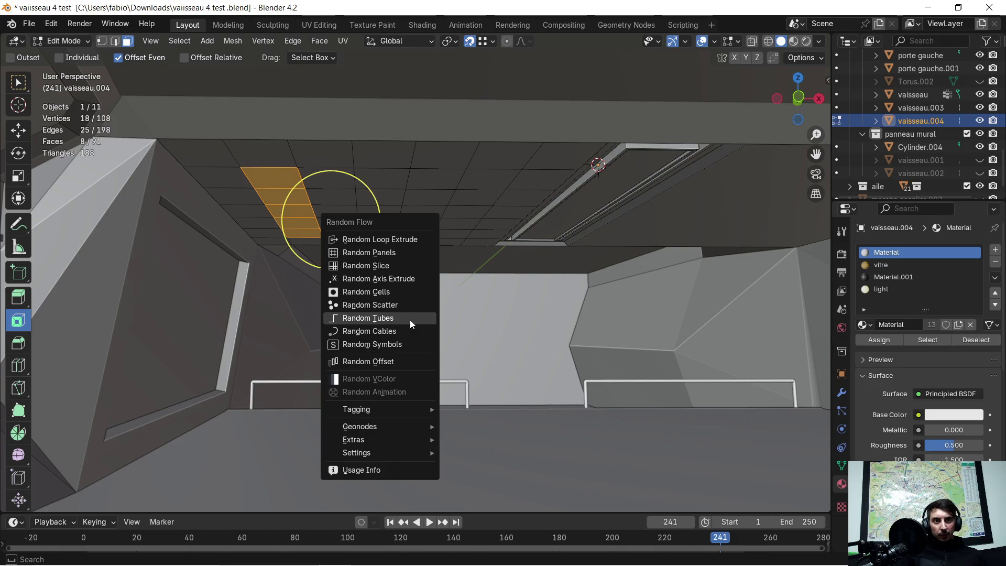
Run Random Tubes on the L-shaped strip and step the Seed up to 7.
left_click(410, 318)
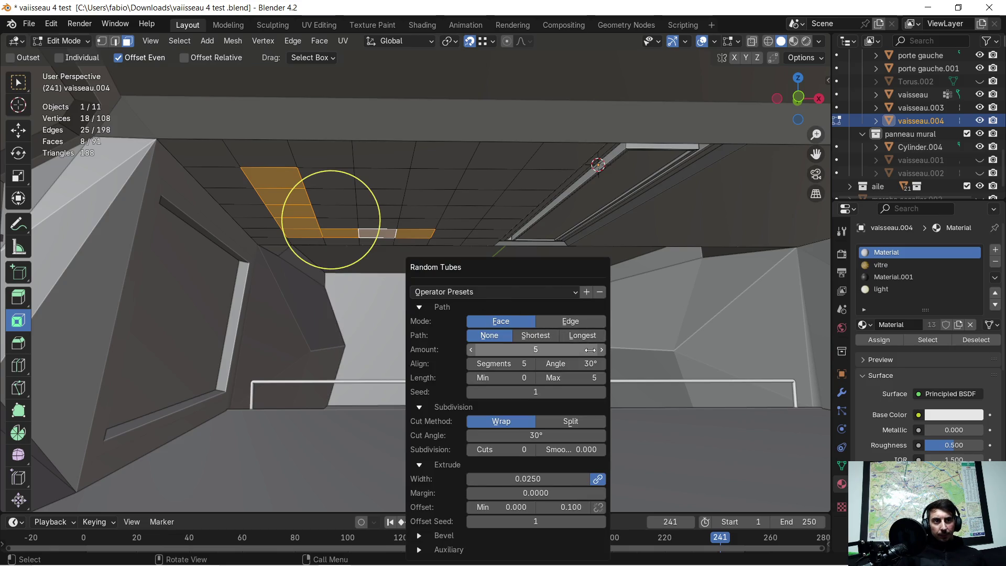
left_click(602, 392)
left_click(602, 393)
left_click(601, 393)
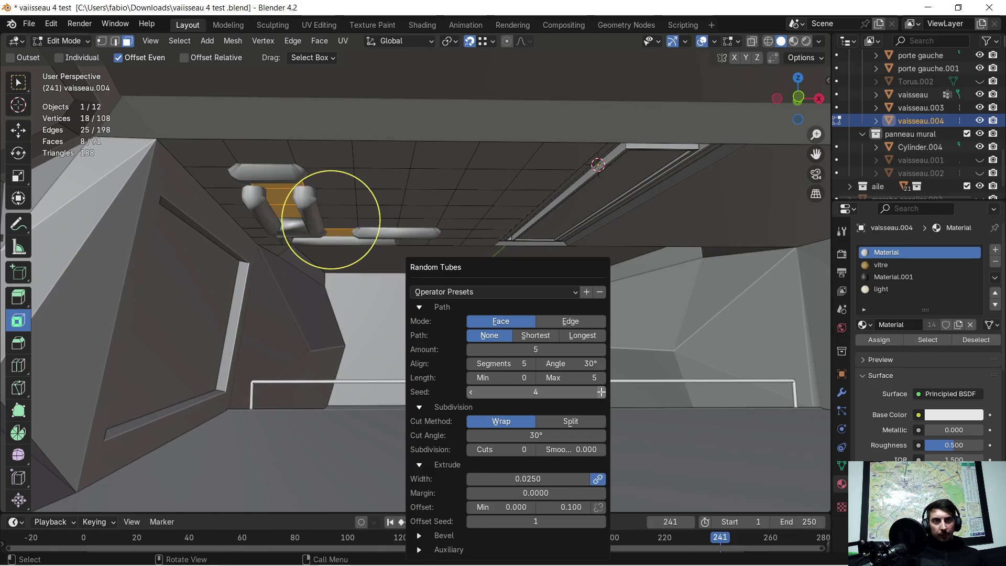
left_click(602, 393)
left_click(601, 392)
left_click(601, 391)
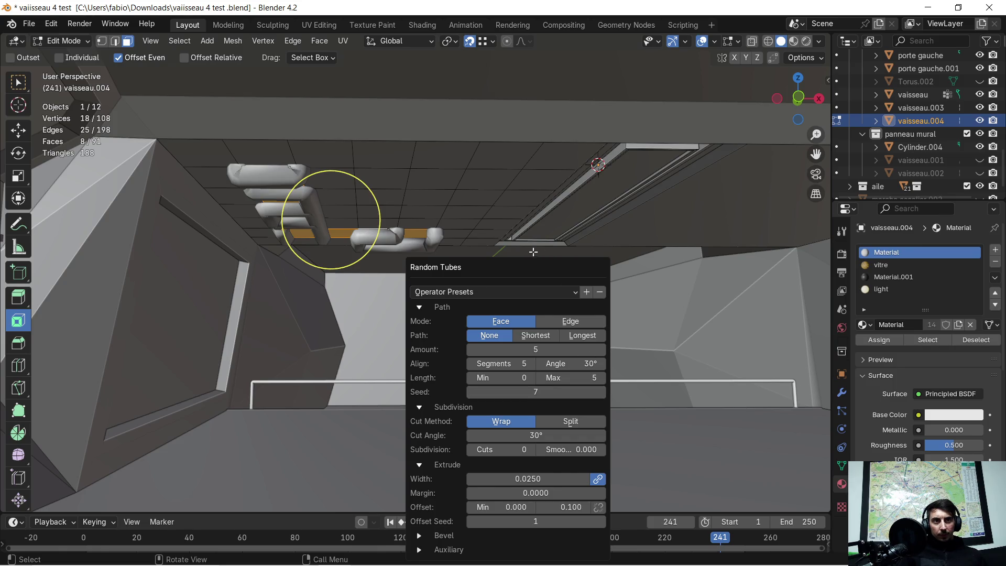
left_click_drag(507, 267, 688, 204)
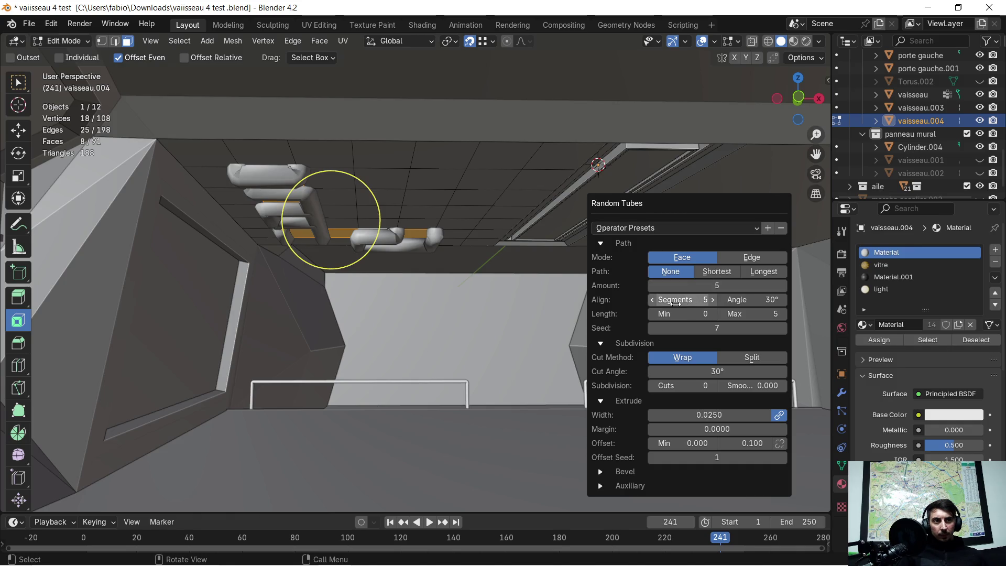
Try aligned segments 1 and 2 before settling on 5, and set the alignment angle to 30°.
left_click_drag(650, 301, 628, 300)
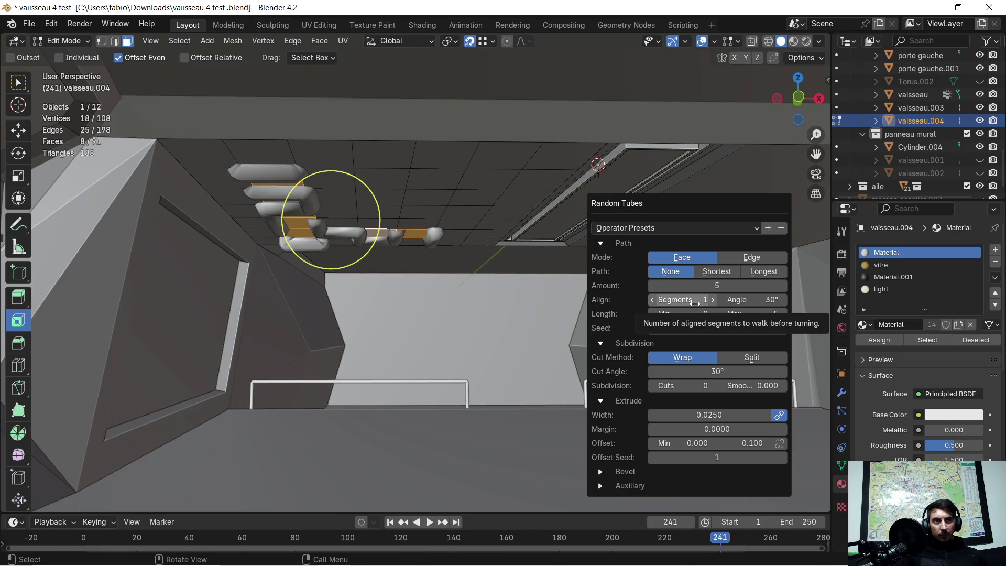
left_click(714, 303)
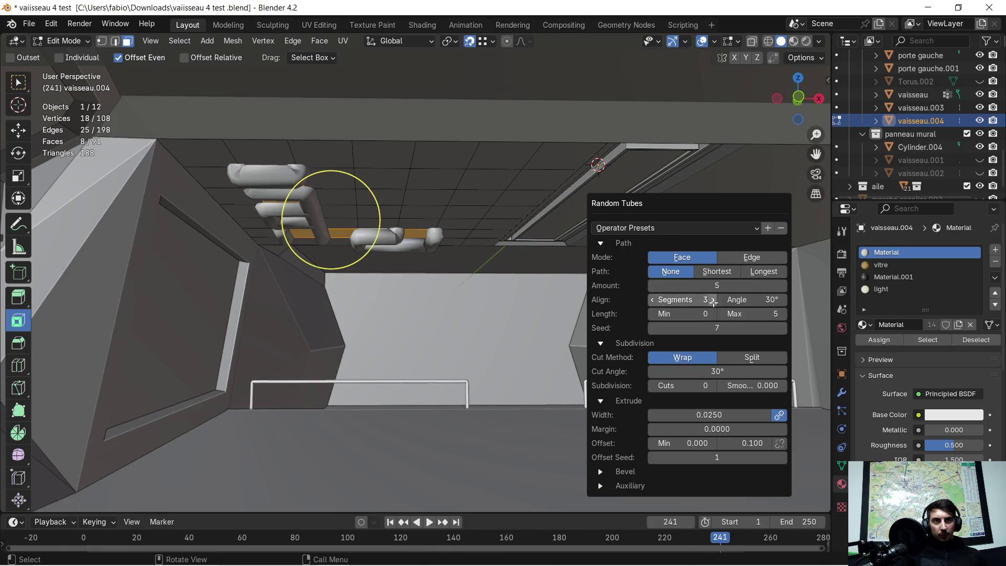
left_click_drag(714, 303, 702, 303)
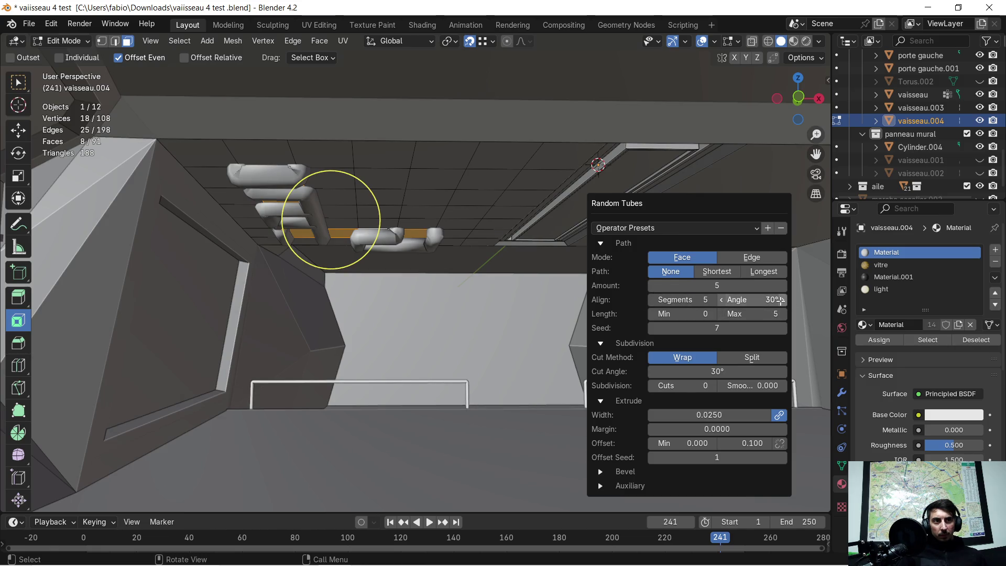
left_click_drag(780, 300, 782, 300)
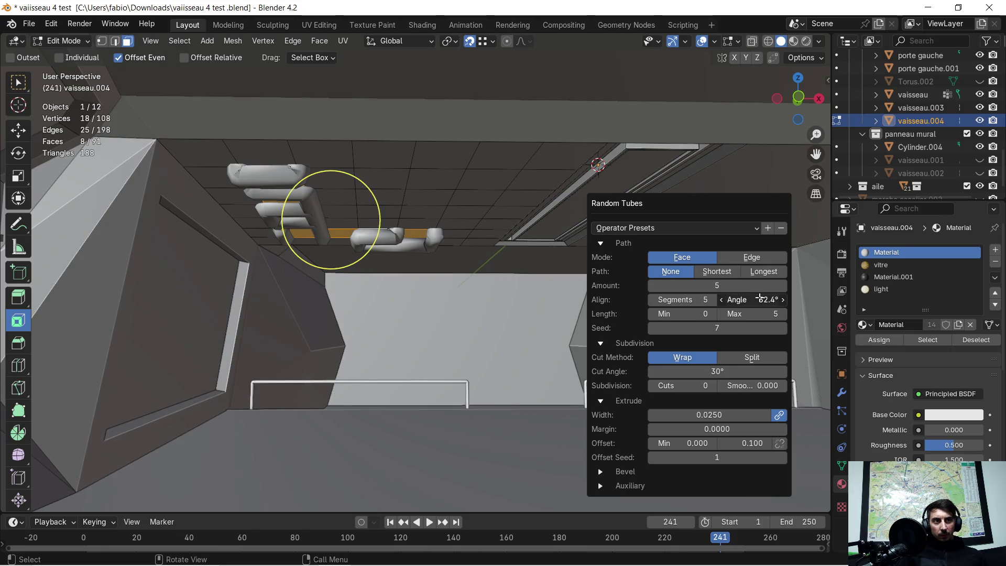
left_click_drag(853, 302, 755, 307)
left_click_drag(609, 310, 743, 294)
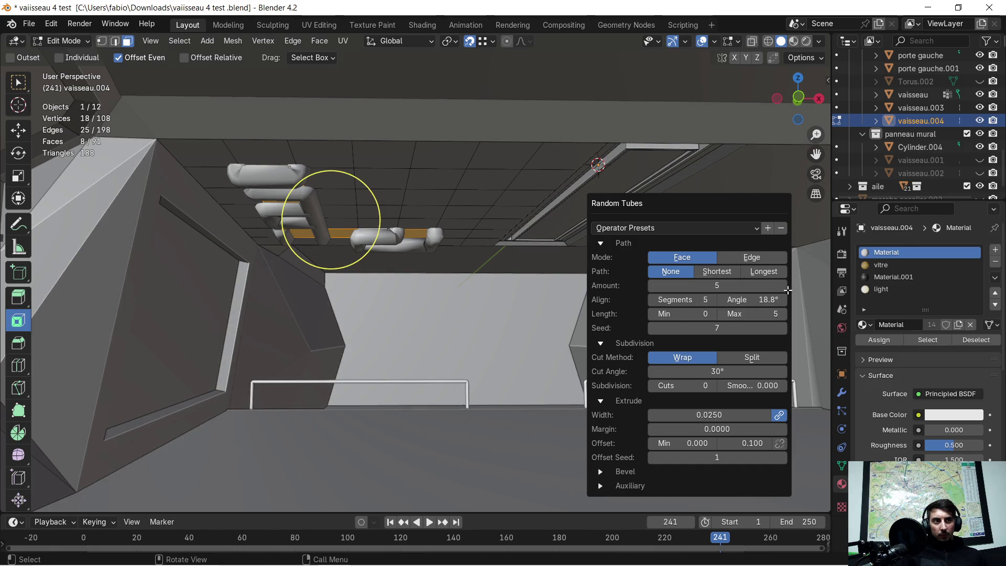
type("30")
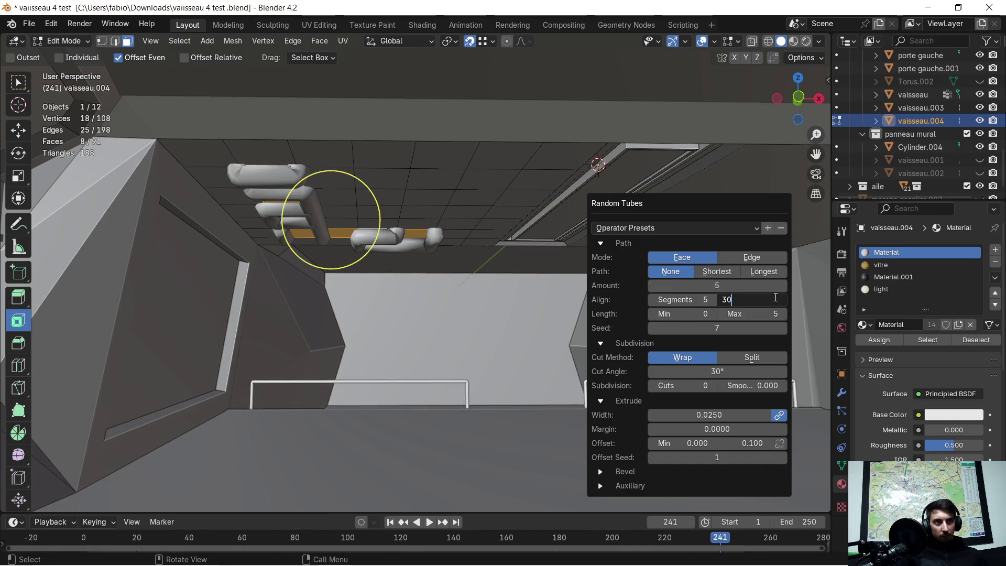
key("Return")
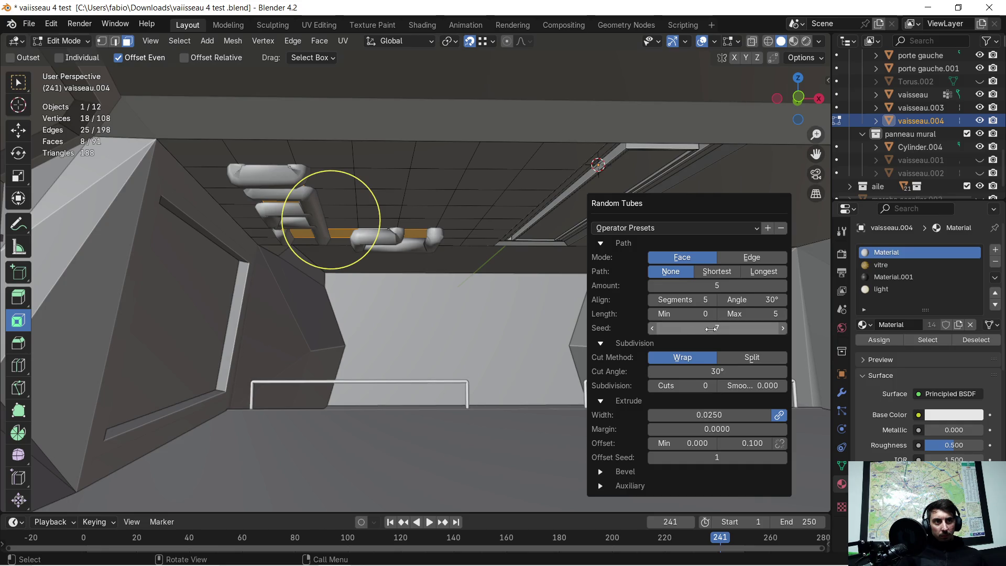
Try the Split cut method, return to Wrap, and adjust the cut angle.
left_click(748, 358)
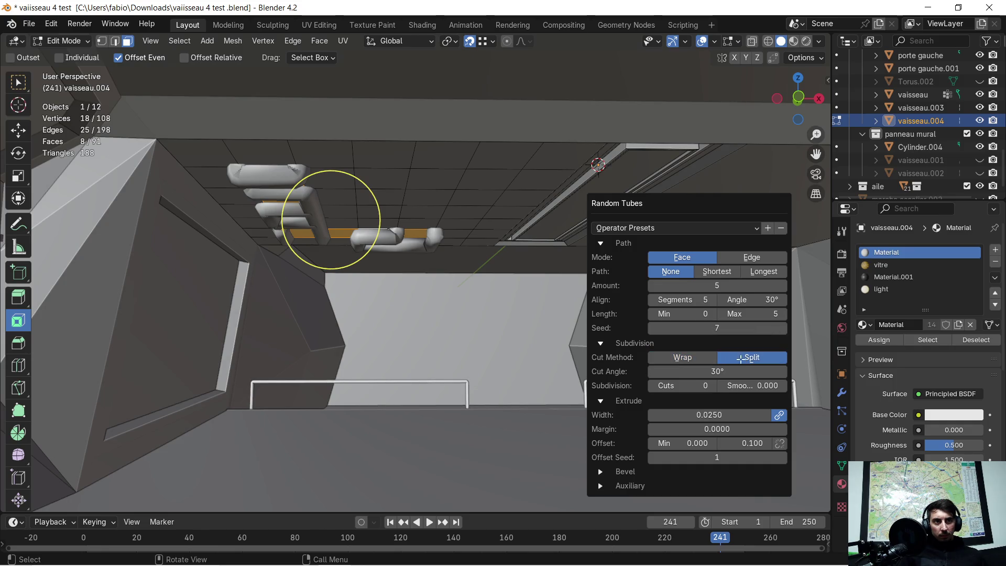
left_click(686, 358)
left_click_drag(700, 371, 731, 376)
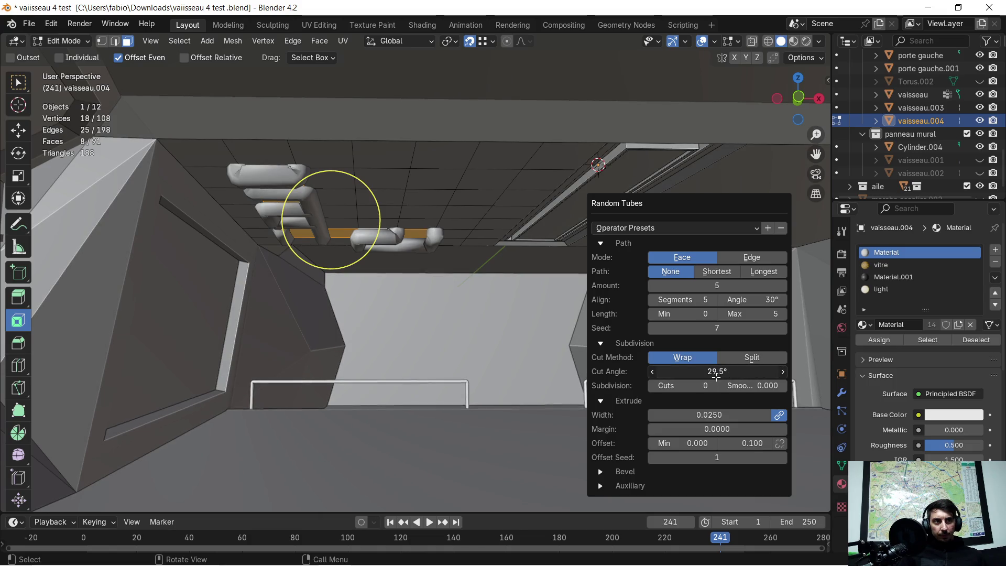
left_click(265, 212)
Inspect the tubes from several angles and in local view, then remove them.
mouse_move(371, 215)
middle_mouse_down()
mouse_move(595, 383)
mouse_move(426, 286)
mouse_move(467, 246)
middle_mouse_up()
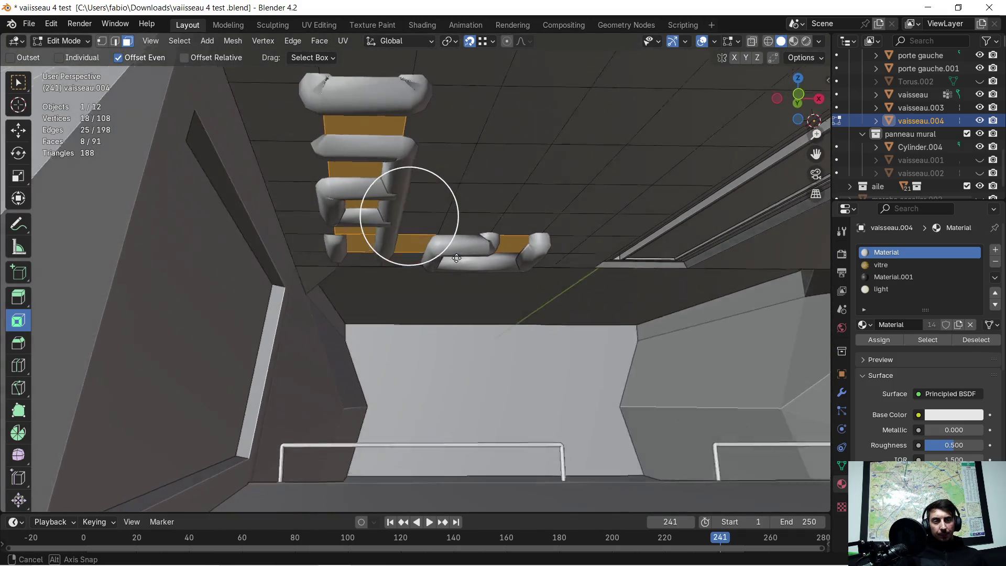
mouse_move(467, 245)
middle_mouse_down()
mouse_move(446, 262)
mouse_move(335, 251)
mouse_move(444, 270)
middle_mouse_up()
key("KP_Divide")
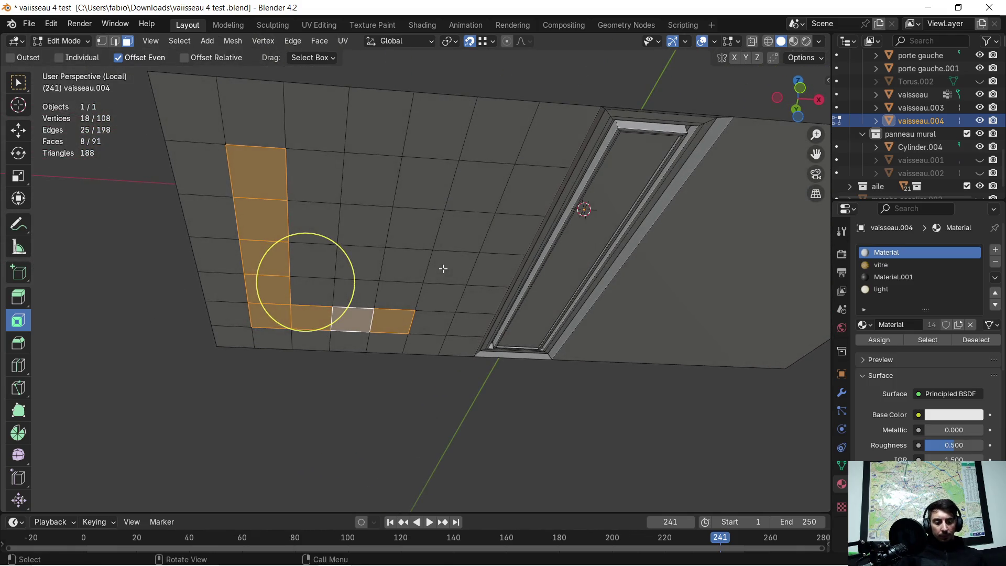
key("KP_Divide")
mouse_move(444, 261)
middle_mouse_down()
mouse_move(372, 287)
mouse_move(425, 313)
mouse_move(468, 297)
middle_mouse_up()
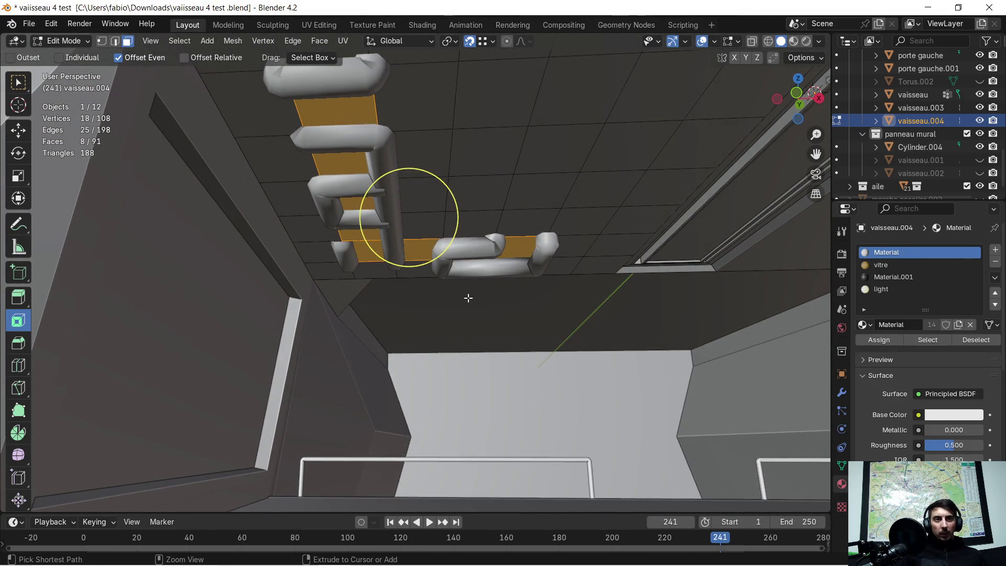
key("h")
mouse_move(468, 297)
middle_mouse_down()
mouse_move(504, 270)
mouse_move(423, 269)
middle_mouse_up()
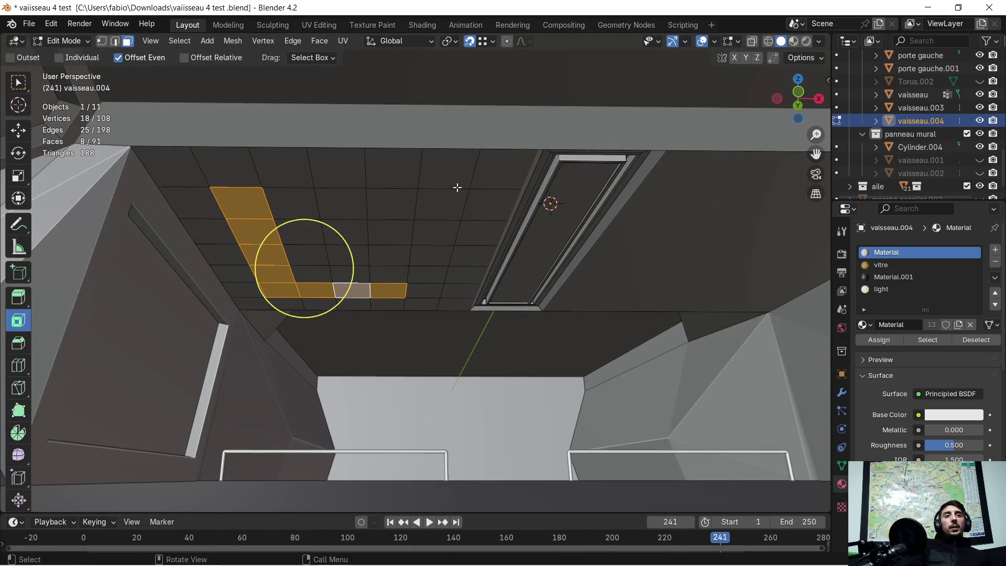
Orbit around the selected ceiling strip and bring up the Random Flow menu with Ctrl+Alt+X.
mouse_move(440, 245)
middle_mouse_down()
mouse_move(448, 242)
mouse_move(358, 194)
middle_mouse_up()
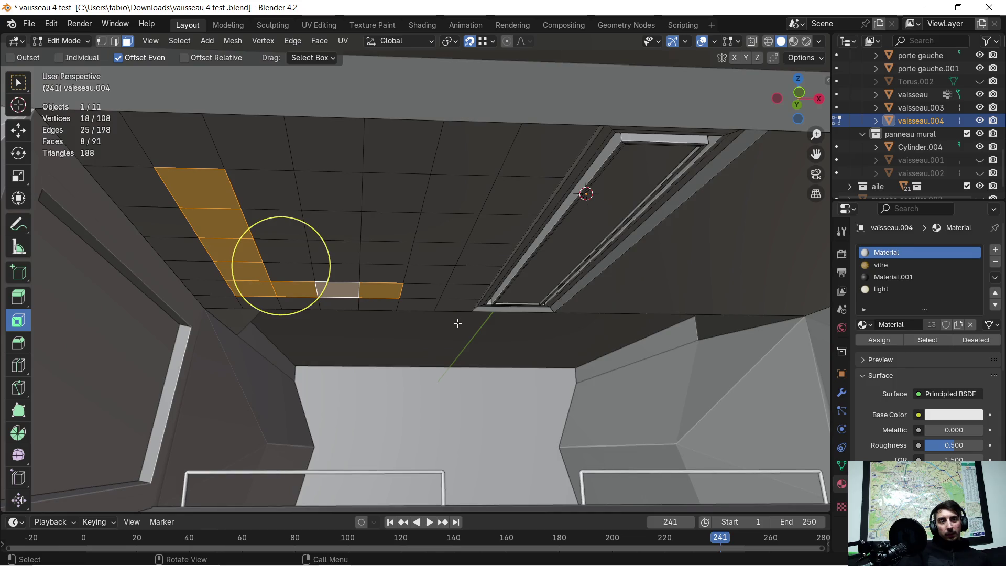
mouse_move(459, 318)
middle_mouse_down()
mouse_move(432, 347)
mouse_move(433, 331)
middle_mouse_up()
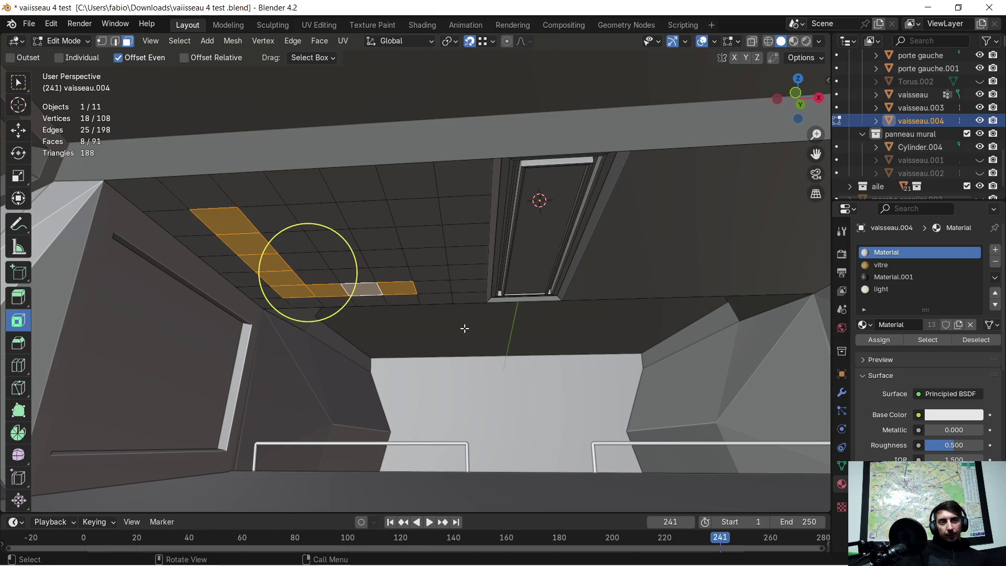
middle_click_drag(465, 328, 488, 325)
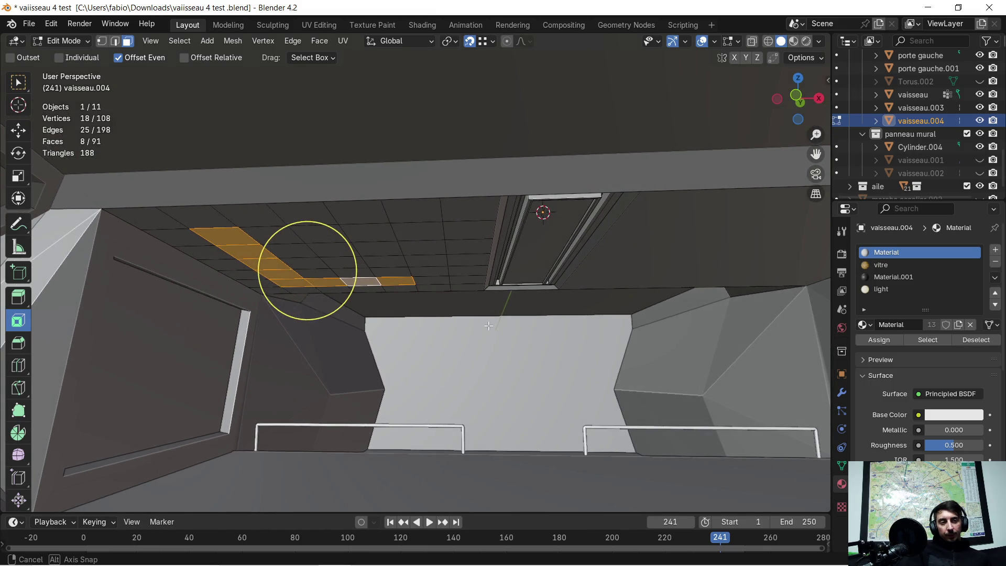
mouse_move(488, 326)
middle_mouse_down()
mouse_move(478, 328)
mouse_move(494, 311)
middle_mouse_up()
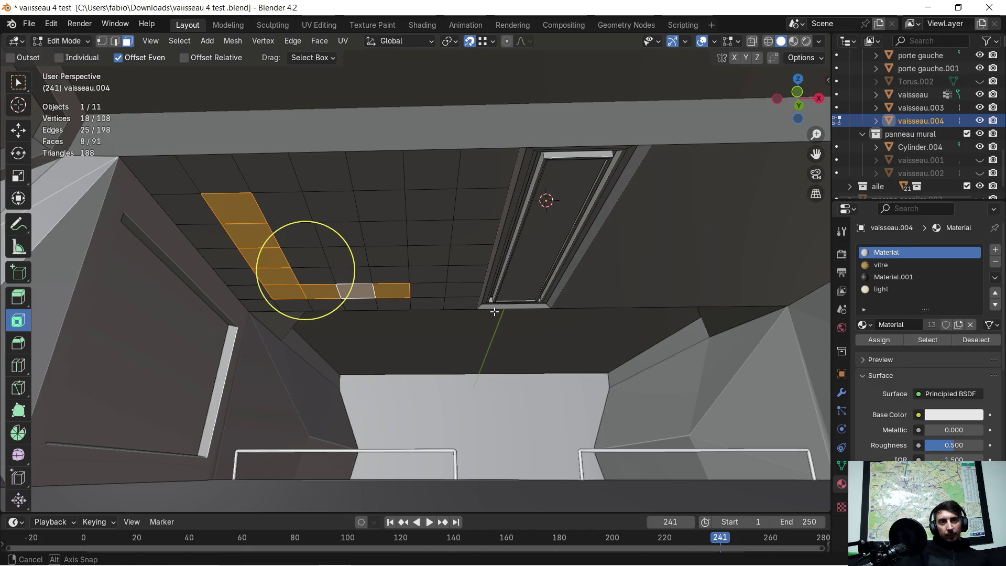
key("ctrl+alt+x")
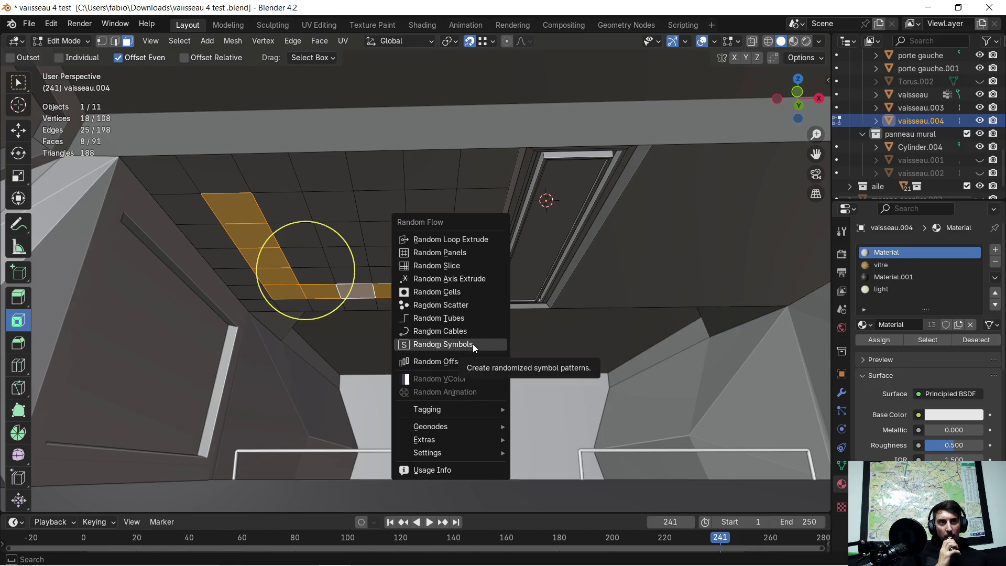
Scatter random cubes on the ceiling strip with Point Seed 2, inspect, undo, and leave Edit Mode.
left_click(471, 303)
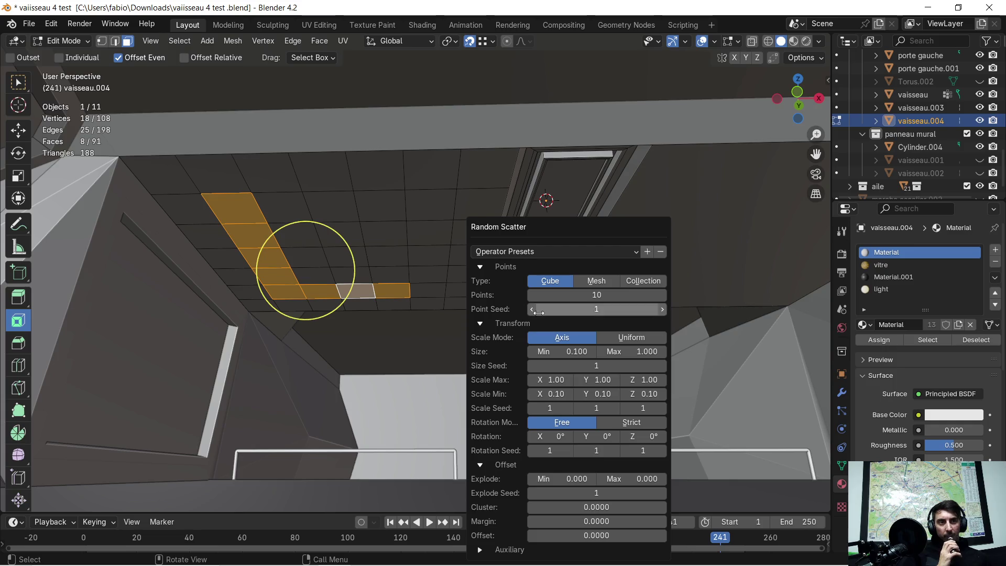
left_click(663, 309)
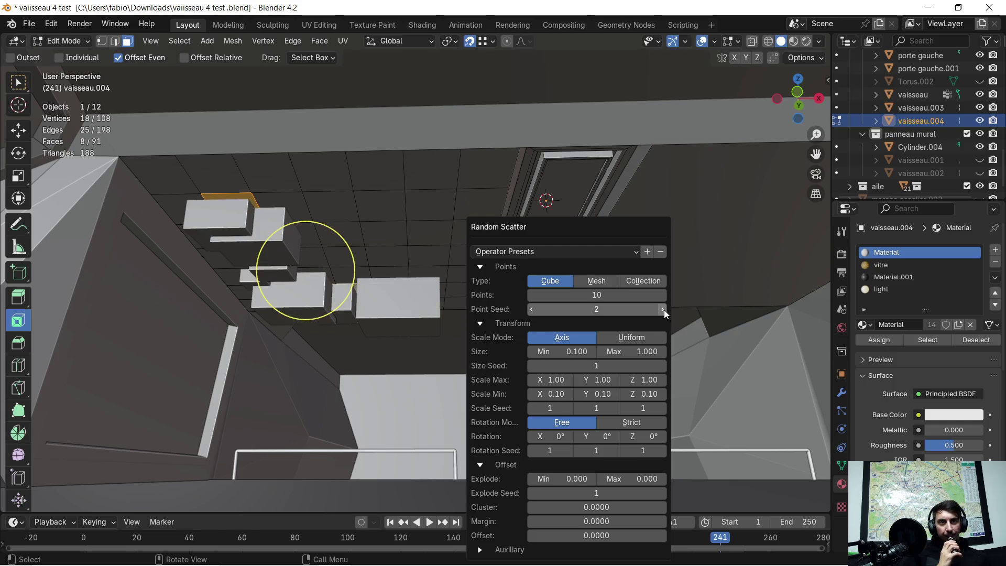
mouse_move(665, 310)
middle_mouse_down()
mouse_move(319, 351)
mouse_move(453, 243)
mouse_move(398, 240)
mouse_move(330, 294)
mouse_move(556, 310)
mouse_move(542, 322)
mouse_move(497, 341)
mouse_move(494, 253)
mouse_move(506, 254)
middle_mouse_up()
key("ctrl+z")
key("Tab")
Select the vaisseau wall panel face in Edit Mode and apply Random Cells to it.
left_click(476, 261)
key("Tab")
left_click(427, 270)
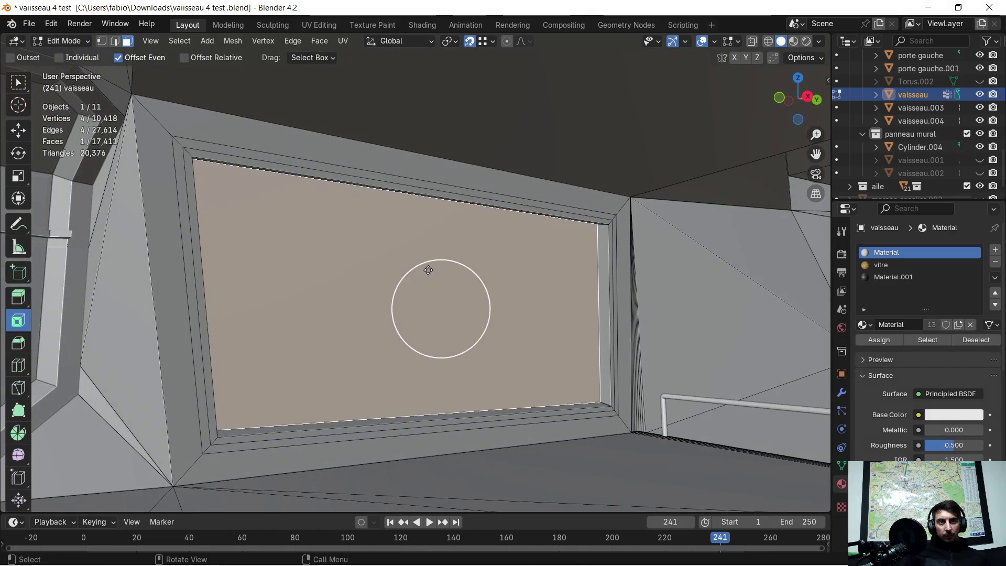
key("ctrl+alt+x")
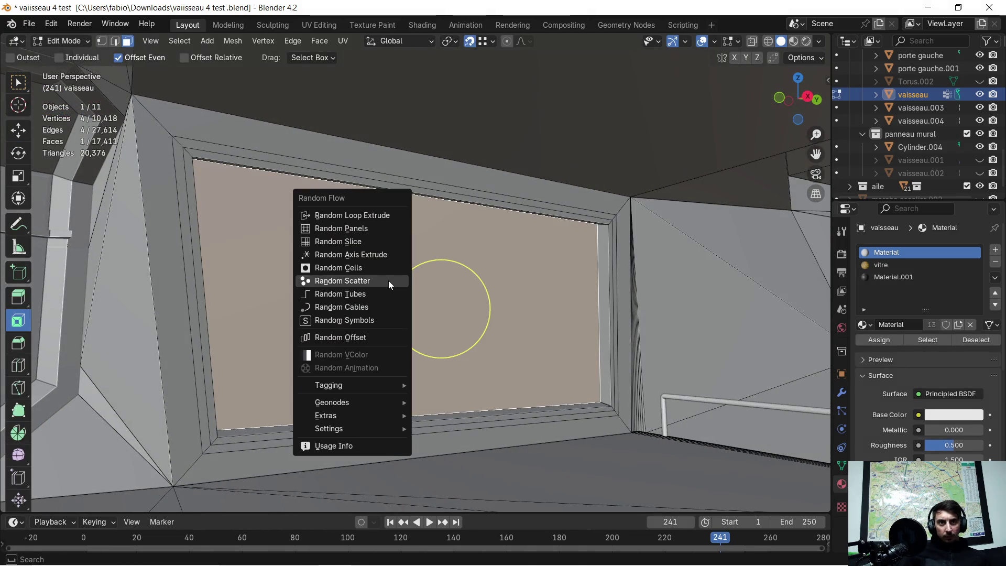
left_click(389, 271)
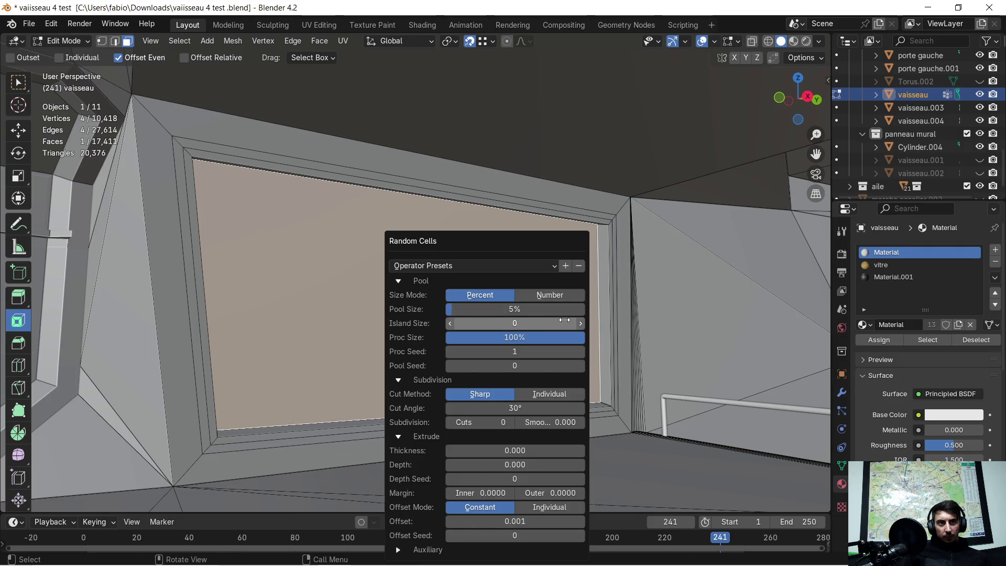
Set Proc Seed 4, Island Size 4, Pool Size 5%, and compare pool sizing and cut methods.
left_click(580, 351)
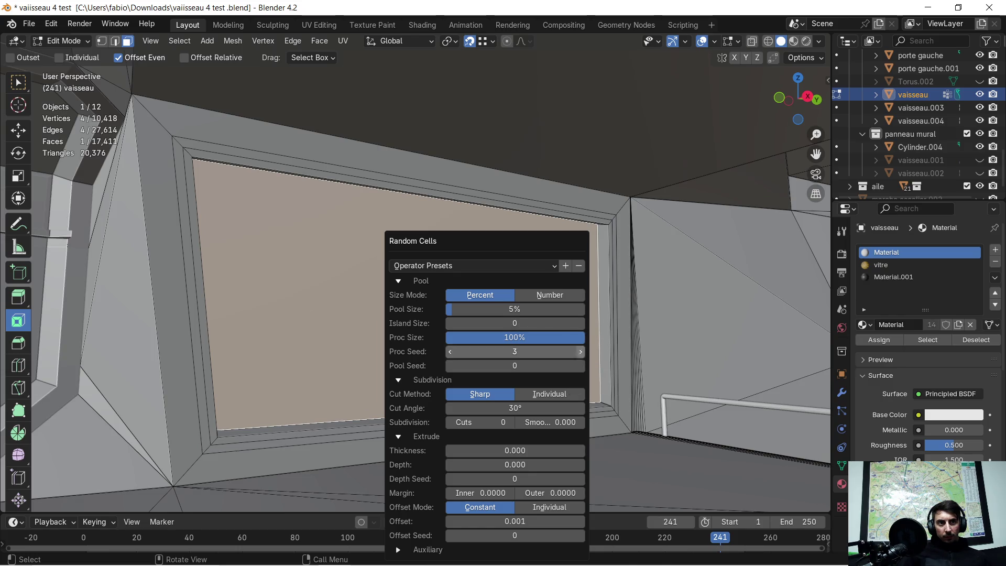
left_click(581, 351)
left_click(581, 352)
left_click(581, 323)
left_click(581, 323)
left_click(581, 323)
left_click(581, 324)
left_click(584, 310)
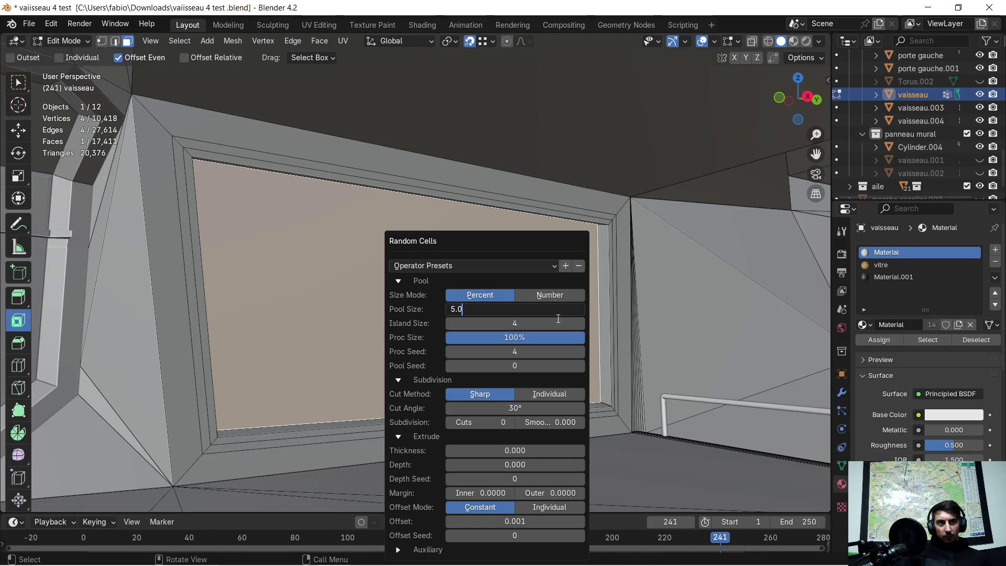
key("Return")
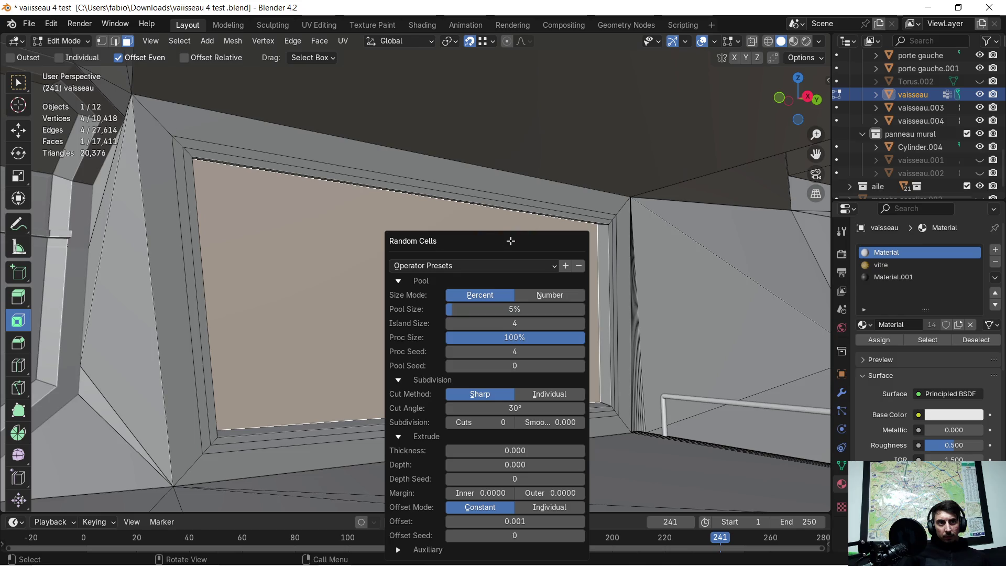
left_click_drag(502, 243, 710, 207)
left_click(754, 261)
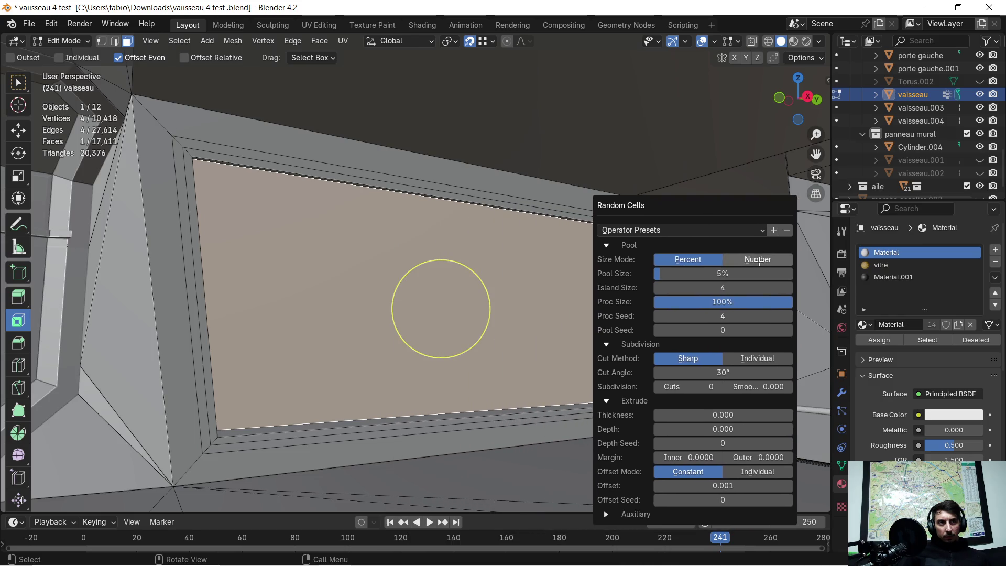
left_click(720, 259)
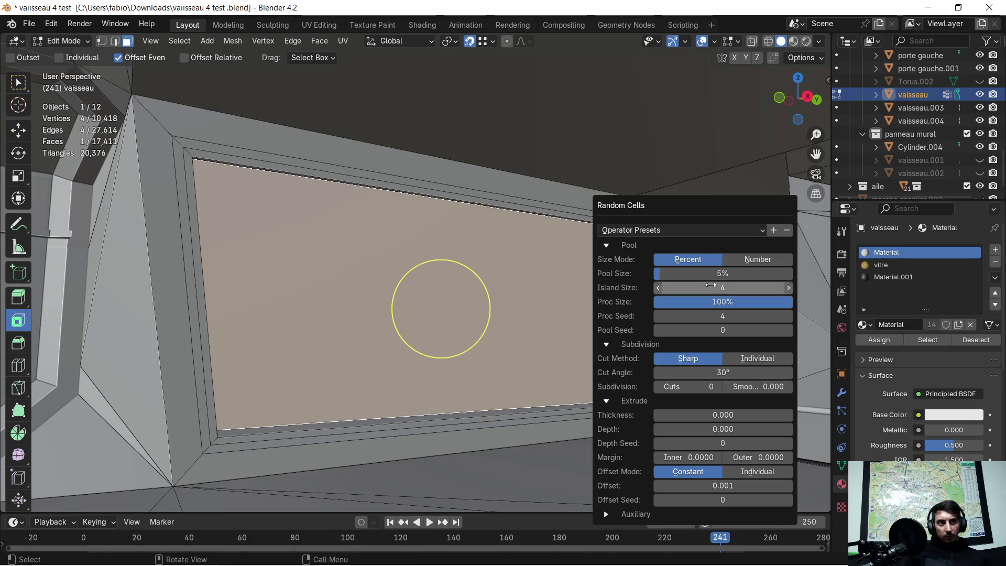
left_click(740, 356)
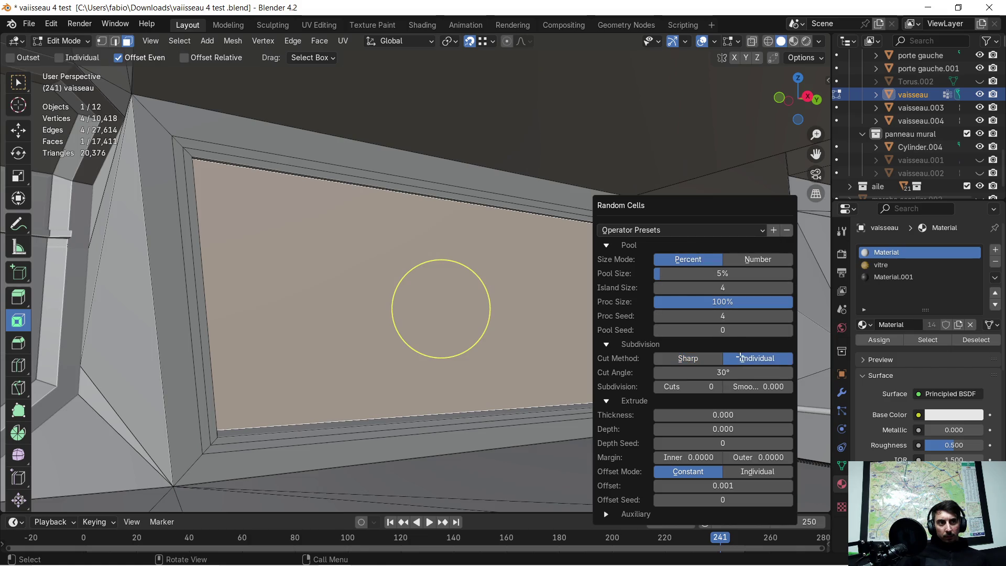
left_click(719, 360)
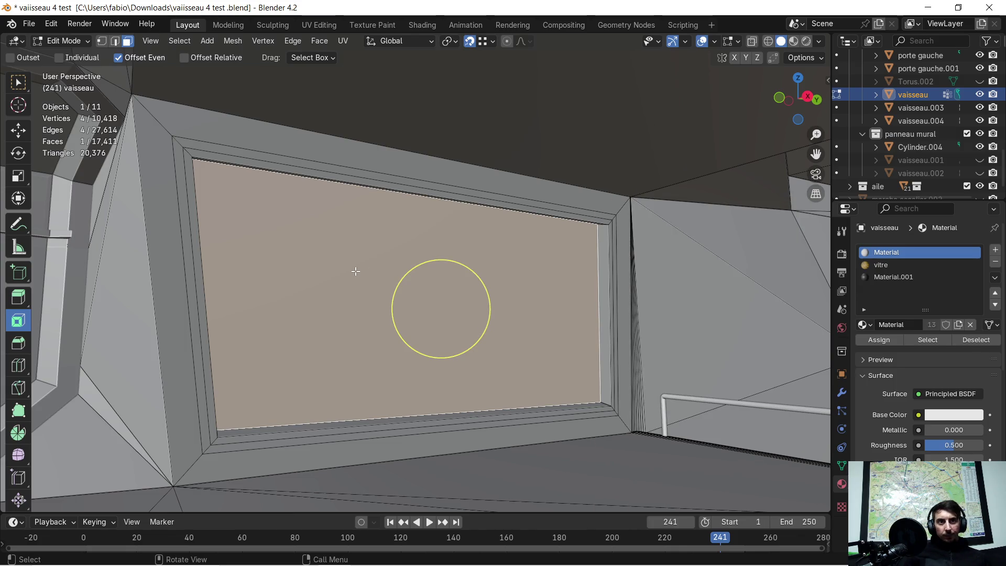
key("ctrl+alt+q")
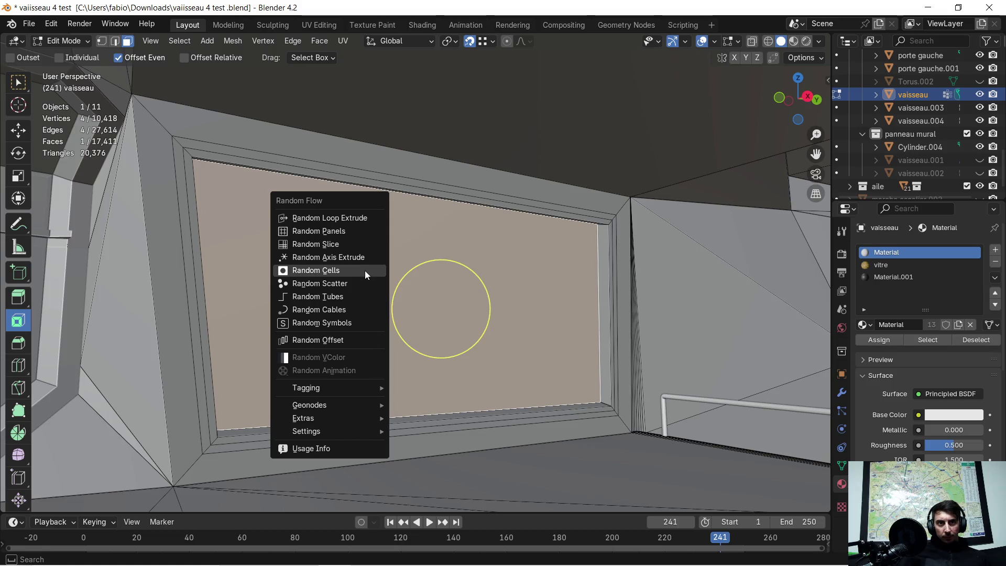
left_click(351, 245)
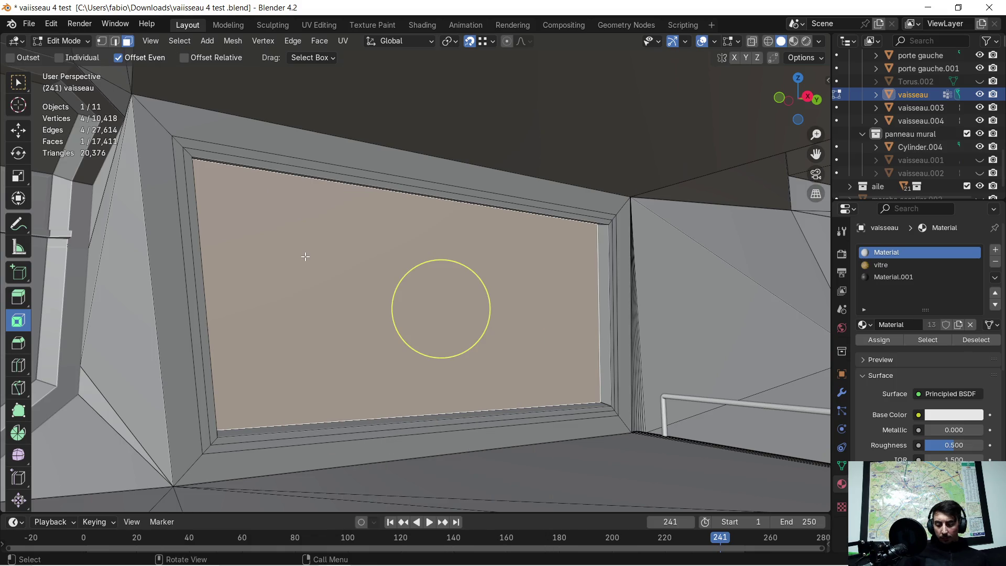
key("ctrl+alt+x")
left_click(307, 247)
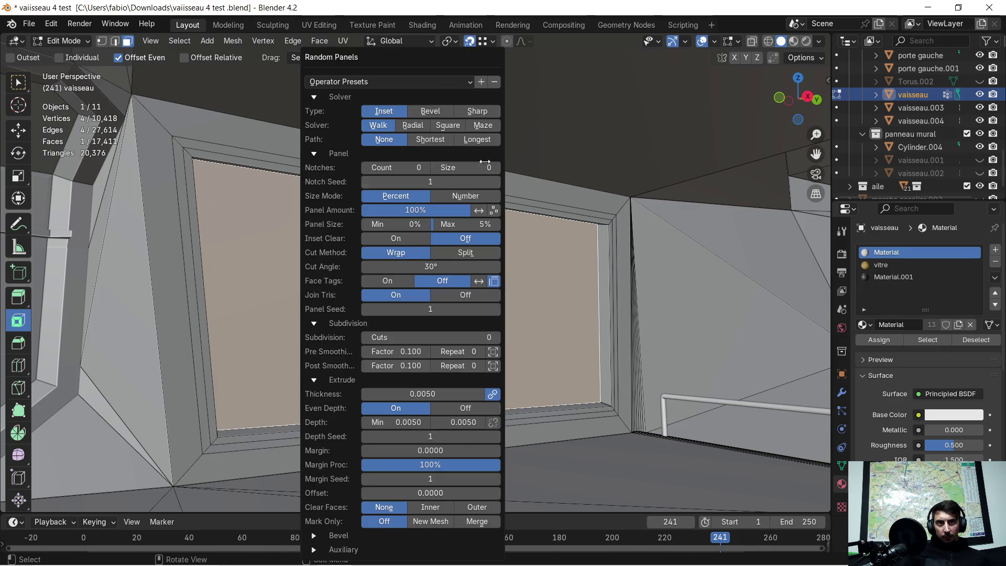
left_click_drag(433, 71, 732, 71)
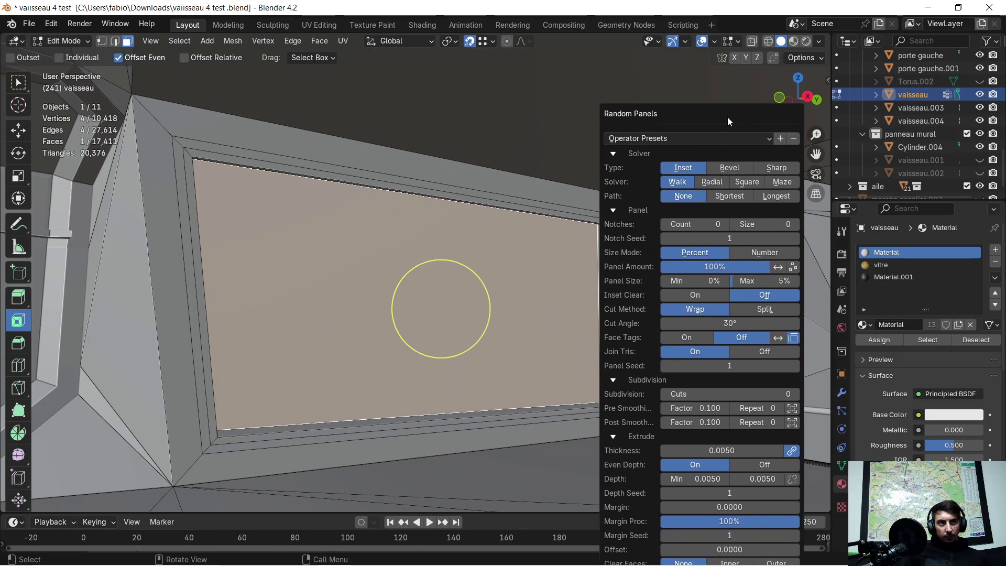
left_click_drag(786, 181, 795, 182)
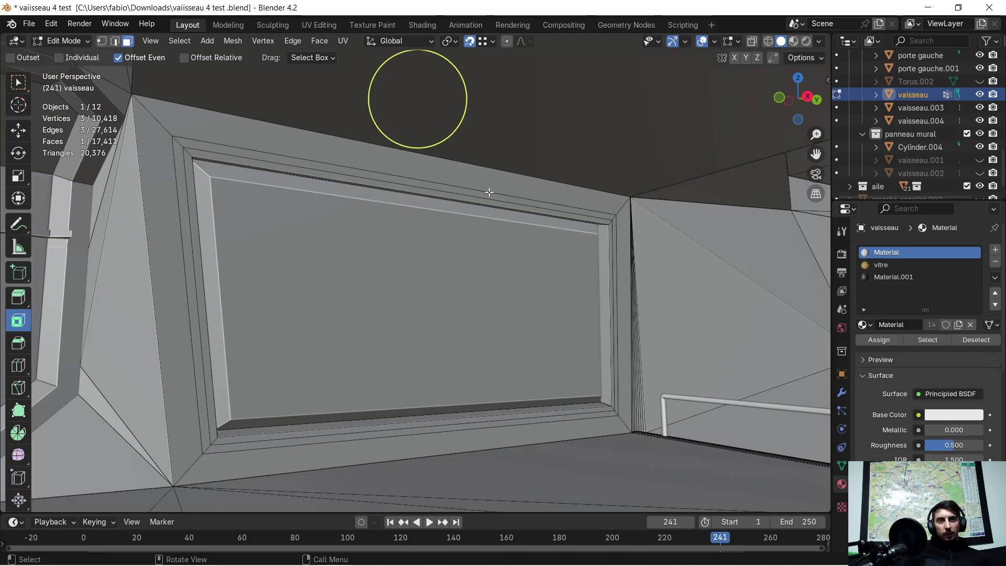
scroll(486, 202, "down", 2)
left_click(398, 250)
right_click(347, 254)
left_click(346, 253)
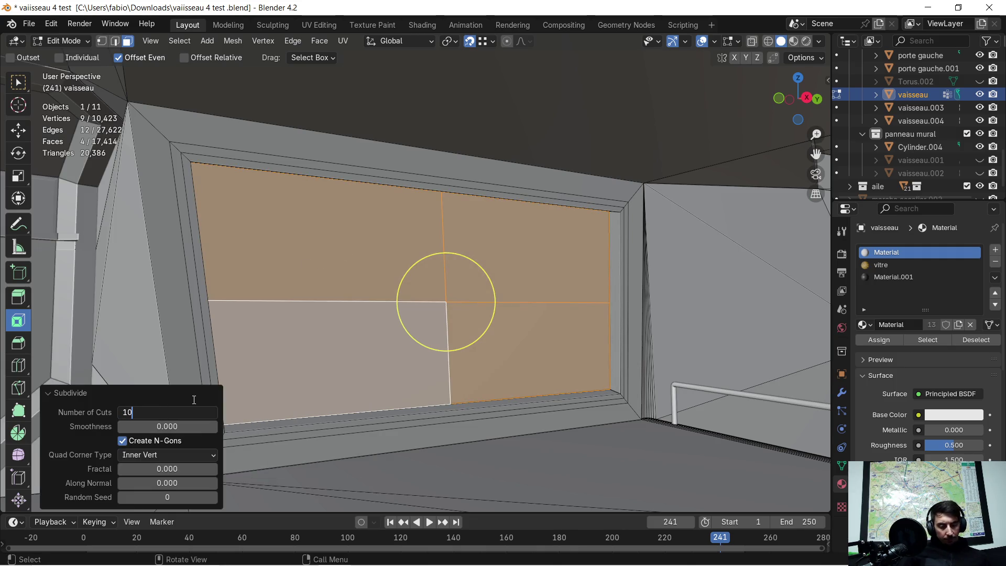
Subdivide the wall face with 10 cuts and apply Random Panels to the grid.
key("Return")
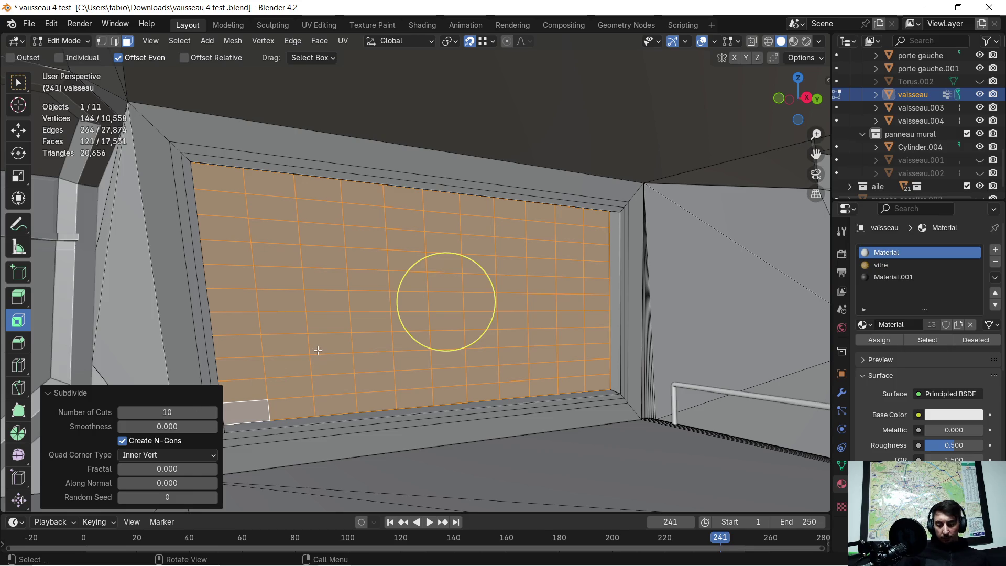
key("ctrl+alt+x")
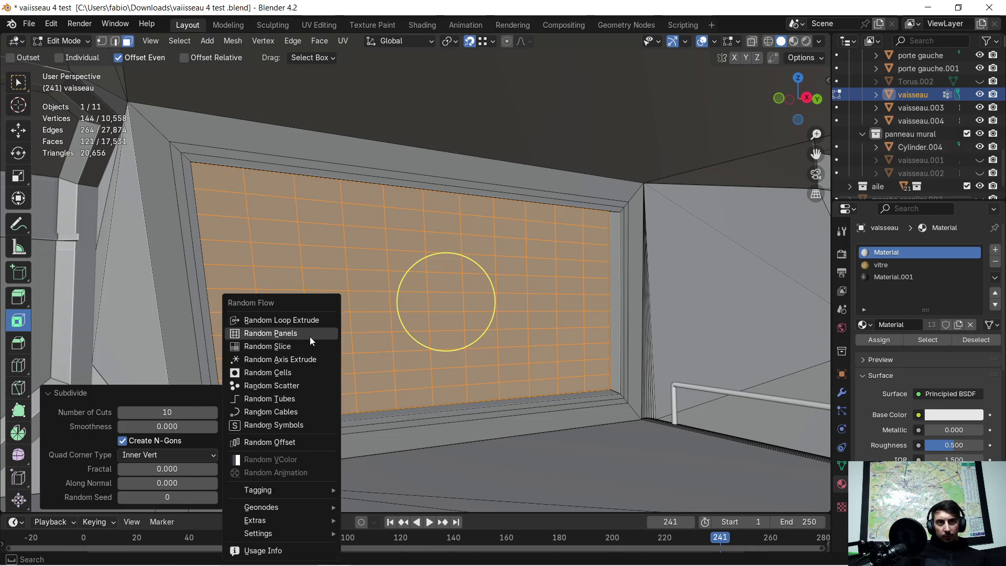
left_click(309, 335)
left_click_drag(439, 66, 772, 63)
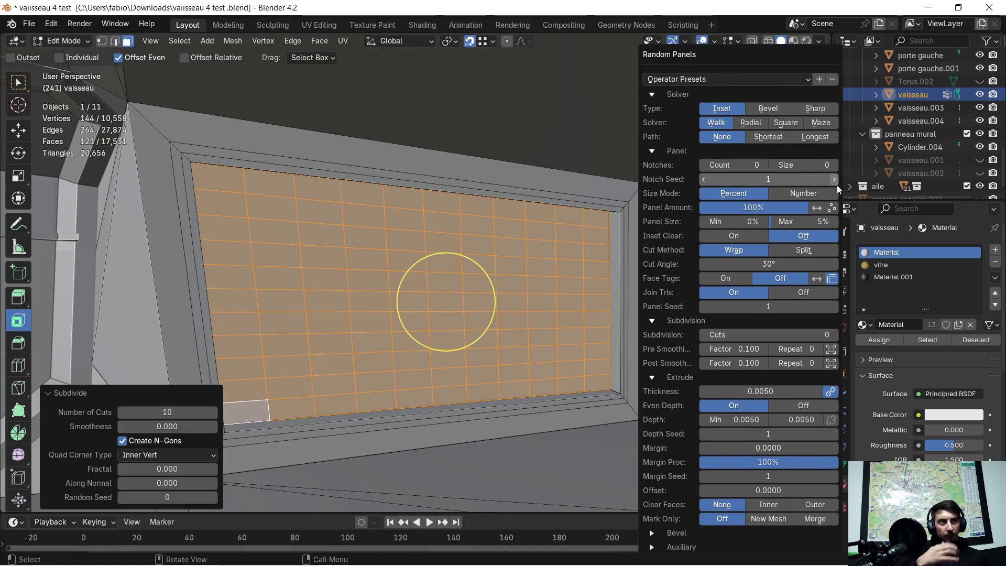
Step Notch Seed to 6, try Bevel, Sharp and inset maze panel types, then undo.
left_click(834, 181)
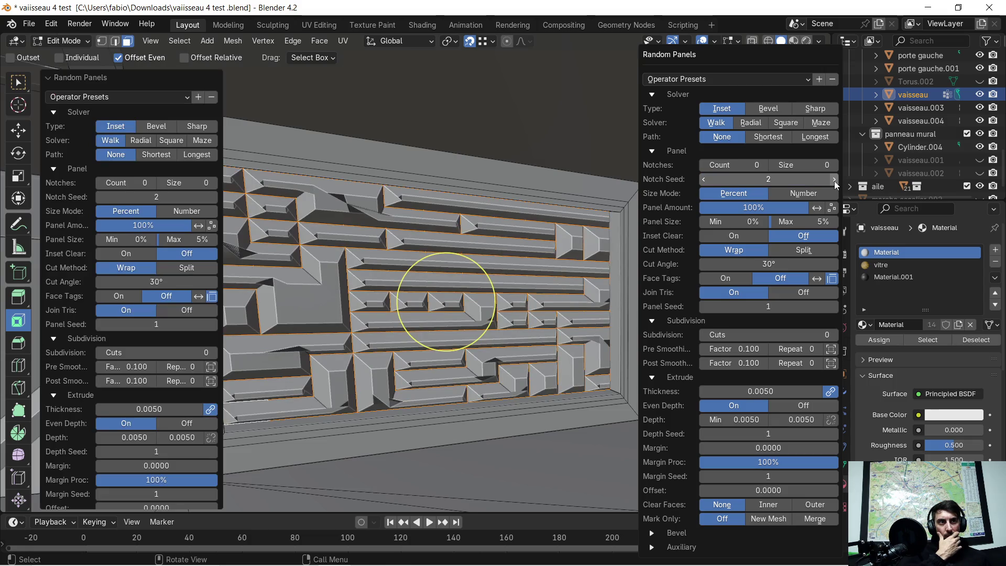
left_click(834, 180)
left_click(834, 180)
left_click(834, 180)
left_click(834, 180)
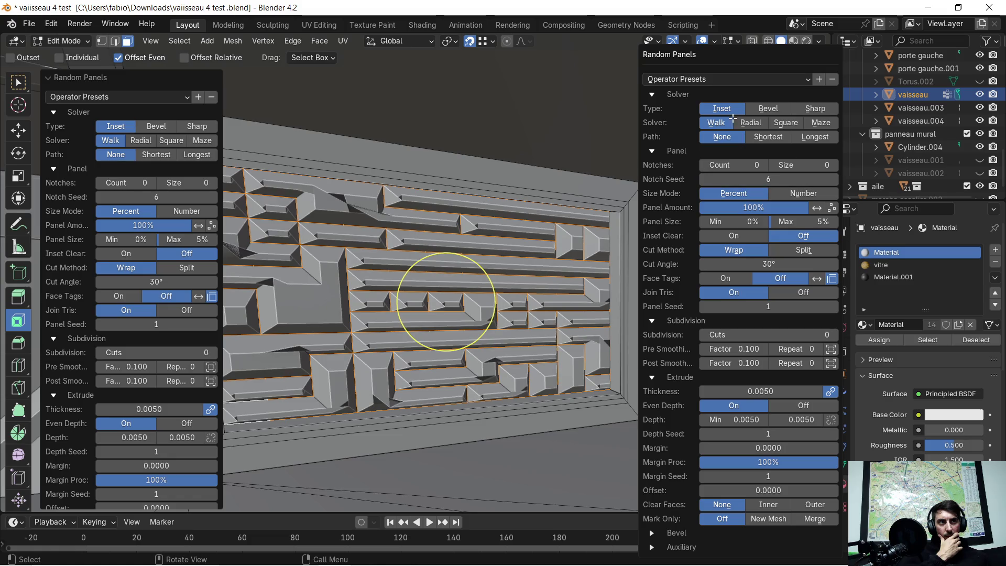
left_click(757, 109)
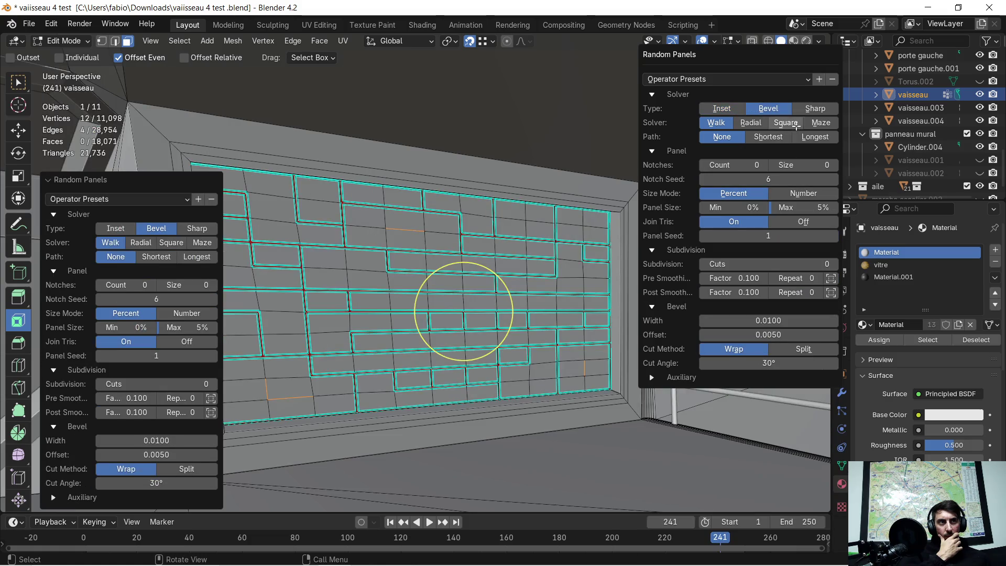
left_click(813, 109)
left_click(722, 109)
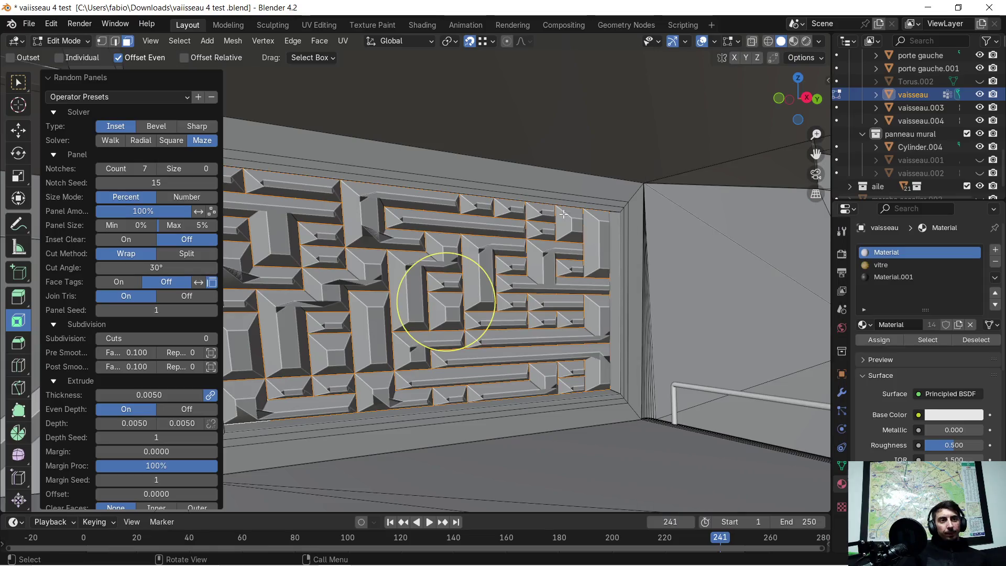
key("ctrl+z")
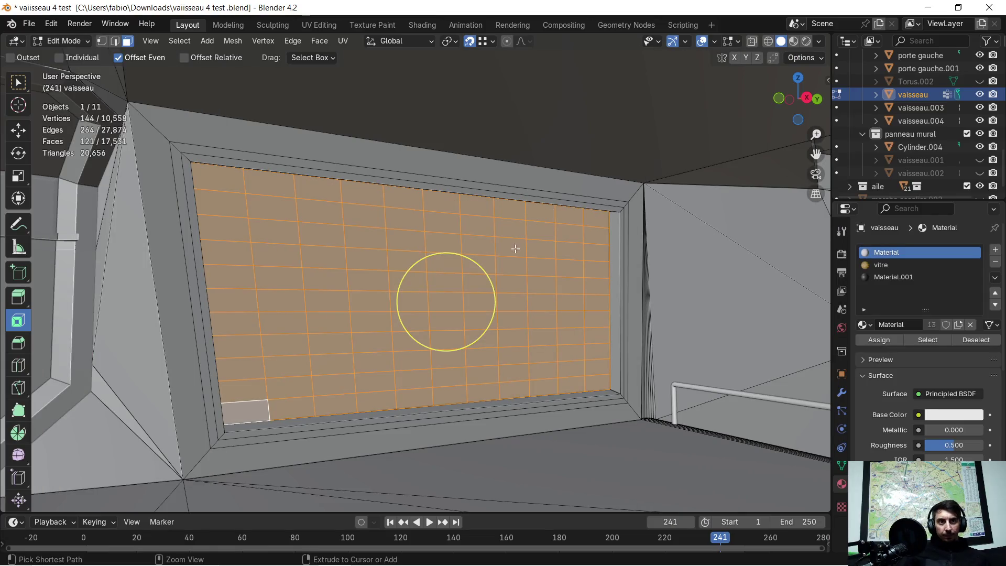
Launch Random Loop Extrude on the 121-face wall grid from the Random Flow menu.
key("ctrl+alt+x")
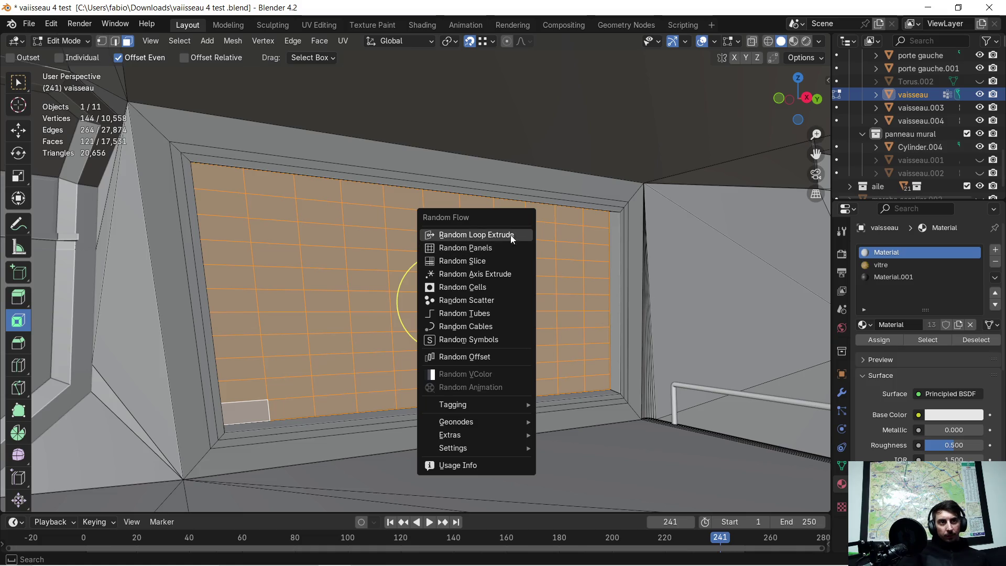
left_click(507, 235)
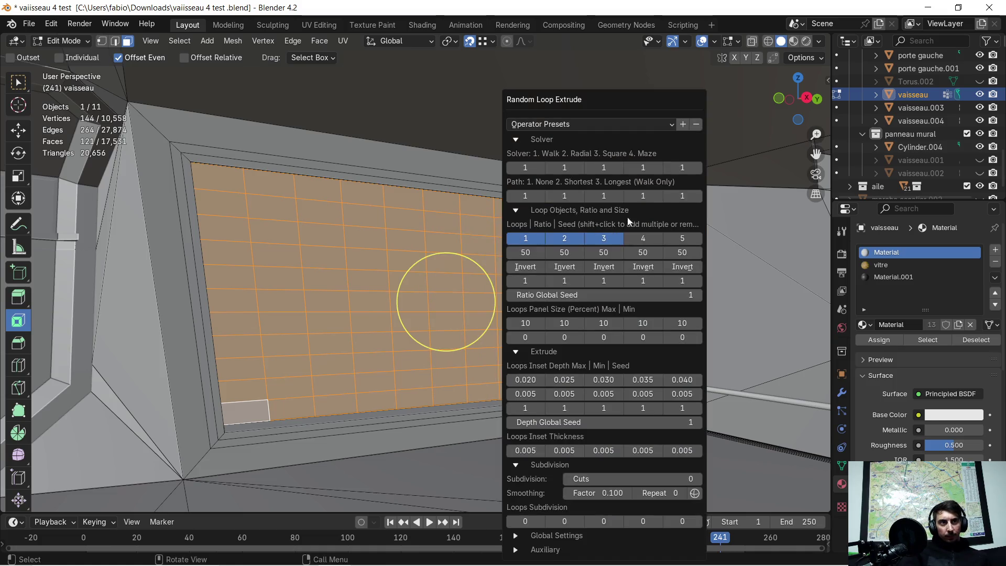
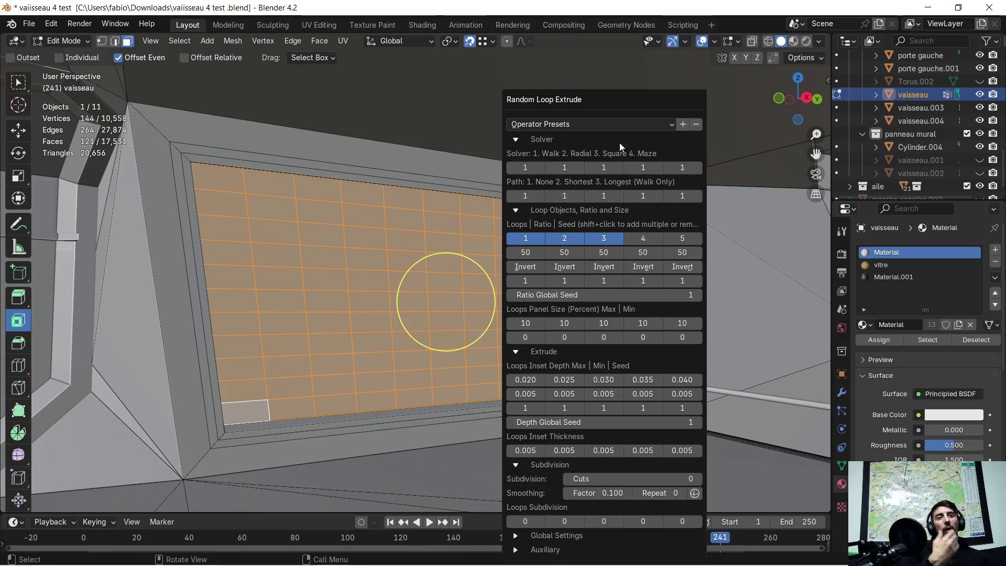
Set loop solvers one to four to Square (3) and the fifth to Maze (4), using only loop set 4.
left_click_drag(600, 99, 686, 73)
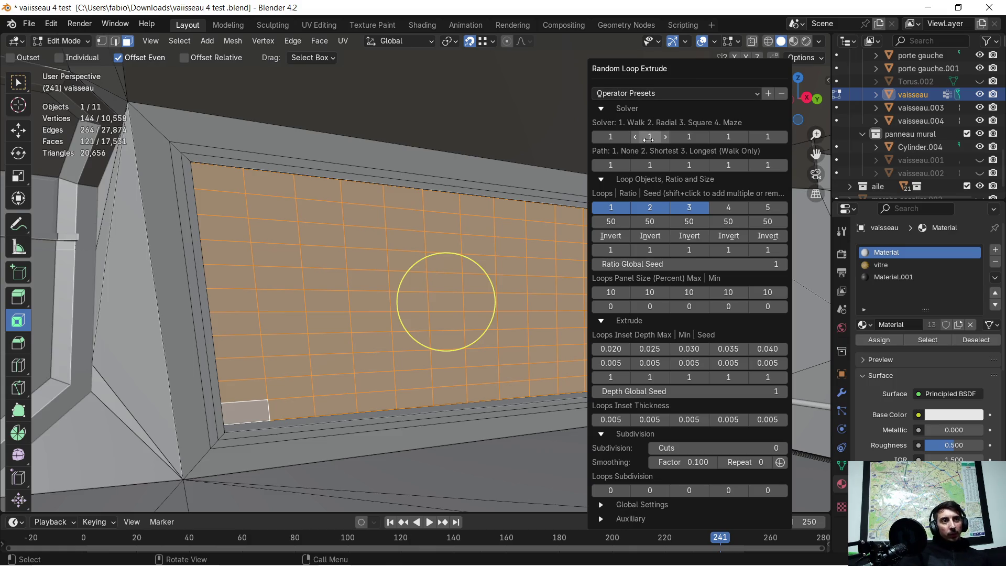
left_click(669, 136)
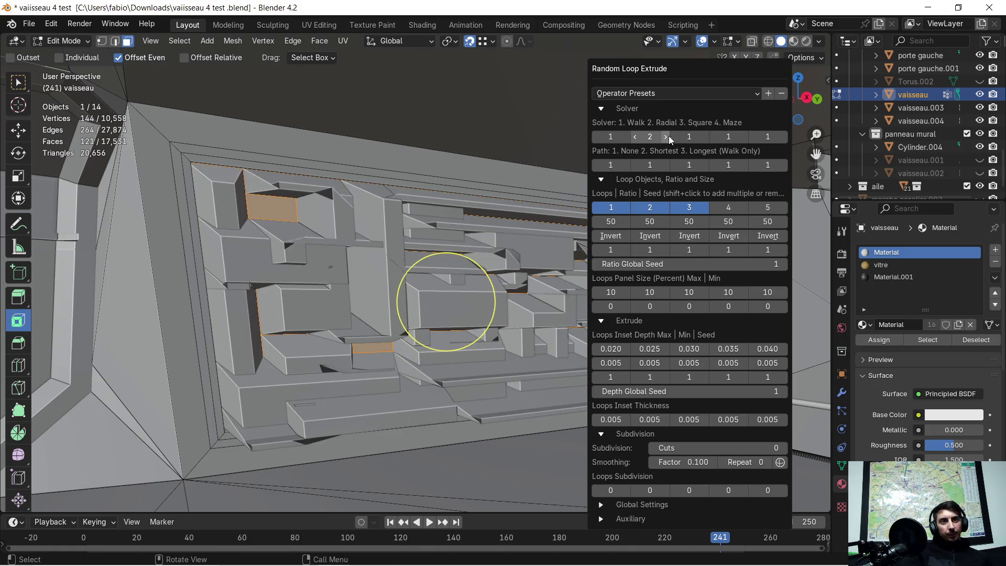
left_click(668, 137)
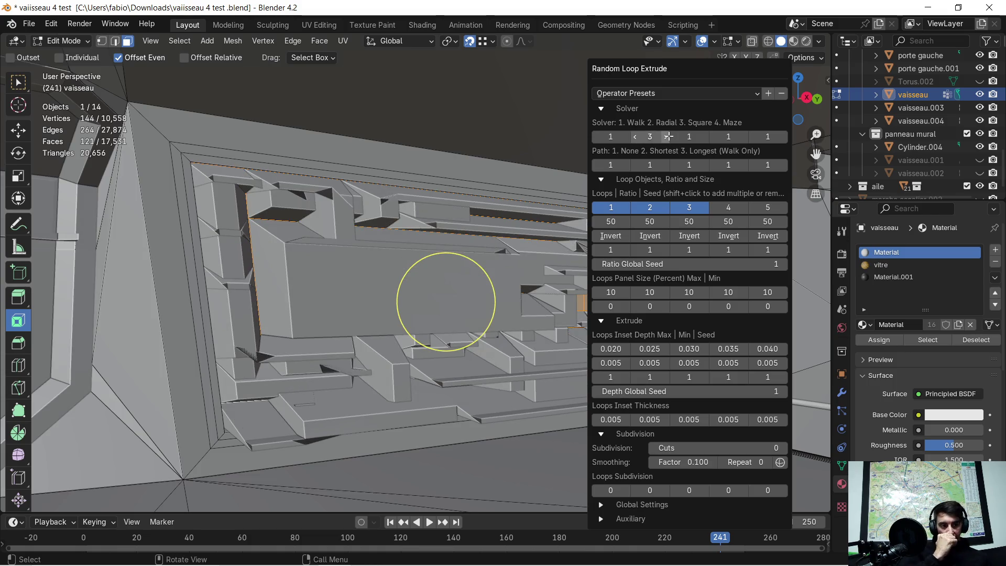
left_click(627, 136)
left_click(627, 137)
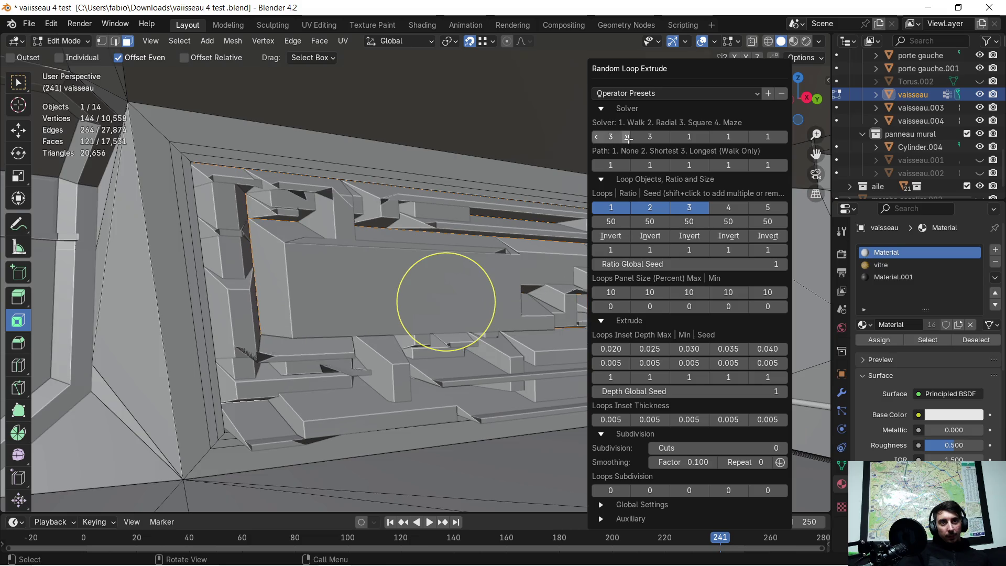
left_click(703, 136)
left_click(704, 136)
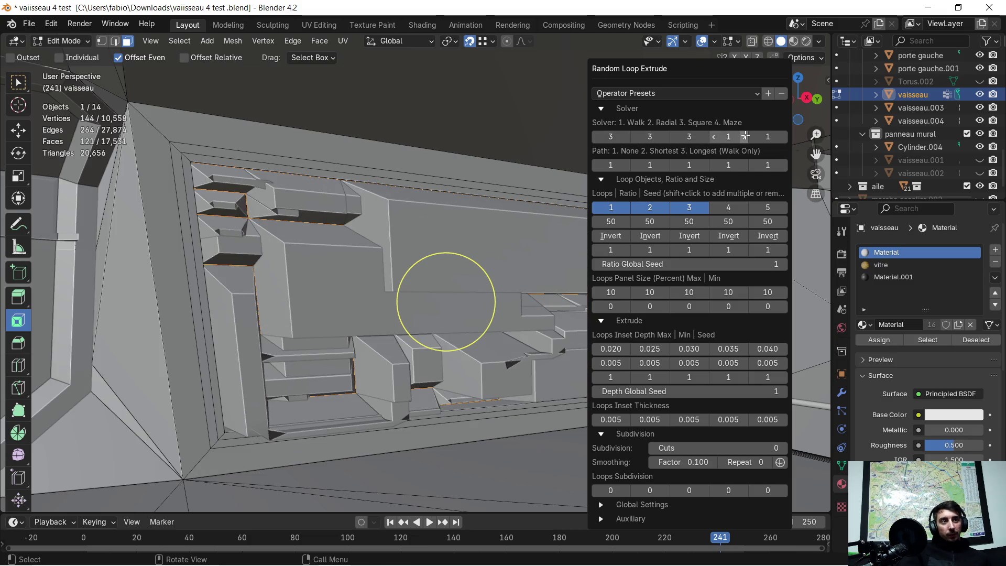
left_click(745, 136)
left_click(745, 136)
left_click(779, 137)
left_click(779, 137)
left_click(779, 137)
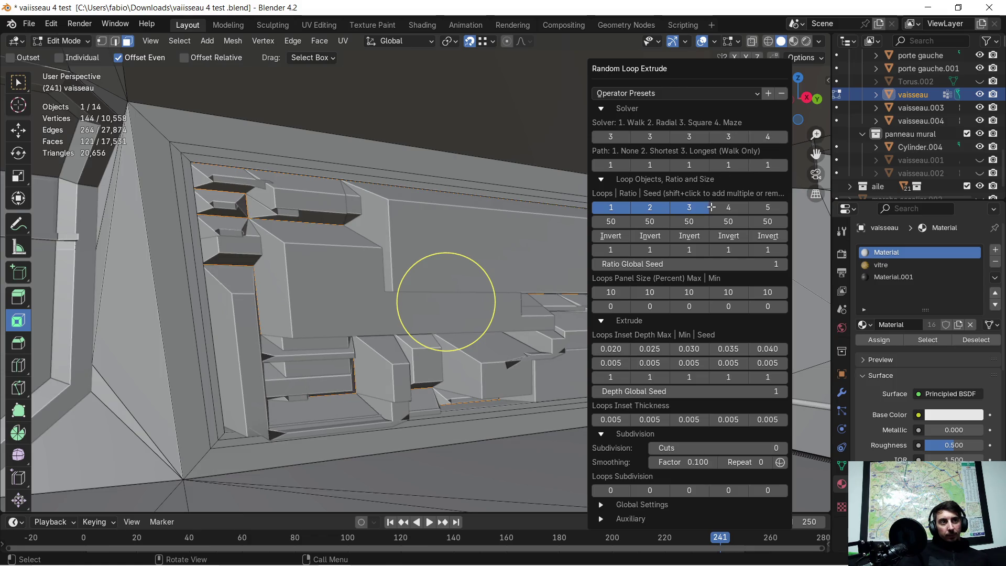
left_click(728, 208)
Extrude only the second loop set, with ratio 59 and seed 5.
left_click(756, 207)
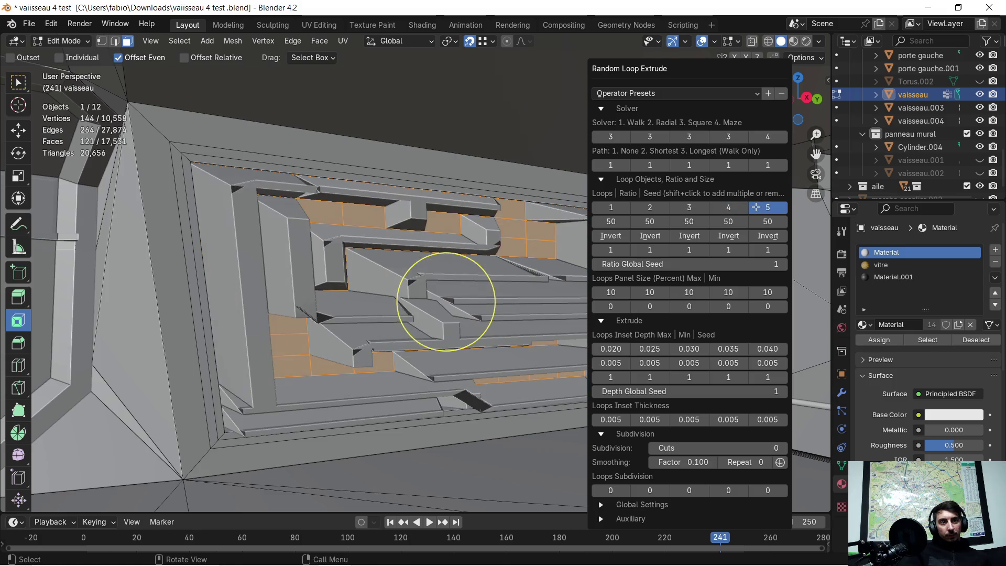
left_click(624, 208)
left_click(643, 208)
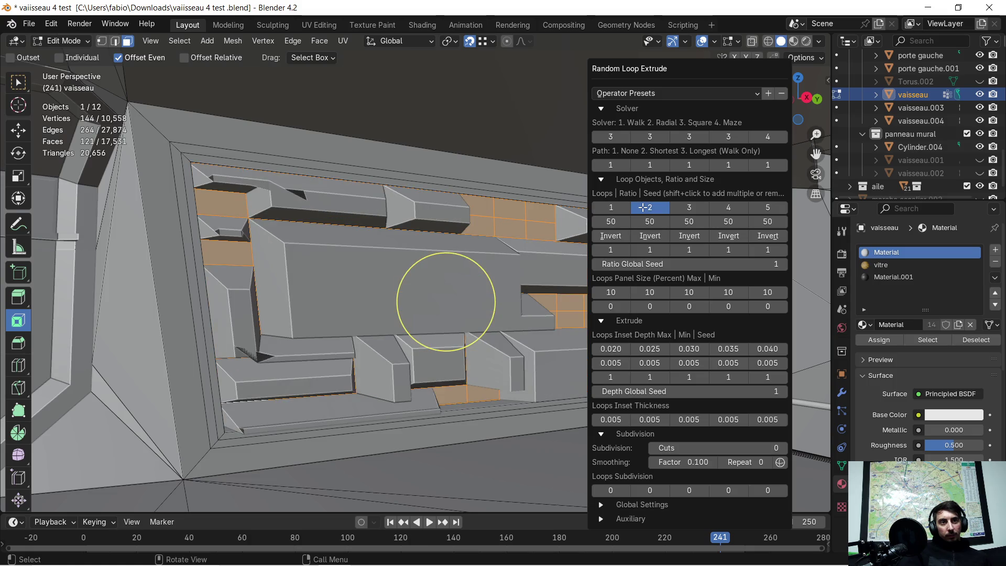
mouse_move(650, 221)
left_mouse_down()
mouse_move(661, 221)
mouse_move(662, 234)
left_mouse_up()
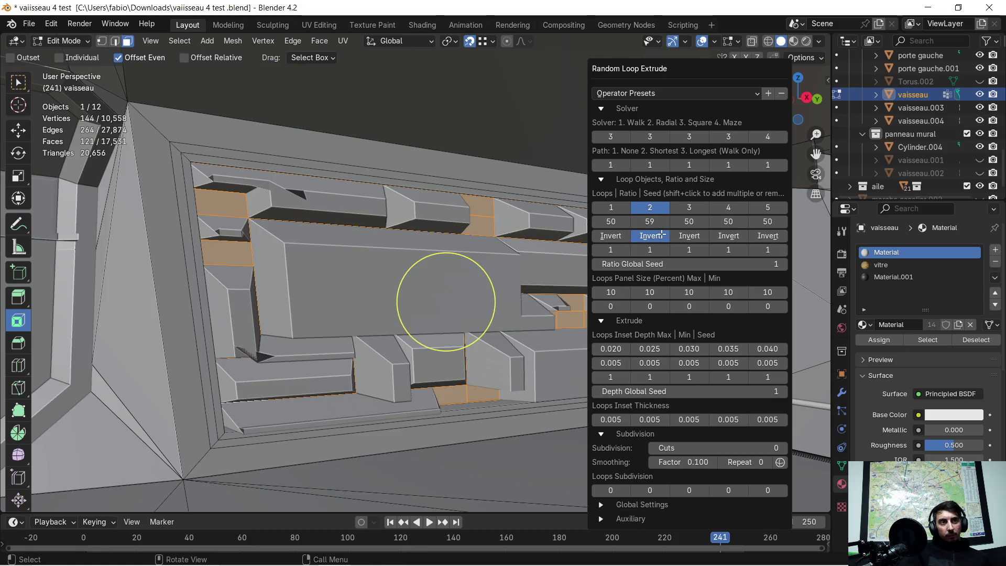
left_click(655, 250)
type("2")
key("Return")
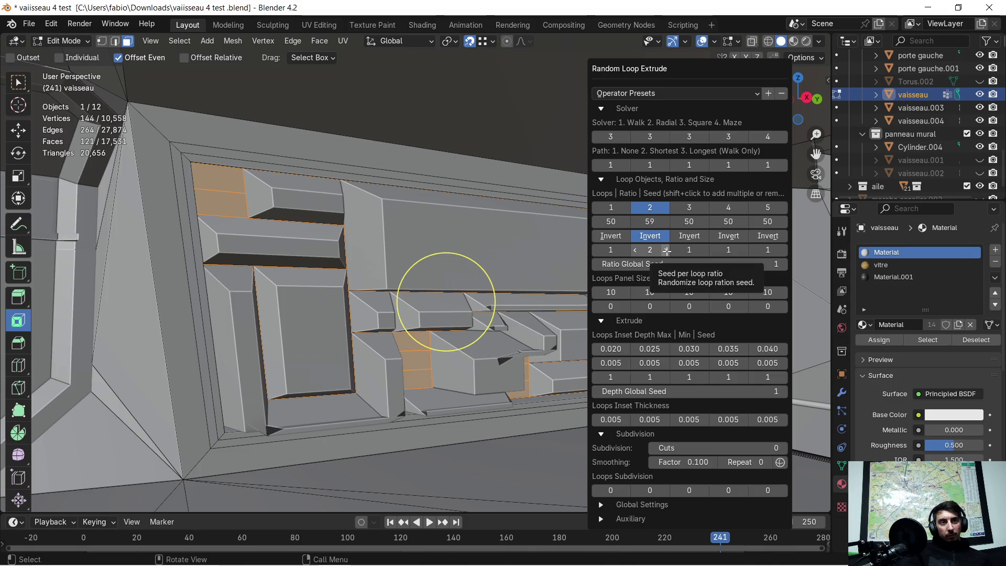
left_click(667, 249)
left_click(667, 250)
left_click(667, 250)
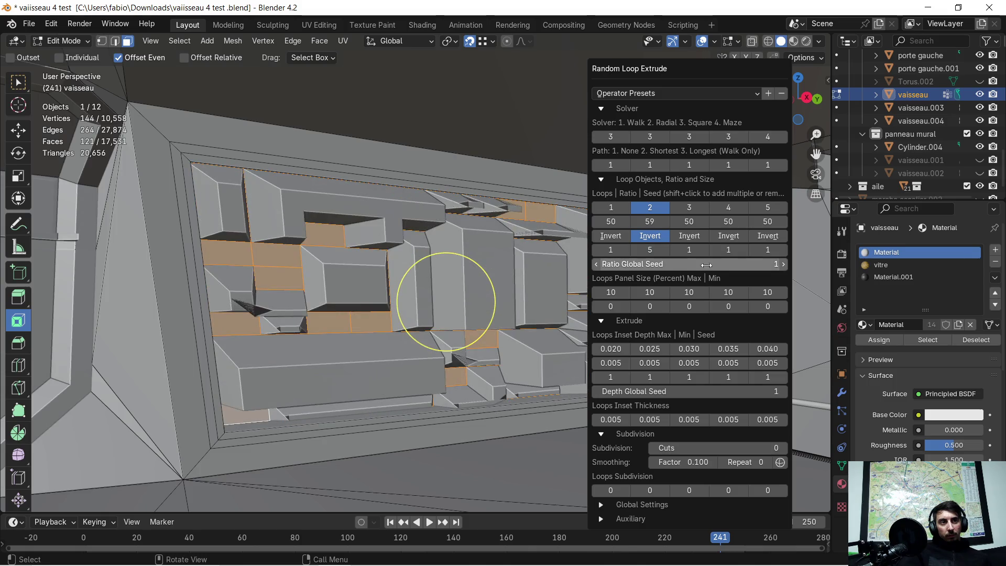
Raise the global ratio seed to 6, inspect the blocks, then undo the extrusion.
left_click(781, 265)
left_click(785, 264)
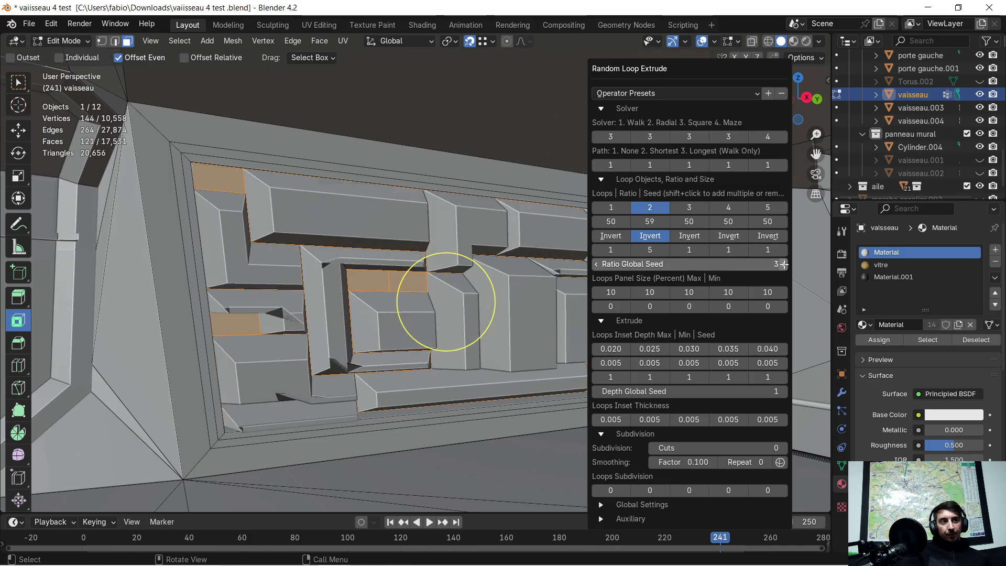
left_click(785, 264)
left_click(785, 264)
left_click(784, 264)
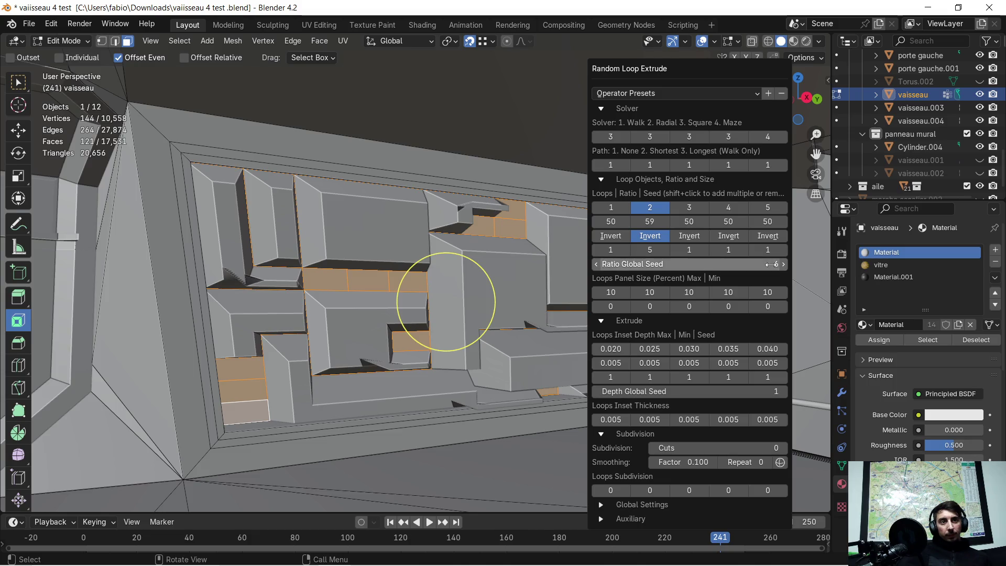
mouse_move(576, 262)
middle_mouse_down()
mouse_move(596, 229)
mouse_move(573, 249)
mouse_move(490, 249)
middle_mouse_up()
key("ctrl+z")
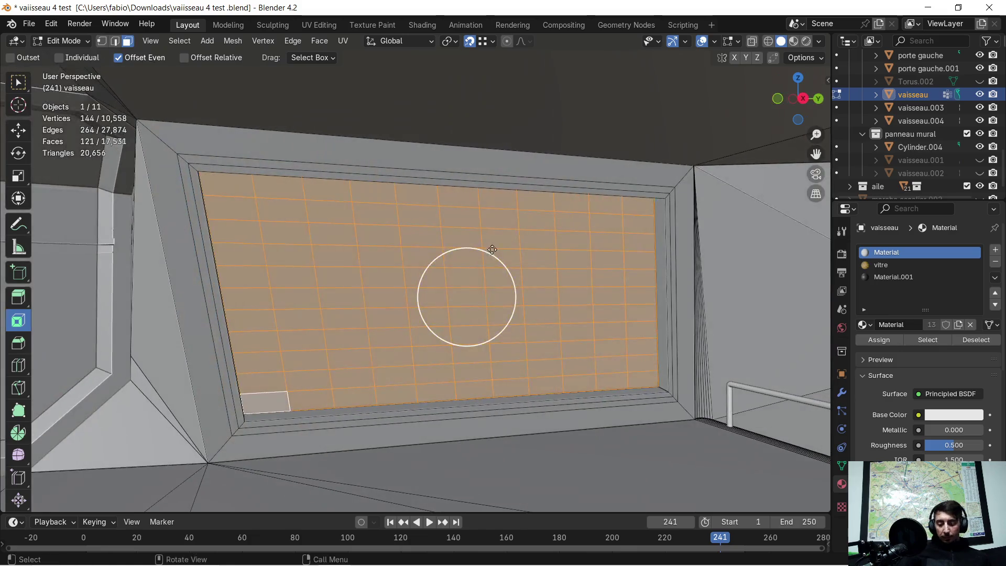
Run Random Offset from the Random Flow add-on menu on the recess grid.
key("shift+s")
key("Escape")
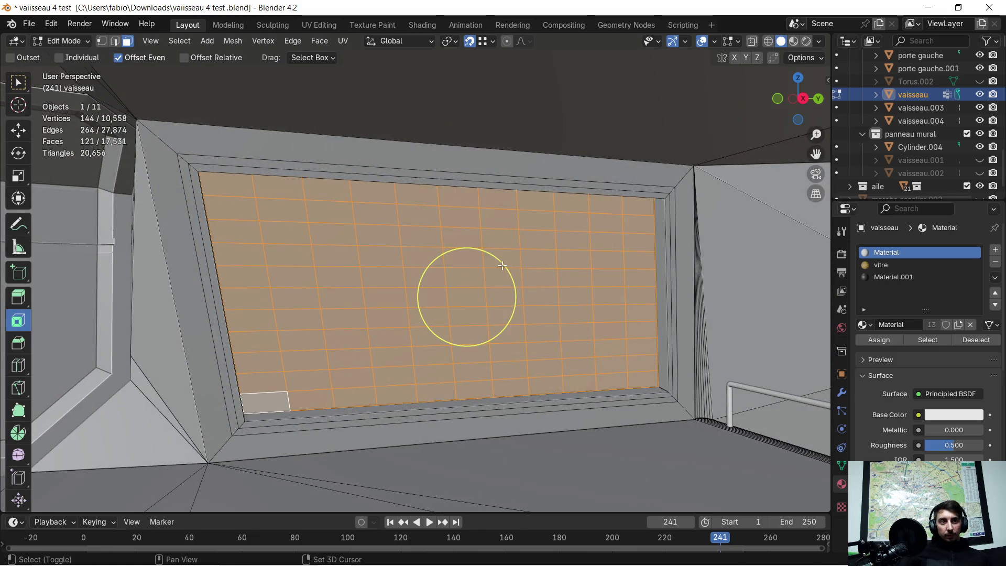
key("shift+alt+q")
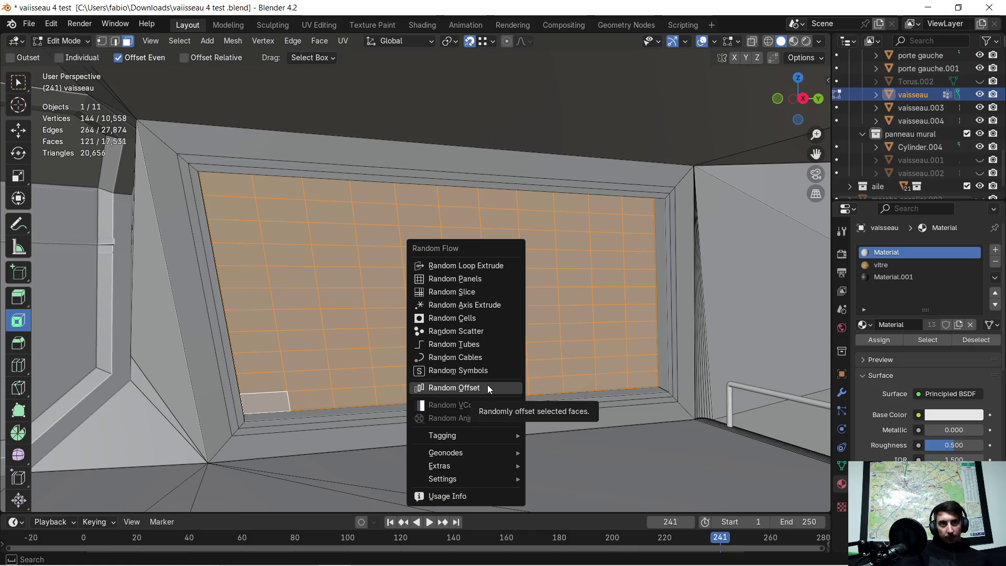
key("Escape")
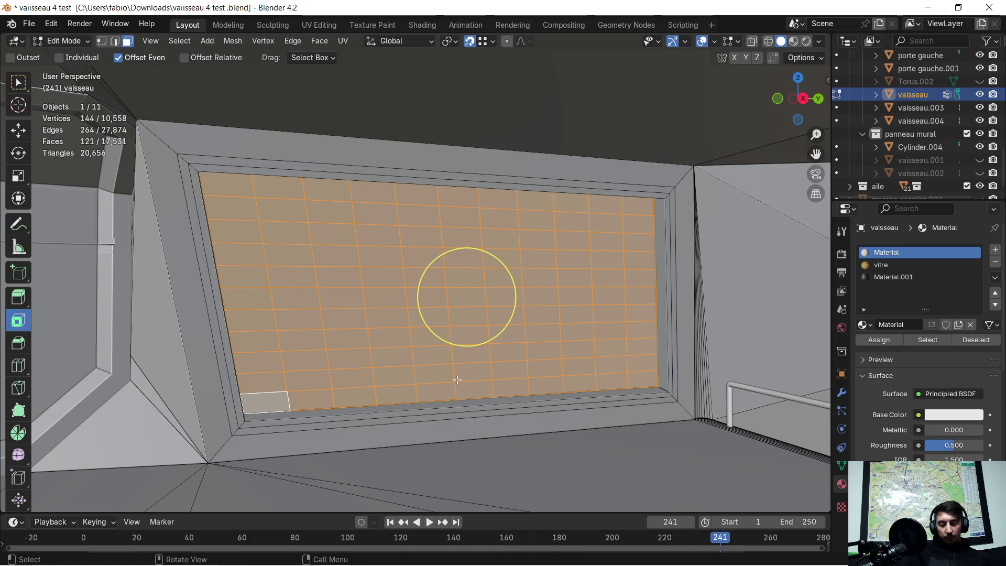
key("shift+alt+q")
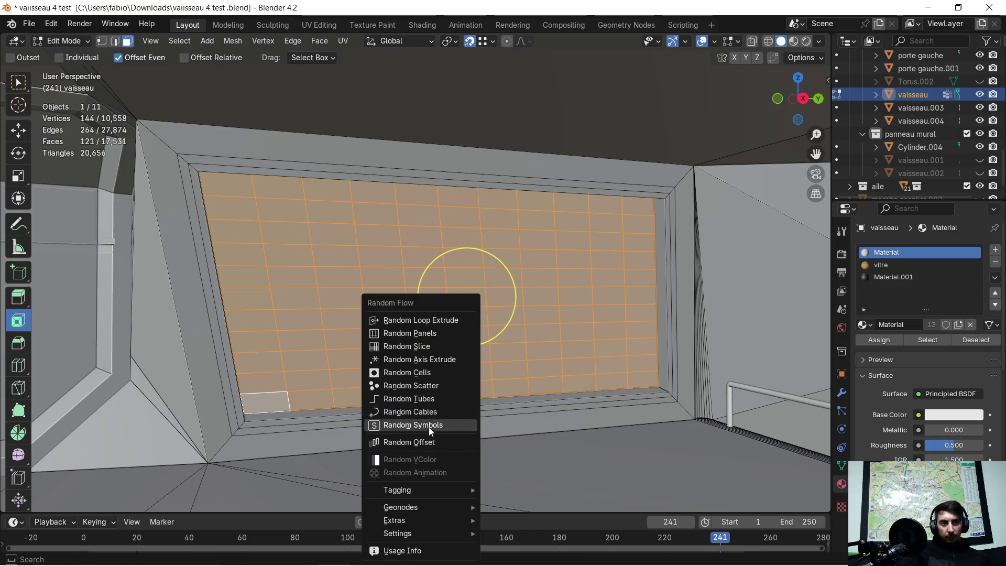
left_click(424, 442)
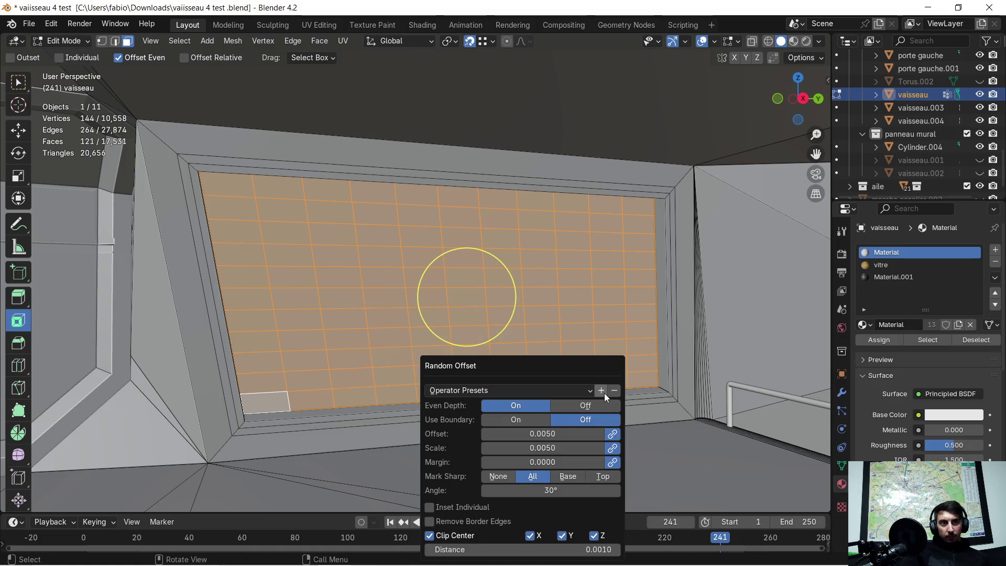
Try different offset depth, scale, Mark Sharp modes, Even depth and Boundary options.
left_click_drag(565, 368, 728, 262)
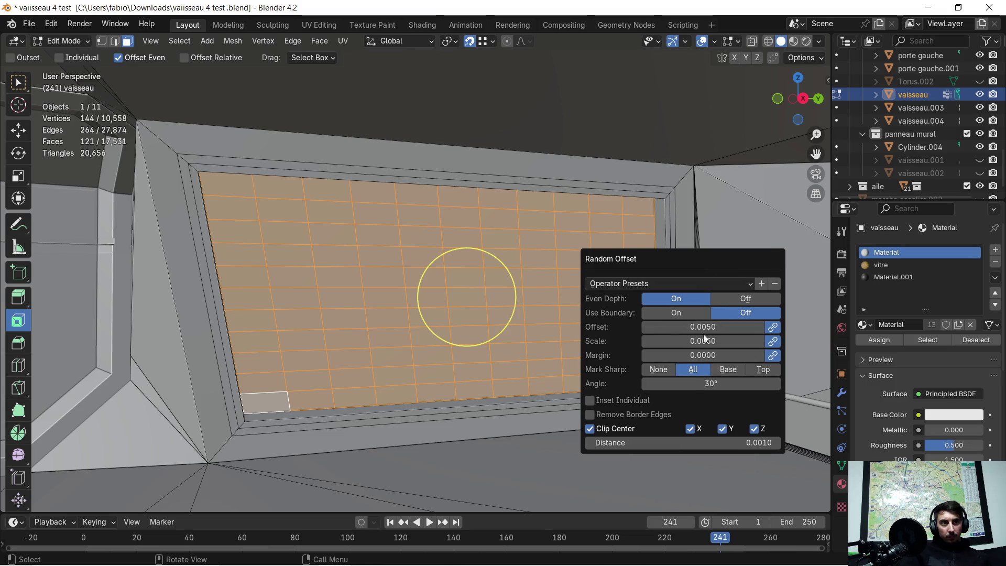
left_click_drag(702, 327, 744, 327)
mouse_move(675, 341)
left_mouse_down()
mouse_move(713, 341)
mouse_move(705, 355)
mouse_move(715, 355)
left_mouse_up()
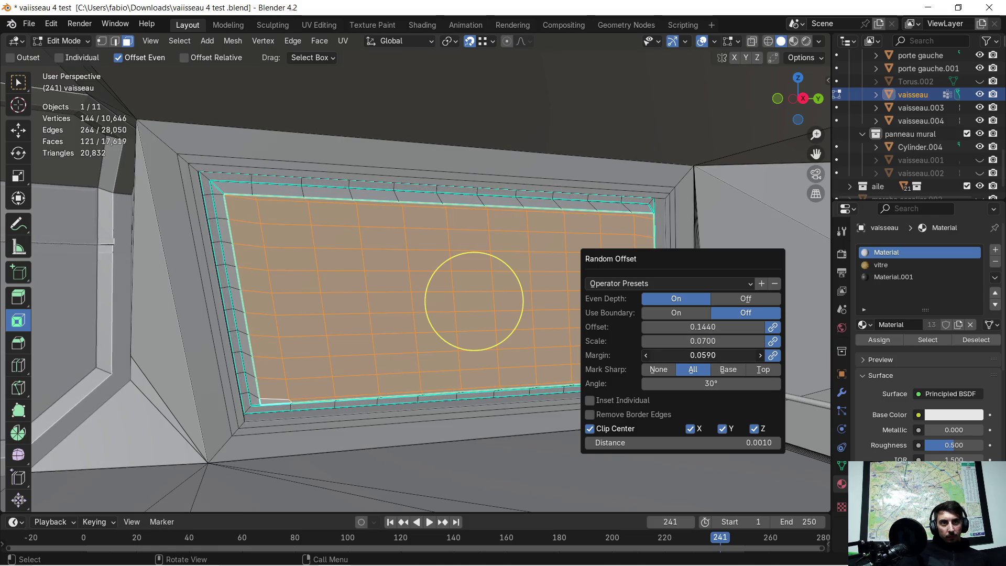
left_click(667, 371)
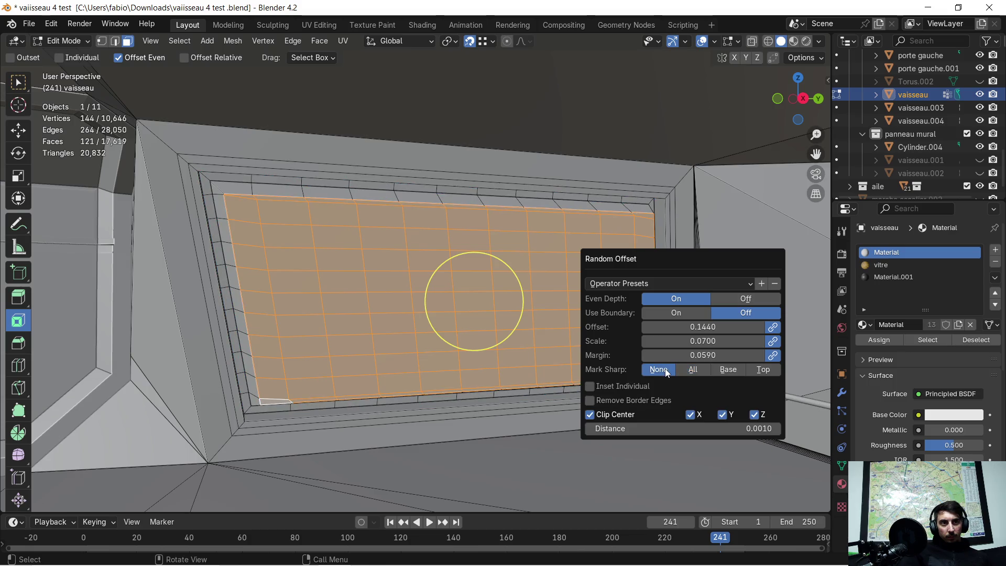
left_click(692, 370)
left_click(724, 370)
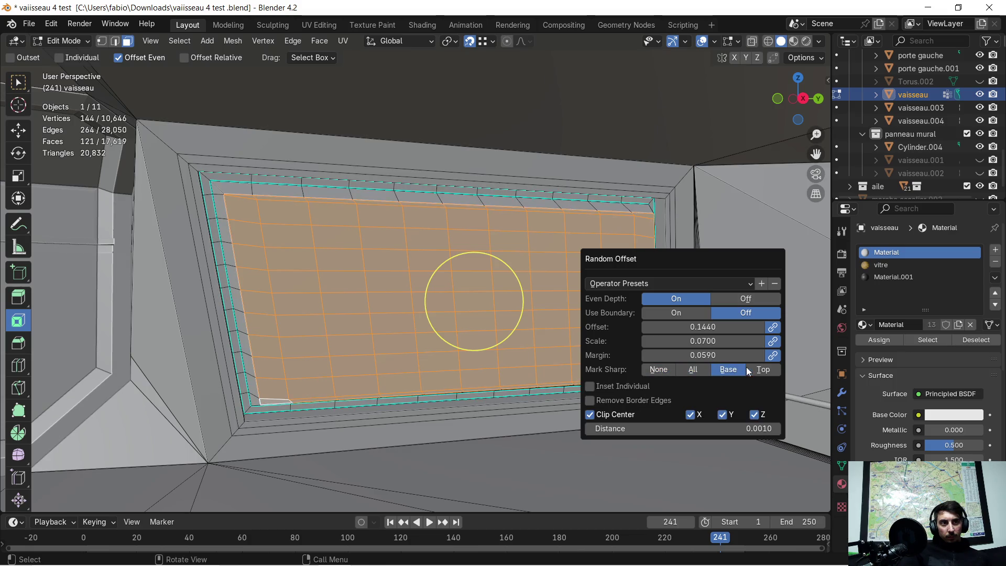
left_click(759, 371)
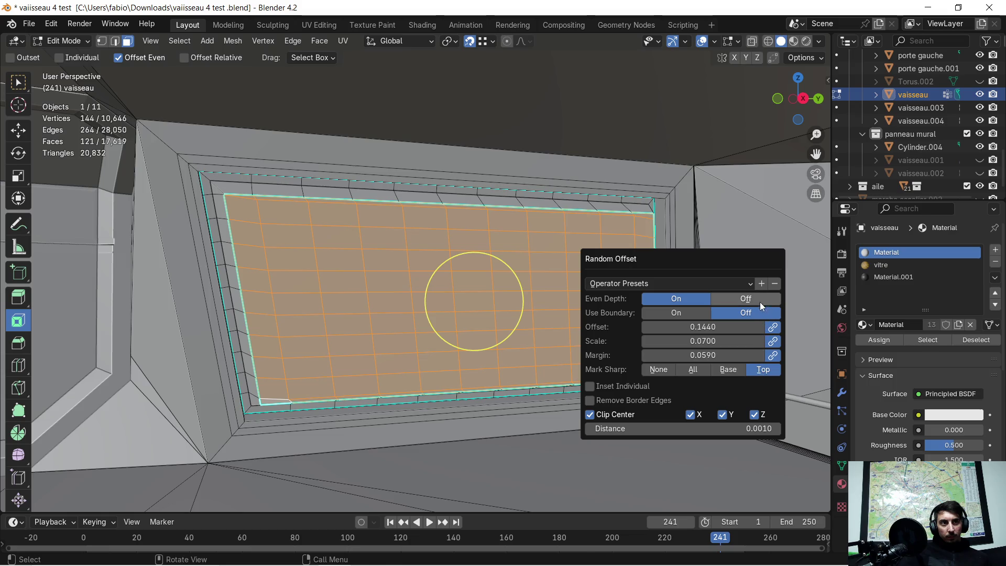
left_click(748, 300)
left_click(678, 297)
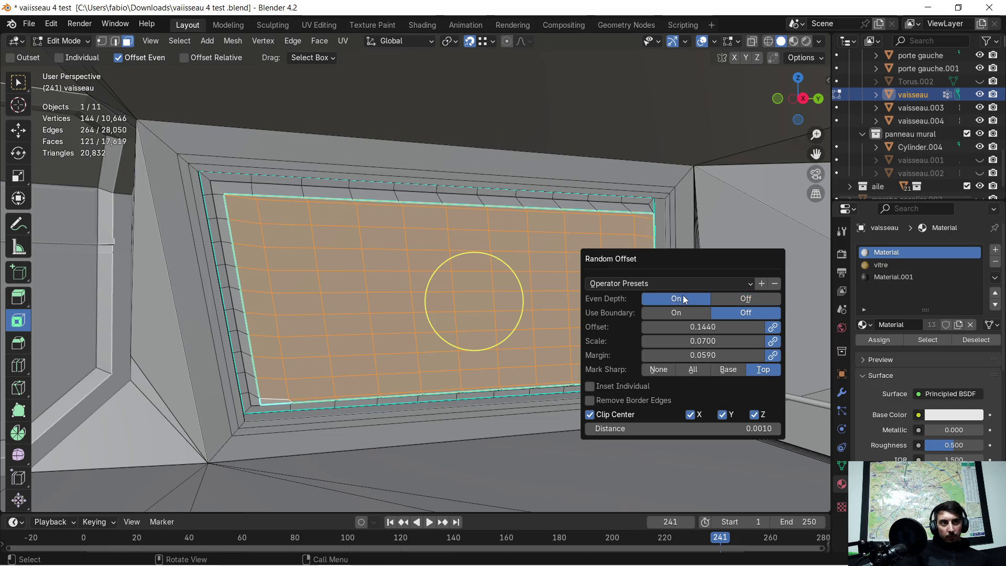
left_click(680, 313)
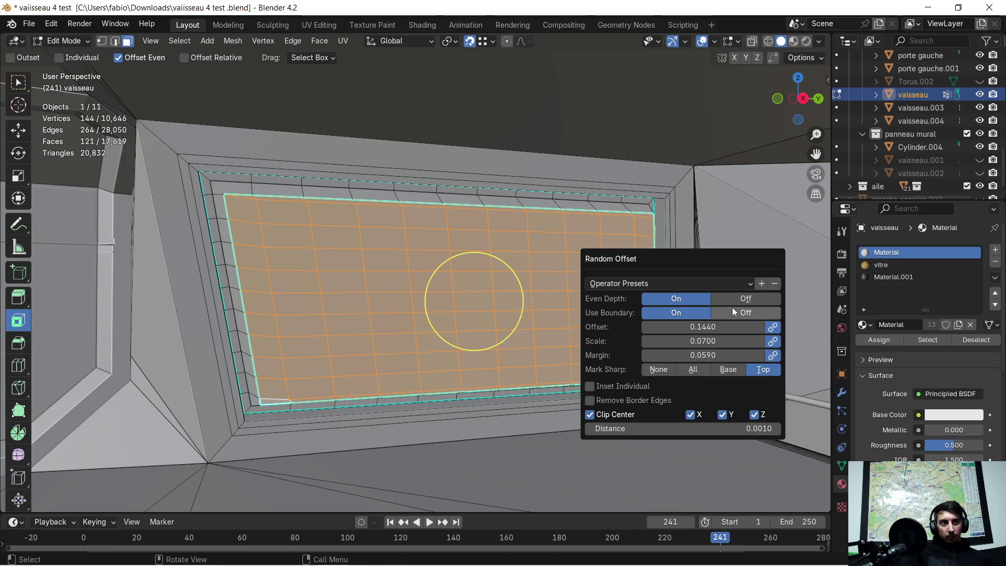
Load the intrude preset (offset -0.0050, scale 0.0050, margin 0) and inspect the rim.
left_click(740, 286)
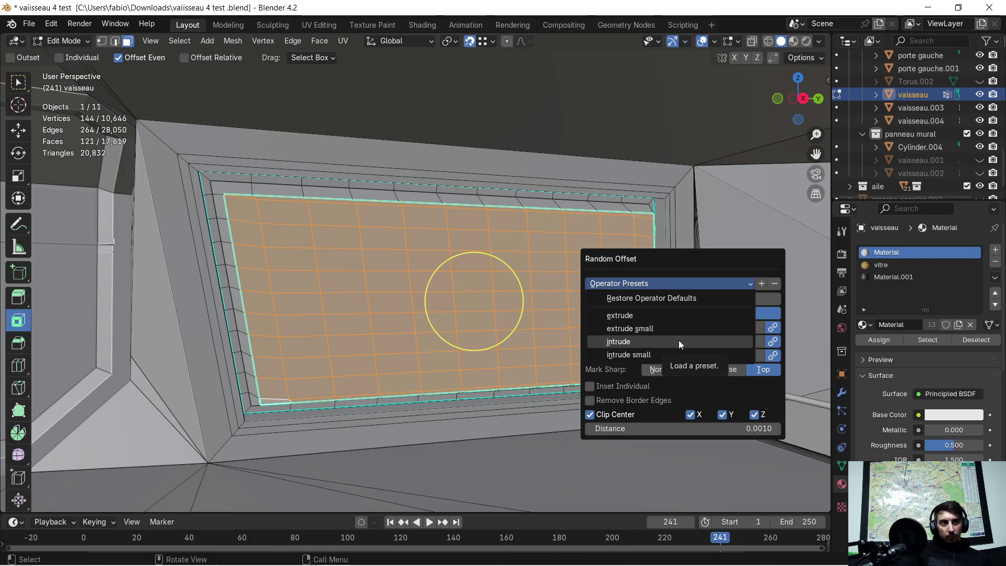
left_click(665, 347)
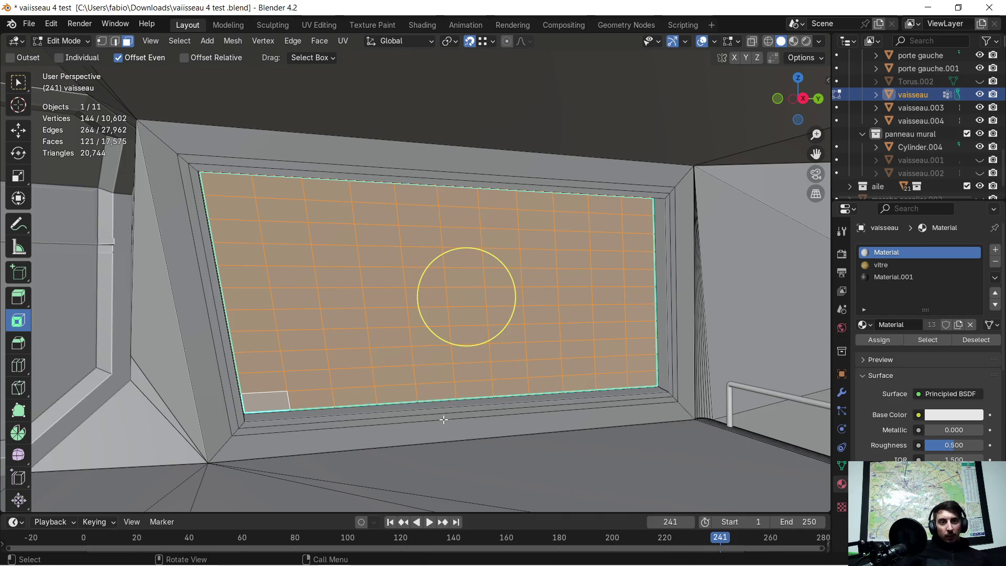
middle_click_drag(690, 292, 488, 427)
Undo the offset rim and run Random Panels on the selected wall faces.
key("ctrl+z")
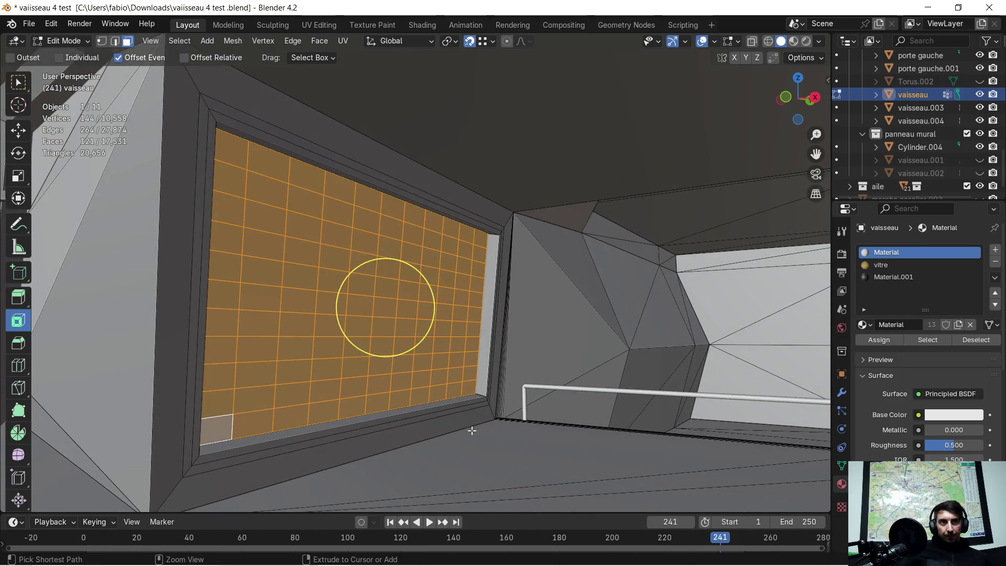
left_click_drag(443, 413, 440, 401)
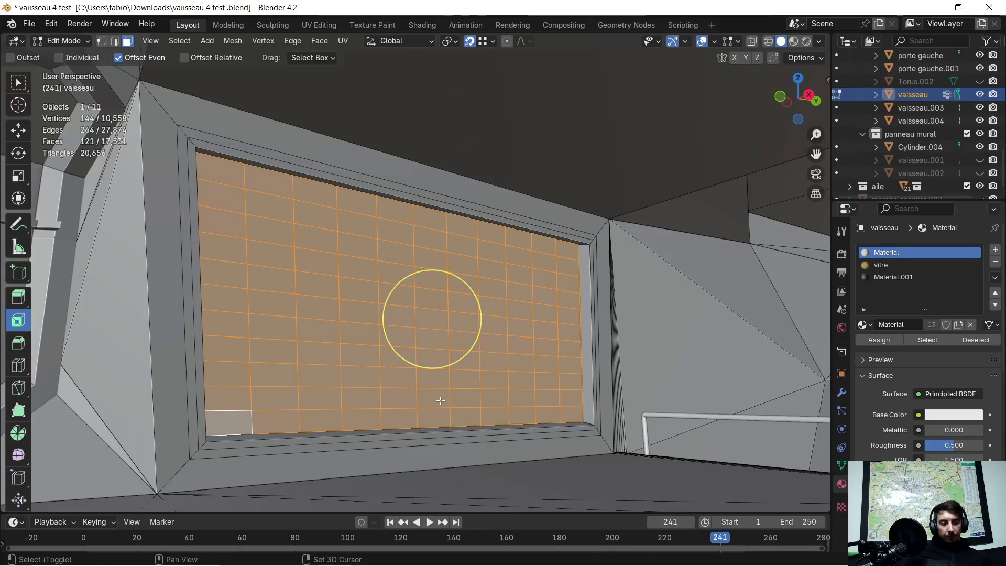
key("ctrl+alt+x")
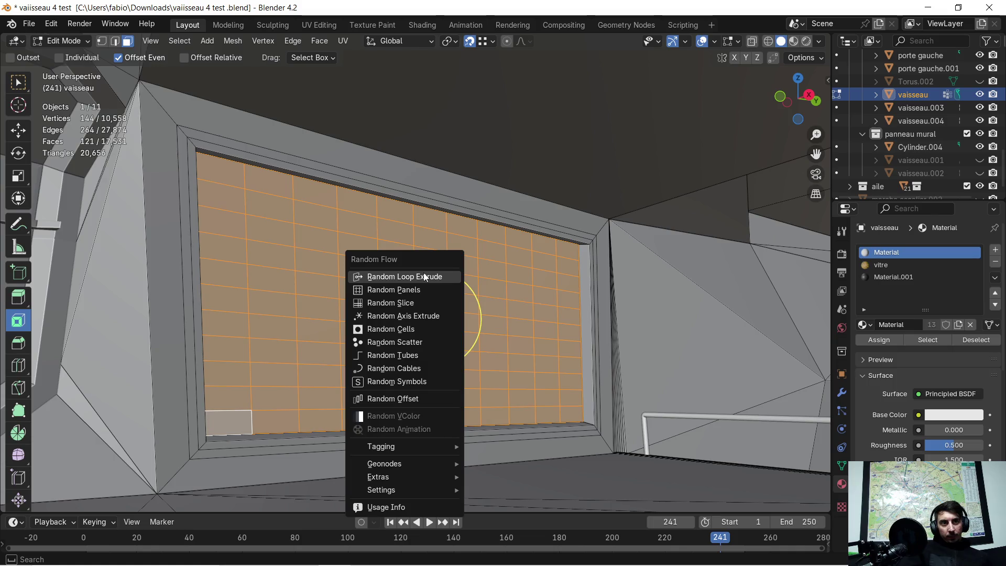
left_click(419, 290)
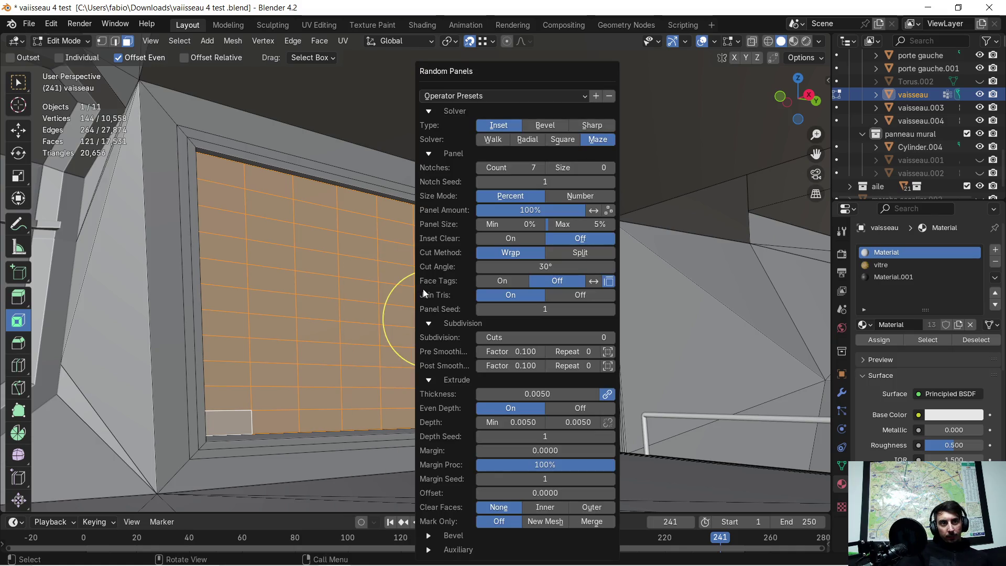
Load the floater mesh inner preset and keep Inset-style panels after trying Bevel and Sharp.
left_click_drag(534, 74, 706, 115)
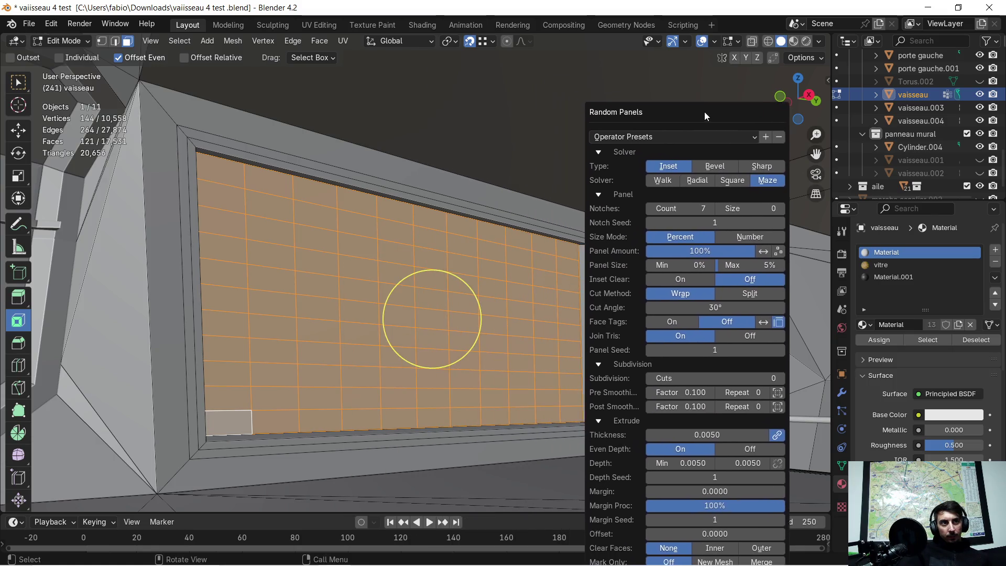
left_click(738, 135)
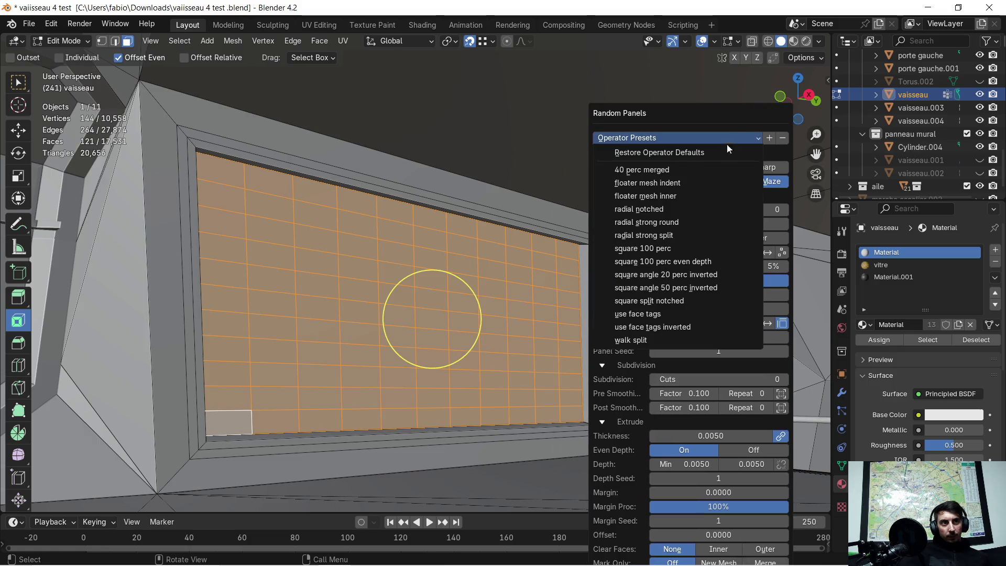
left_click(680, 197)
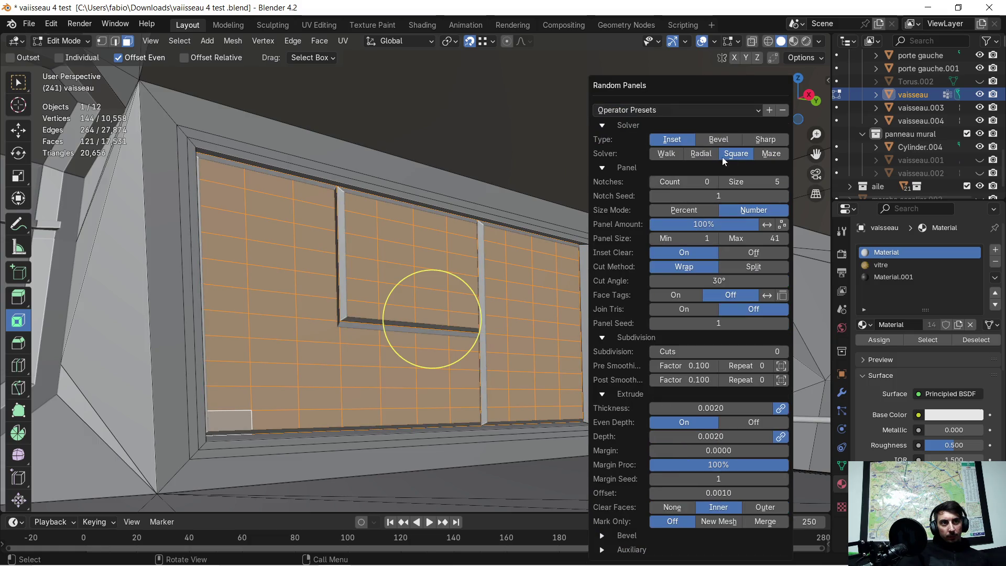
left_click(726, 140)
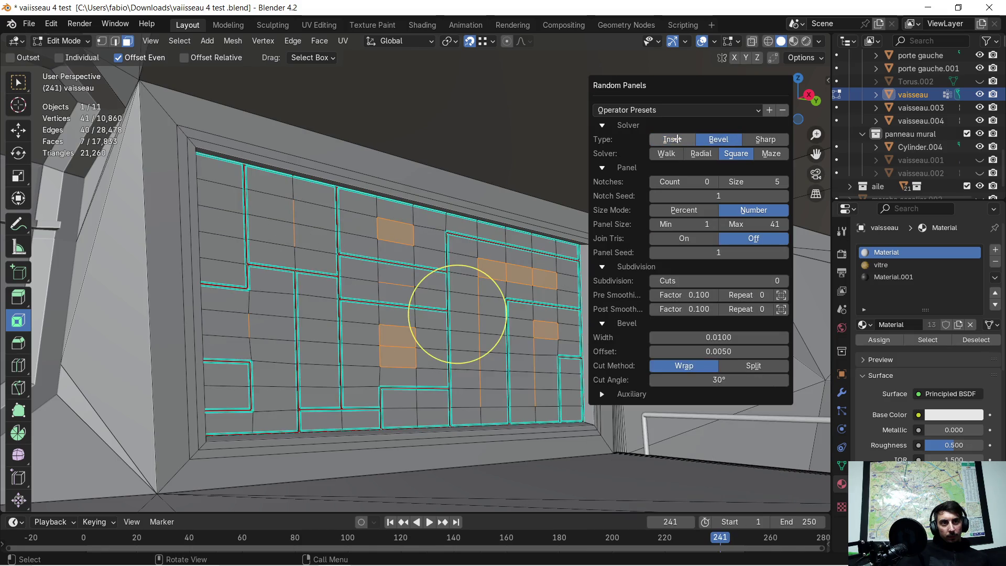
left_click(668, 138)
left_click(758, 140)
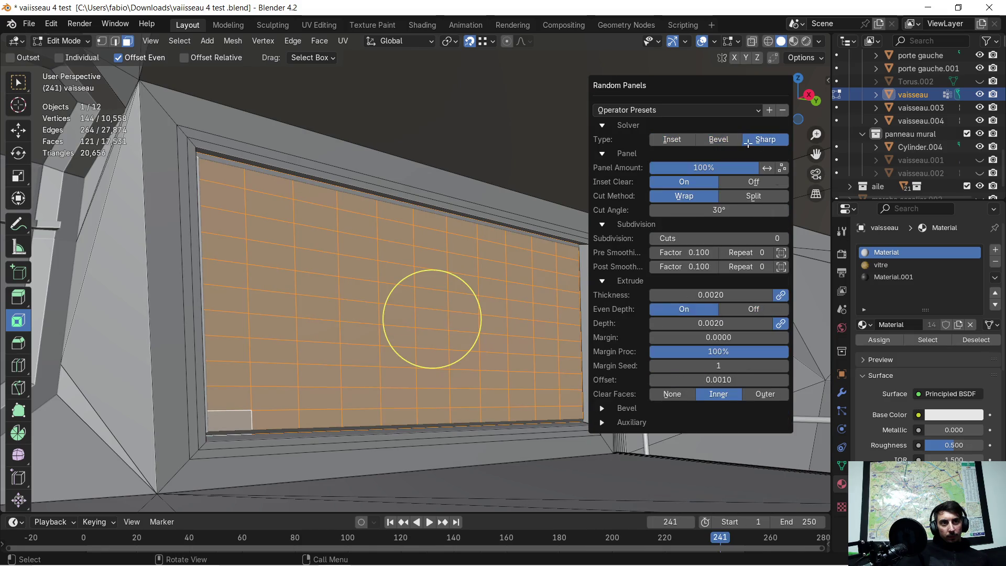
left_click(671, 139)
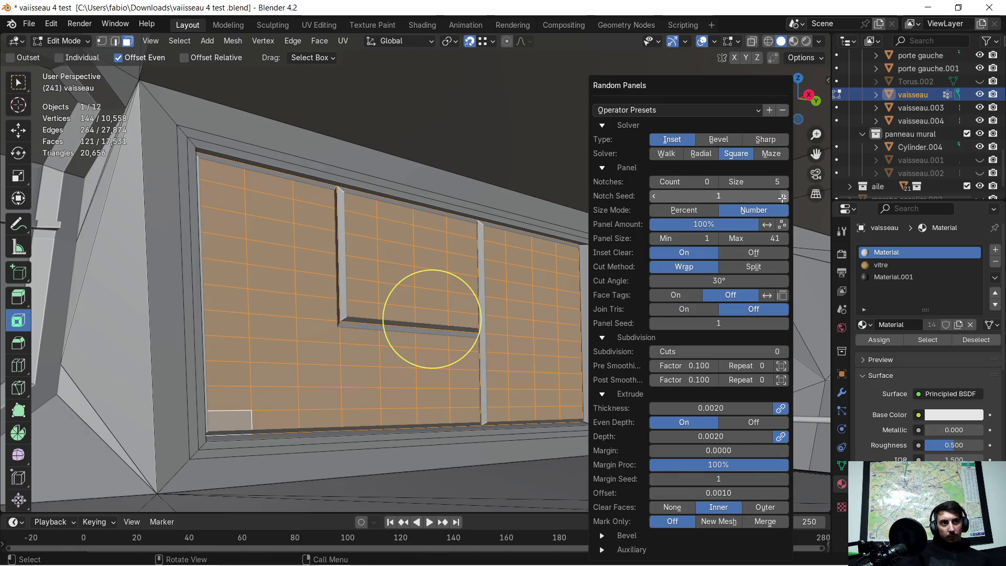
Set the notch seed to 3 and the panel seed to 10.
left_click(784, 196)
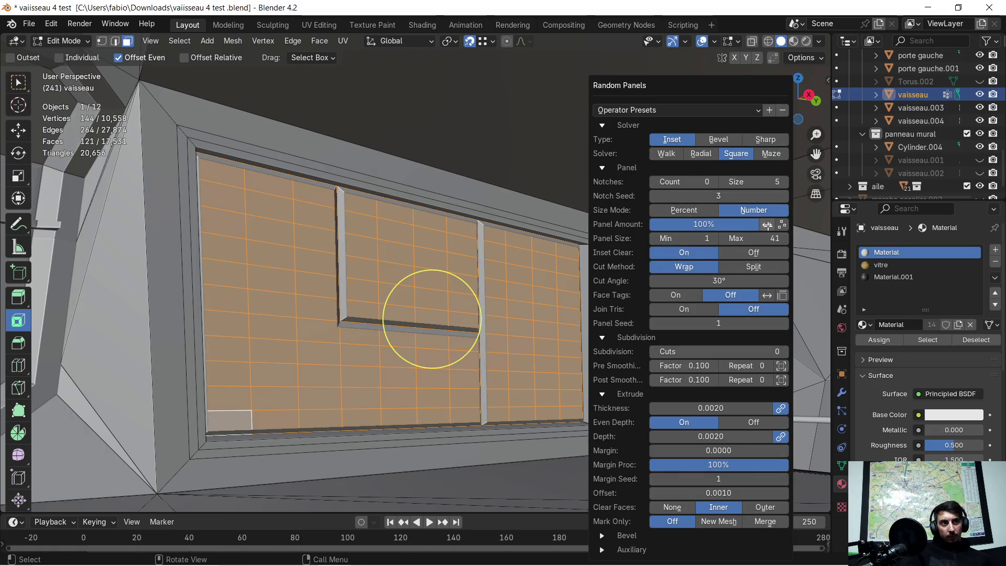
left_click(783, 323)
left_click(783, 324)
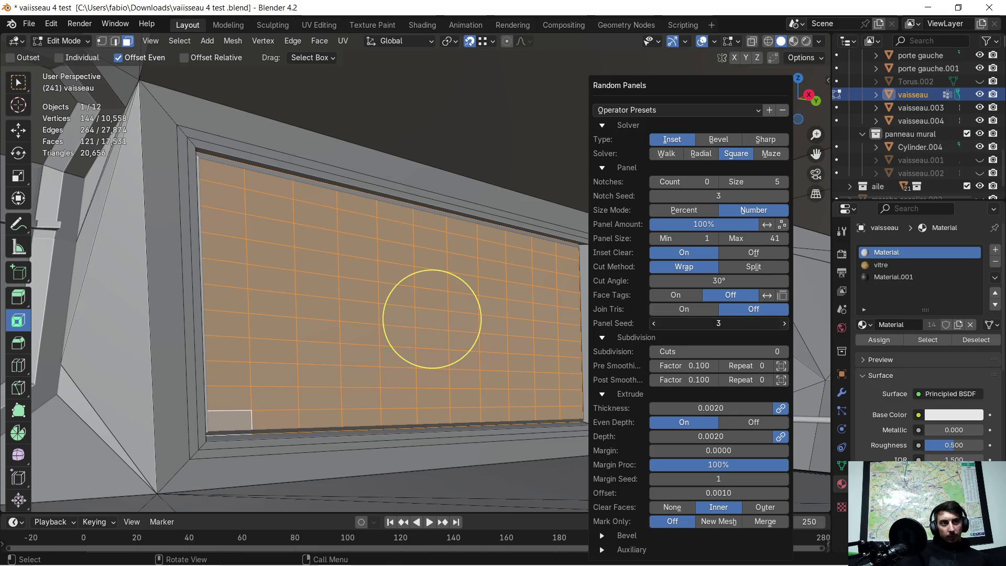
left_click(784, 323)
left_click(785, 324)
left_click(784, 323)
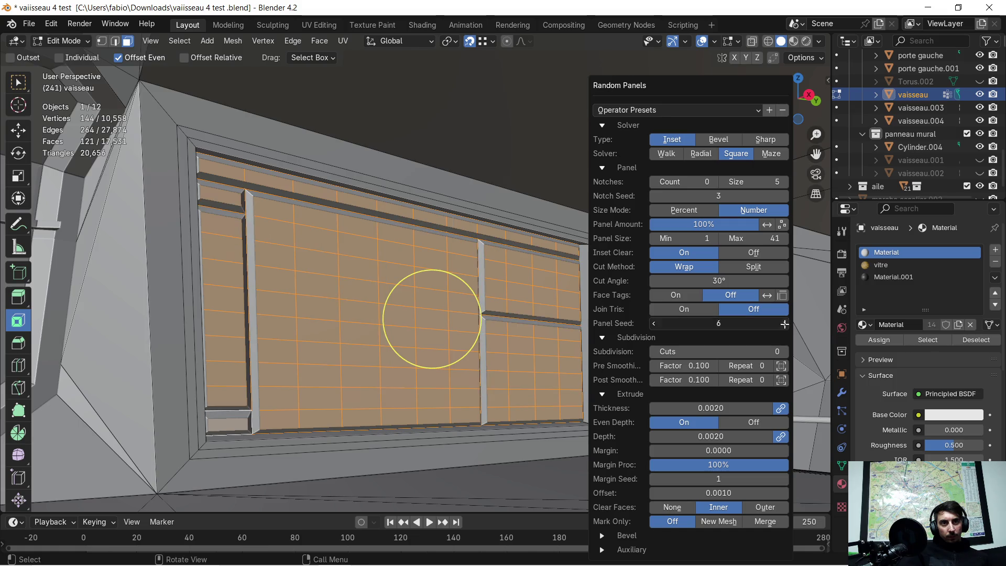
left_click(784, 324)
left_click(785, 324)
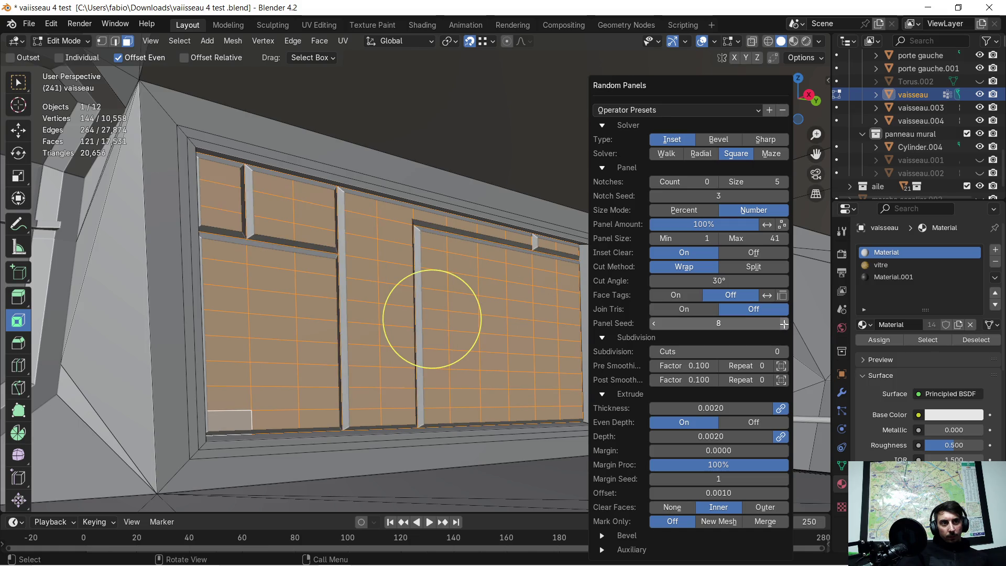
left_click(784, 323)
left_click(784, 323)
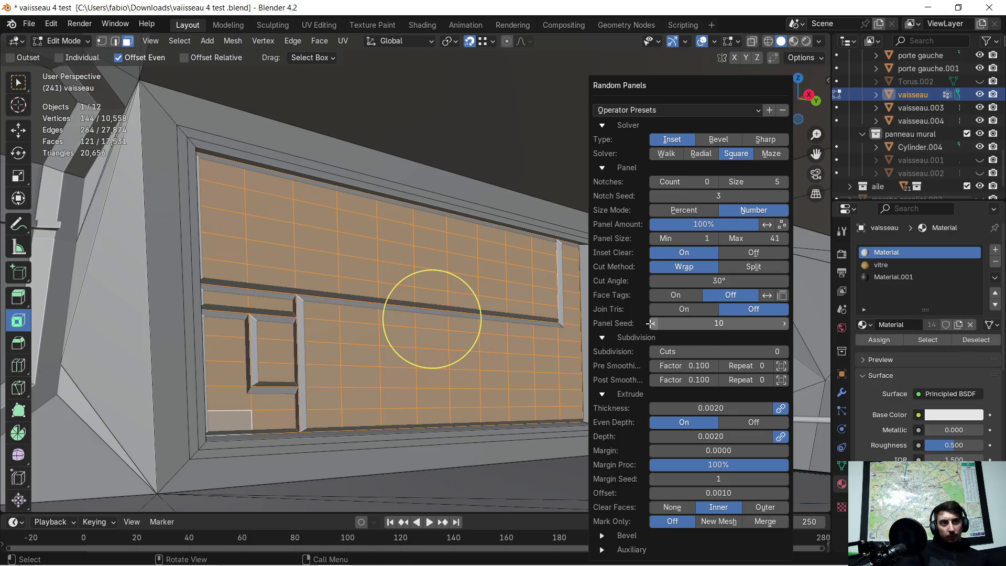
Deselect the faces and return to Object Mode to inspect the grooved wall.
mouse_move(493, 188)
middle_mouse_down()
mouse_move(470, 206)
mouse_move(542, 380)
mouse_move(439, 310)
mouse_move(510, 316)
mouse_move(492, 315)
mouse_move(510, 325)
middle_mouse_up()
left_click(541, 380)
key("Tab")
mouse_move(586, 322)
middle_mouse_down()
mouse_move(441, 304)
mouse_move(395, 308)
mouse_move(450, 319)
mouse_move(498, 312)
mouse_move(378, 310)
middle_mouse_up()
scroll(253, 235, "up", 2)
Inspect the wall panel, briefly hiding and showing the ship hull.
mouse_move(253, 240)
middle_mouse_down()
mouse_move(458, 273)
mouse_move(386, 278)
mouse_move(444, 271)
middle_mouse_up()
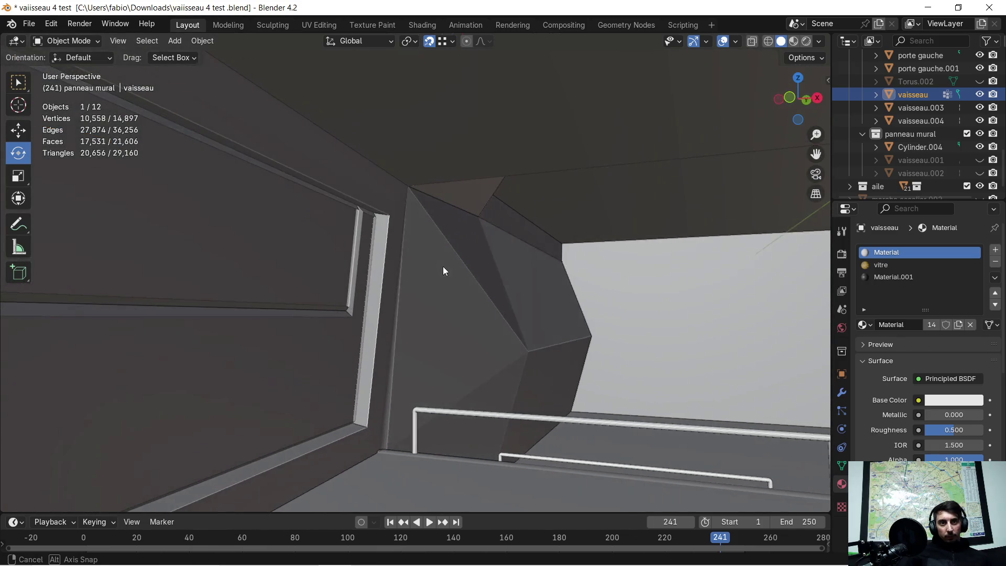
mouse_move(285, 294)
middle_mouse_down("shift")
mouse_move(595, 258)
mouse_move(384, 277)
mouse_move(479, 265)
mouse_move(400, 277)
middle_mouse_up("shift")
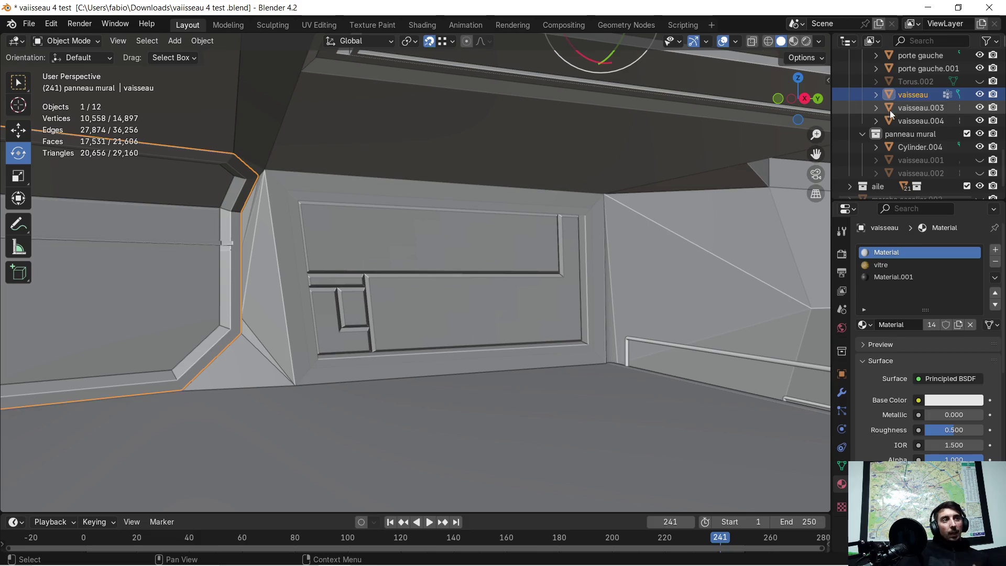
left_click(979, 94)
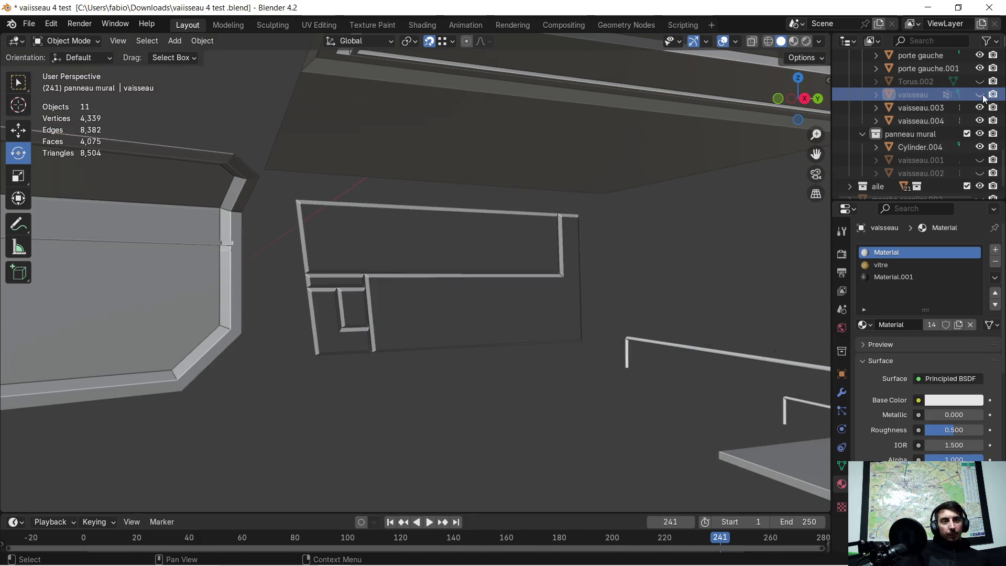
left_click(979, 95)
Select the vaisseau hull, undo the panel grooves in Edit Mode, and return to Object Mode.
left_click(486, 260)
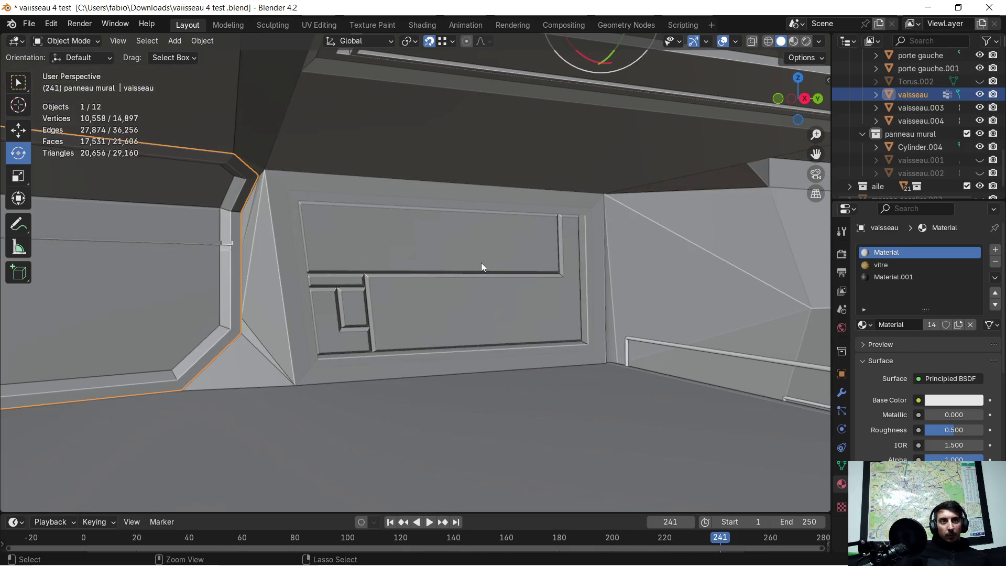
key("Tab")
key("ctrl+z")
middle_click_drag(461, 266, 495, 266)
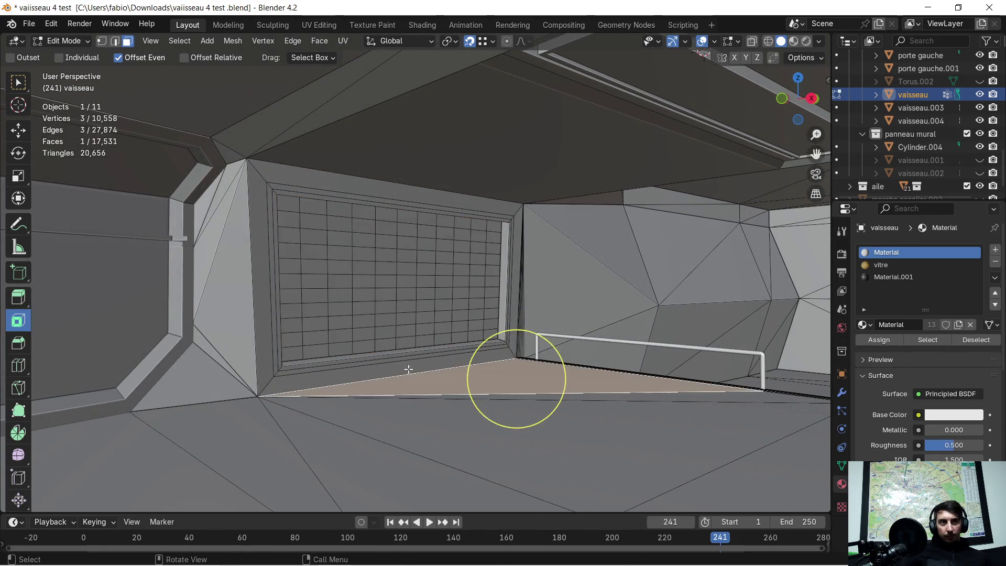
key("Tab")
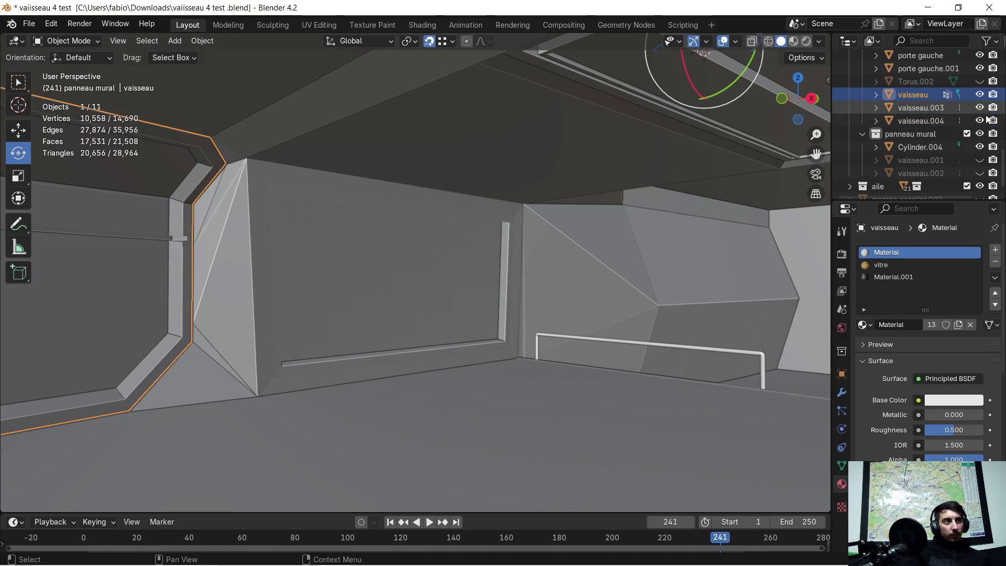
left_click(979, 160)
left_click(978, 160)
left_click(980, 173)
left_click(979, 173)
left_click(979, 173)
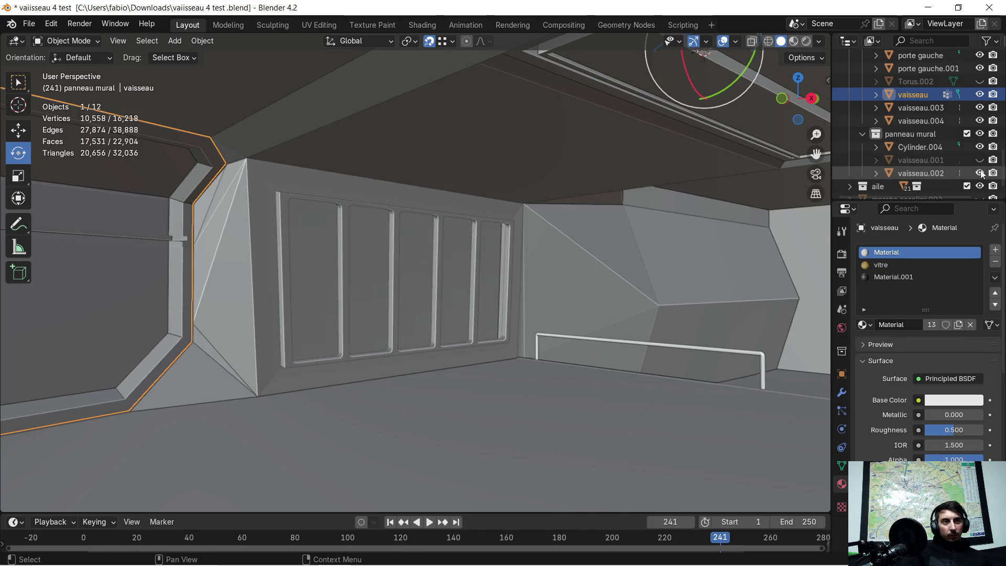
left_click(980, 173)
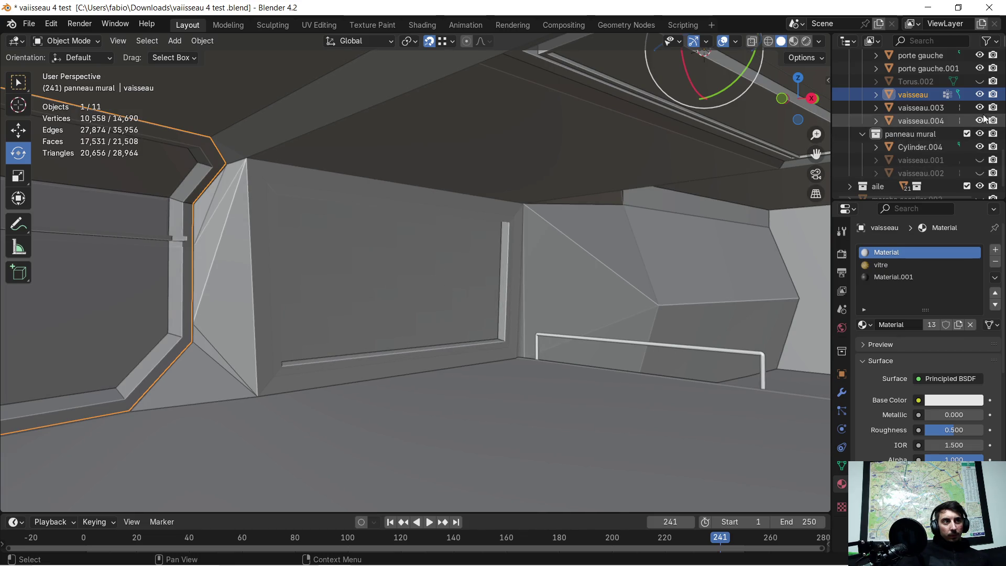
left_click(983, 83)
left_click(983, 83)
scroll(983, 82, "up", 2)
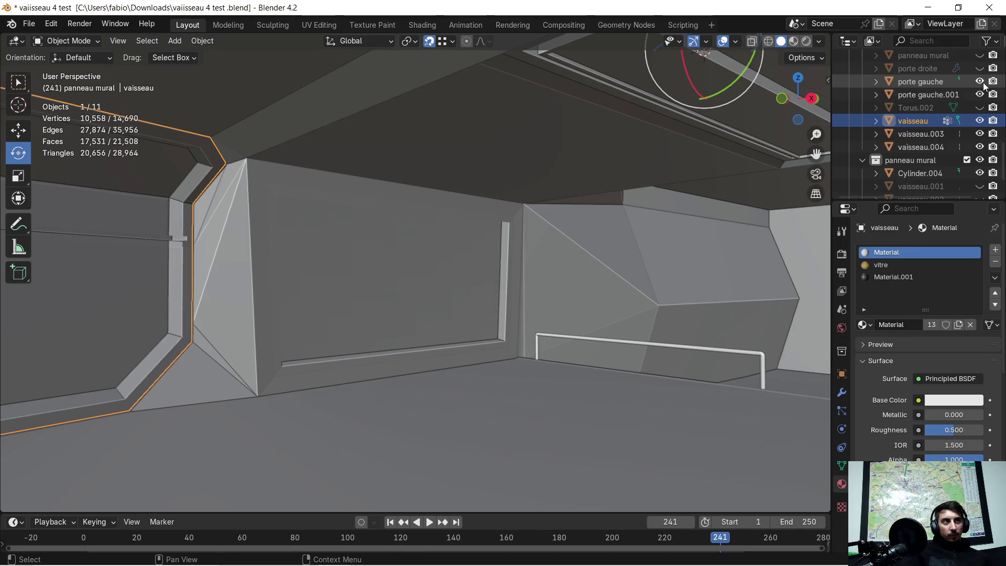
left_click(980, 68)
left_click(980, 69)
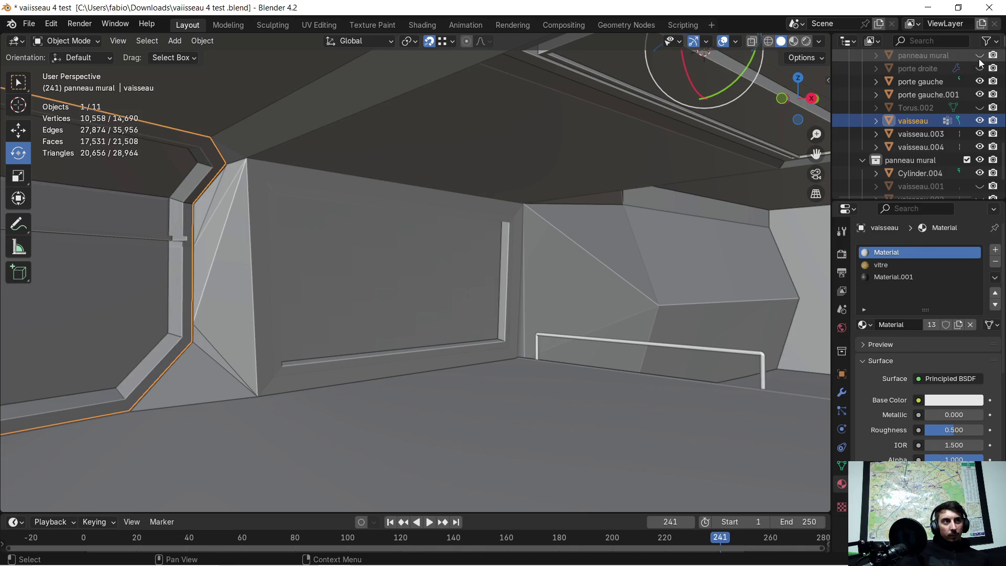
left_click(978, 58)
left_click(979, 55)
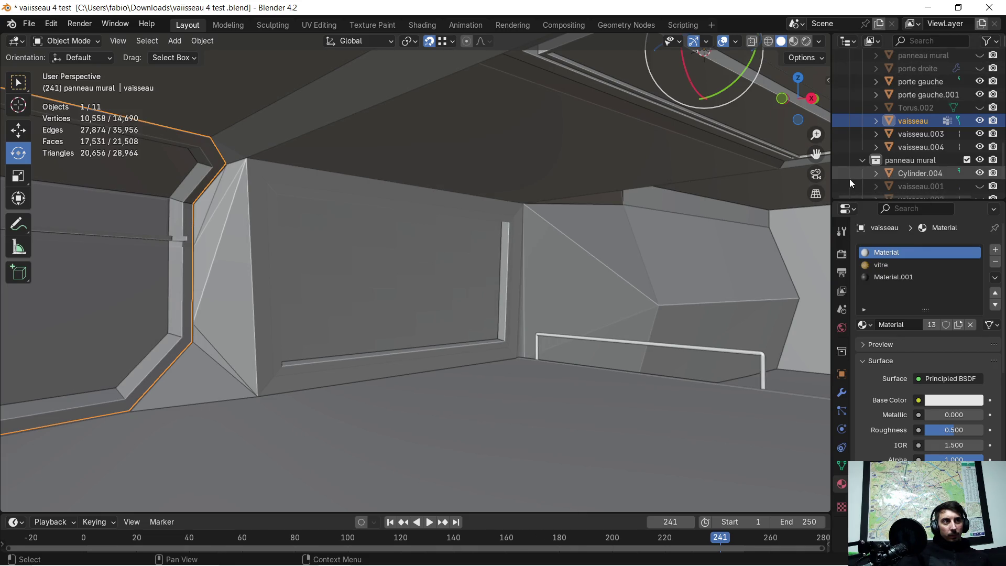
scroll(900, 165, "down", 3)
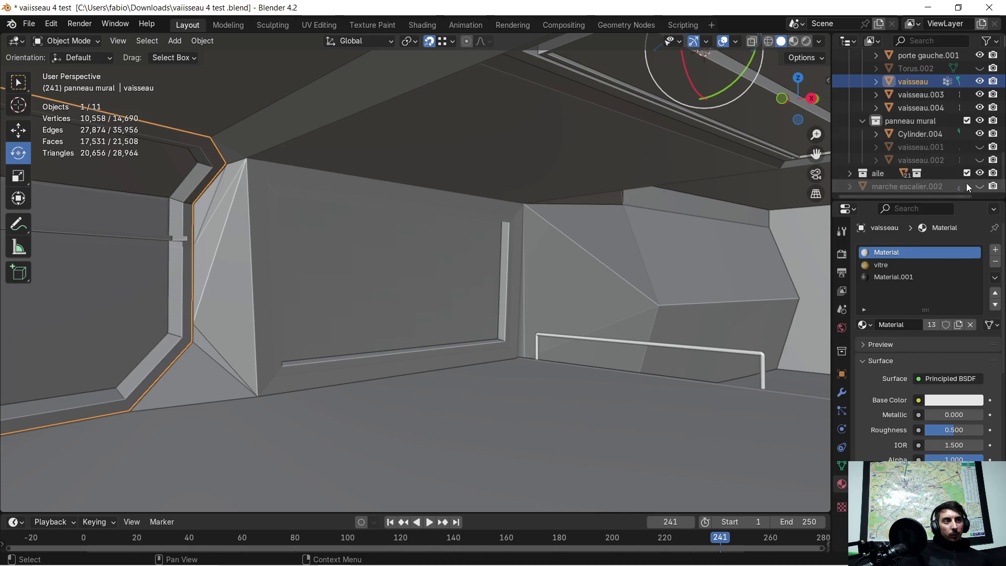
left_click(978, 160)
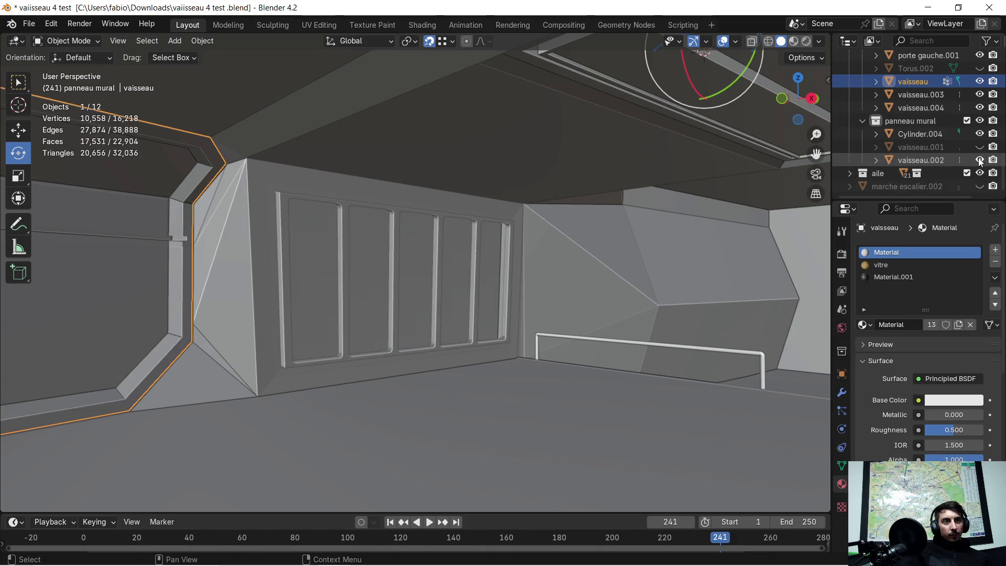
left_click(979, 160)
left_click(979, 147)
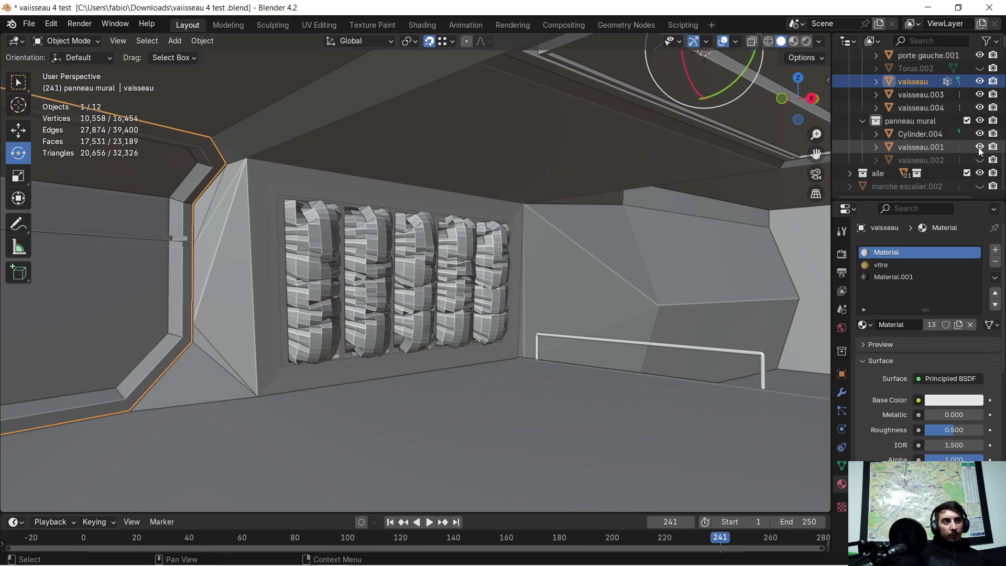
left_click(979, 146)
scroll(480, 231, "down", 3)
mouse_move(479, 226)
middle_mouse_down()
mouse_move(501, 276)
mouse_move(430, 253)
mouse_move(284, 255)
mouse_move(479, 259)
mouse_move(453, 276)
mouse_move(469, 281)
mouse_move(566, 274)
mouse_move(573, 285)
mouse_move(508, 326)
mouse_move(546, 294)
mouse_move(567, 204)
mouse_move(577, 199)
mouse_move(562, 214)
mouse_move(573, 268)
mouse_move(499, 323)
mouse_move(542, 225)
middle_mouse_up()
left_click(547, 204)
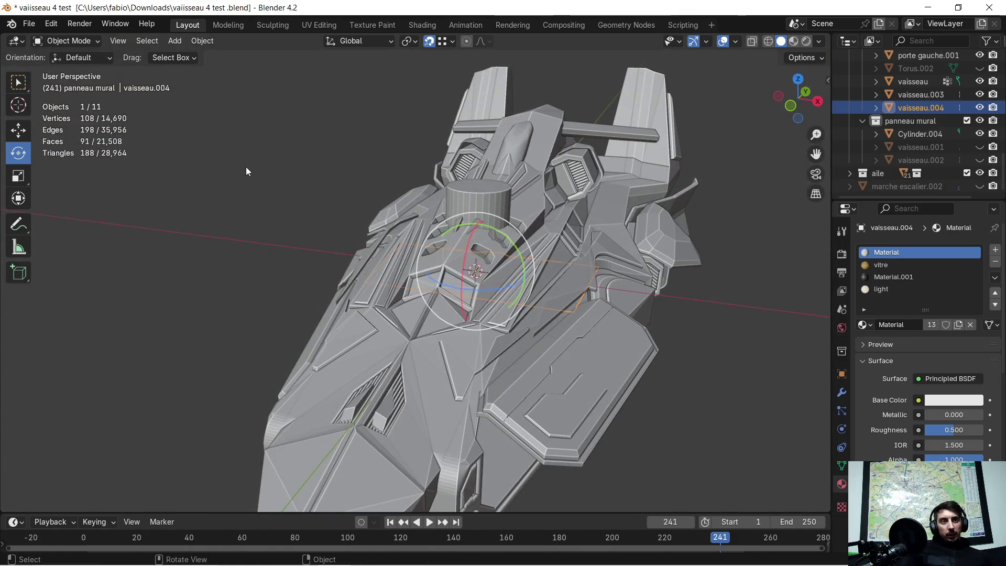
Delete Cylinder.004 and orbit to view the stairs and panels.
key("Tab")
key("Tab")
left_click(486, 199)
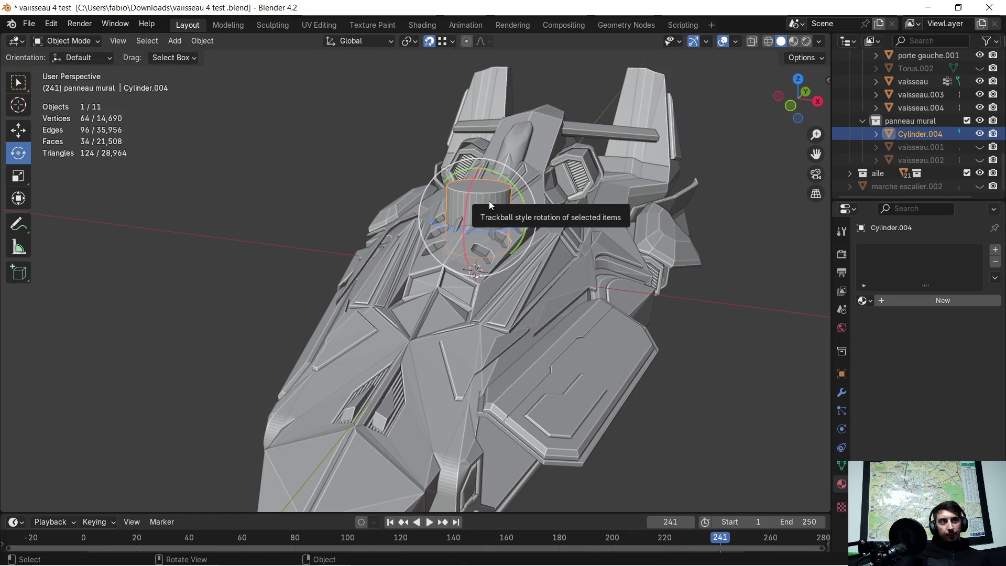
key("x")
left_click(488, 200)
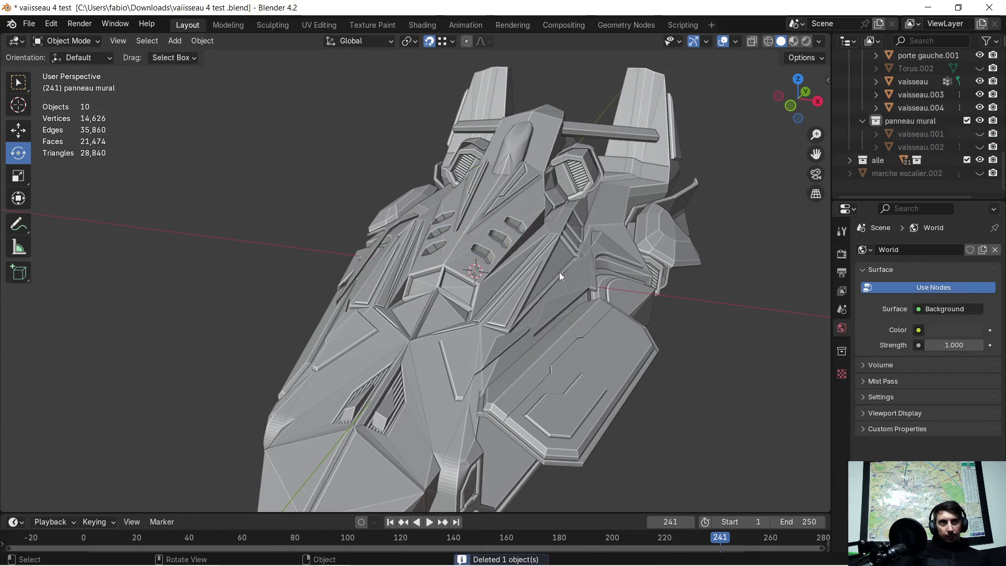
scroll(587, 293, "up", 2)
mouse_move(622, 311)
middle_mouse_down()
mouse_move(560, 313)
mouse_move(506, 249)
mouse_move(495, 268)
mouse_move(449, 272)
mouse_move(517, 255)
middle_mouse_up()
mouse_move(605, 295)
middle_mouse_down()
mouse_move(517, 329)
mouse_move(381, 296)
mouse_move(379, 280)
mouse_move(442, 240)
mouse_move(456, 263)
mouse_move(448, 267)
mouse_move(467, 250)
middle_mouse_up()
scroll(379, 280, "down", 3)
scroll(443, 240, "down", 3)
Switch to the Chrome window showing YouTube.
key("super")
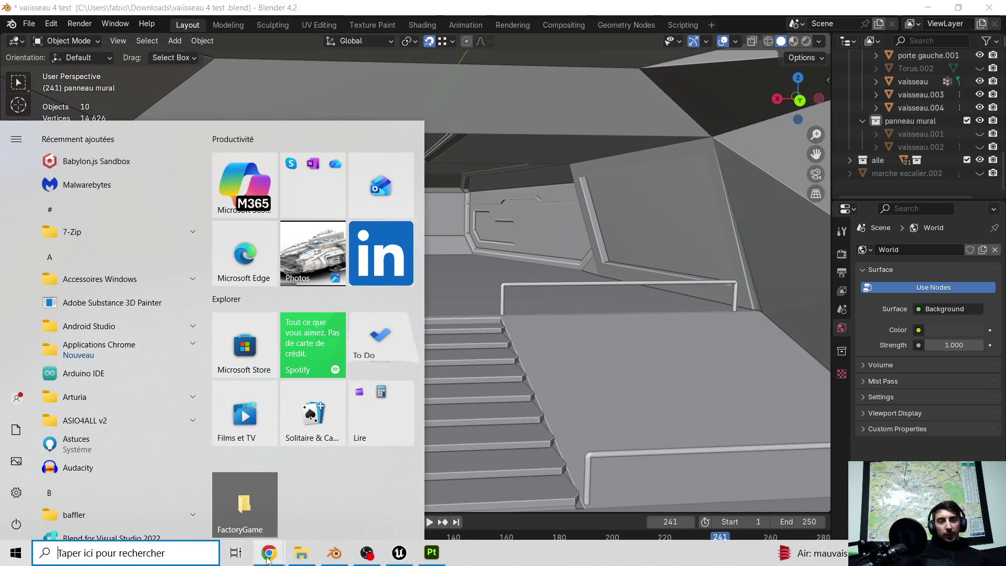
mouse_move(270, 552)
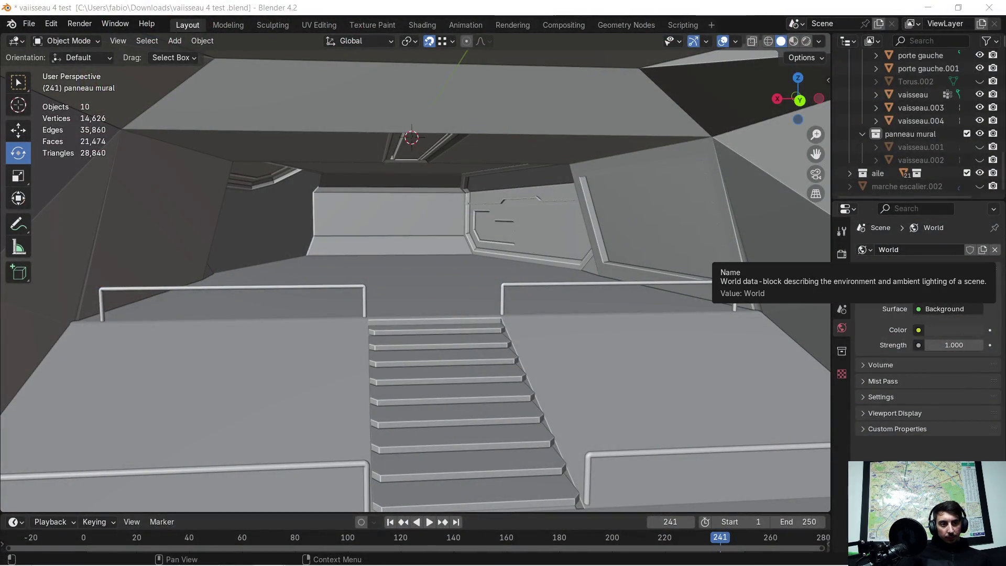
key("alt+Tab")
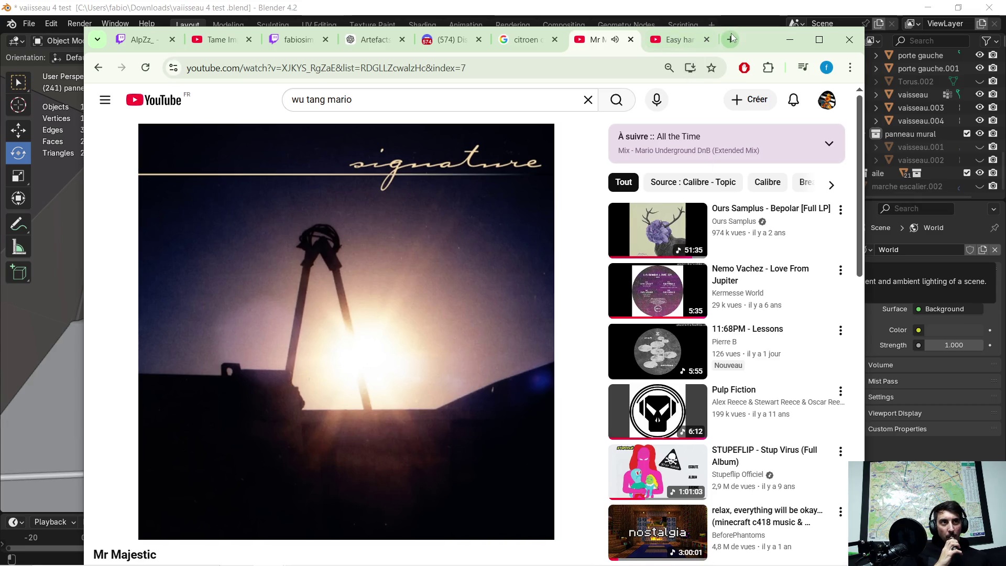
Search Google for 'pinterest' in a new tab and open Pinterest - France.
left_click(731, 40)
left_click(411, 299)
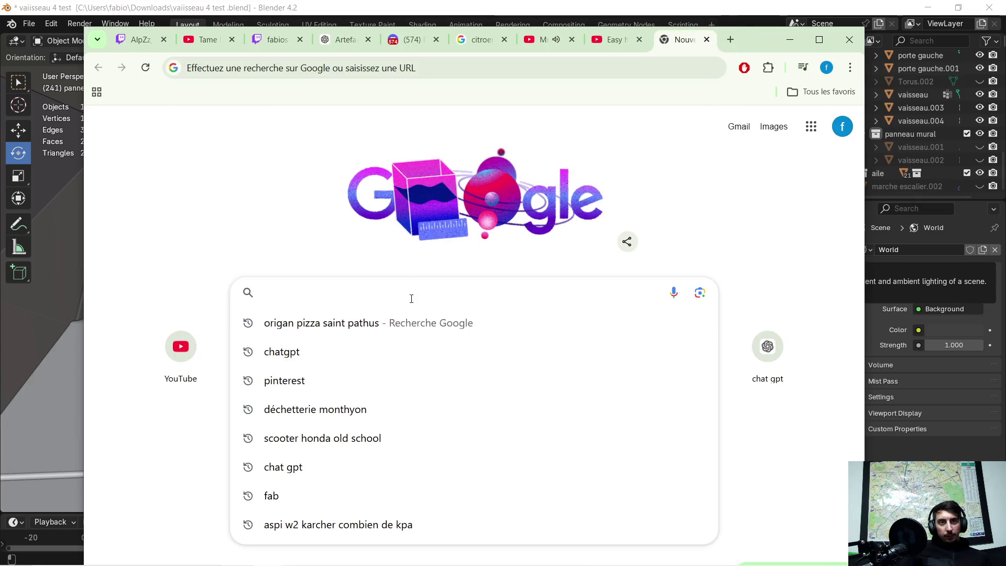
left_click(291, 381)
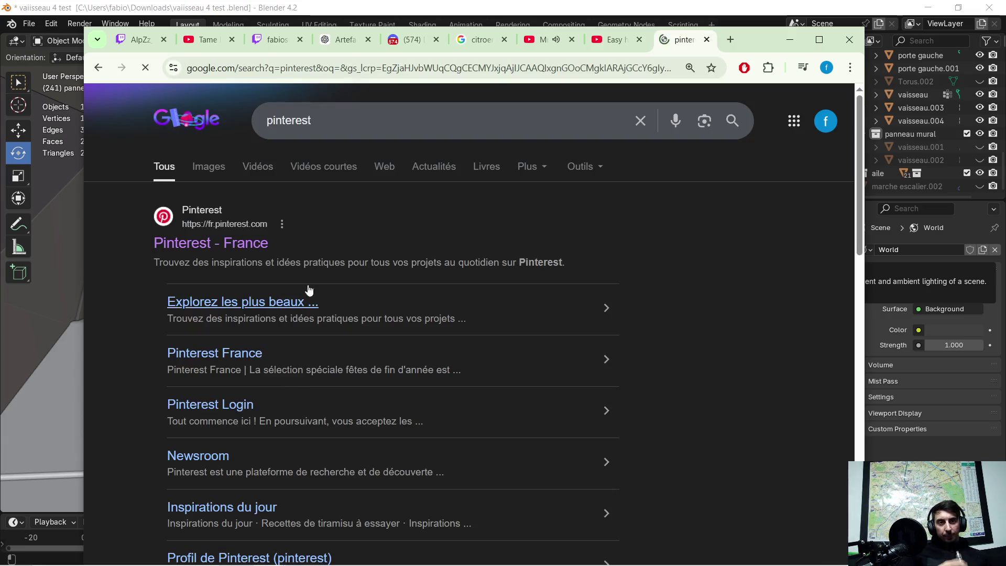
left_click(173, 244)
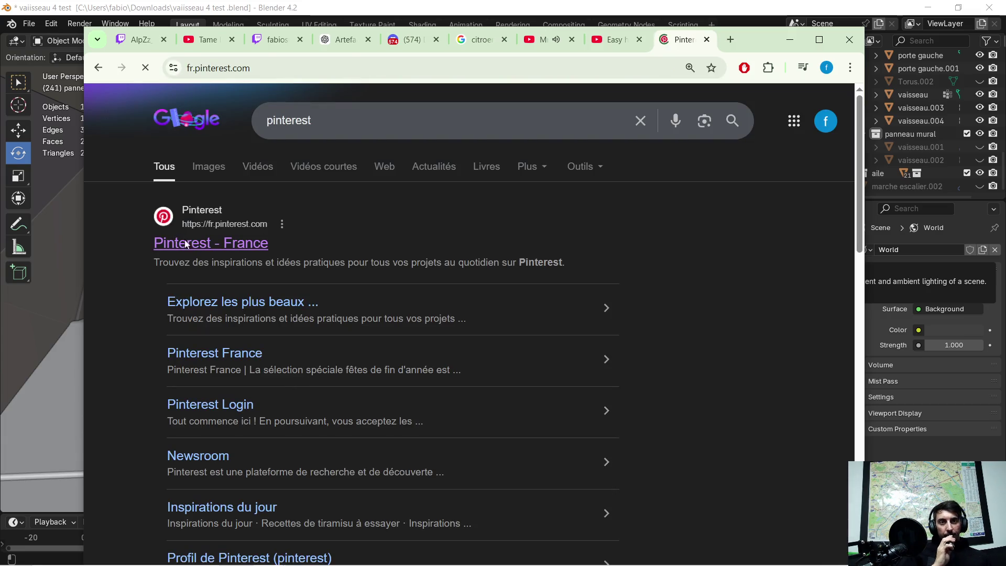
Maximize Chrome and dismiss the survey with 'Plus tard peut-être'.
left_click(819, 40)
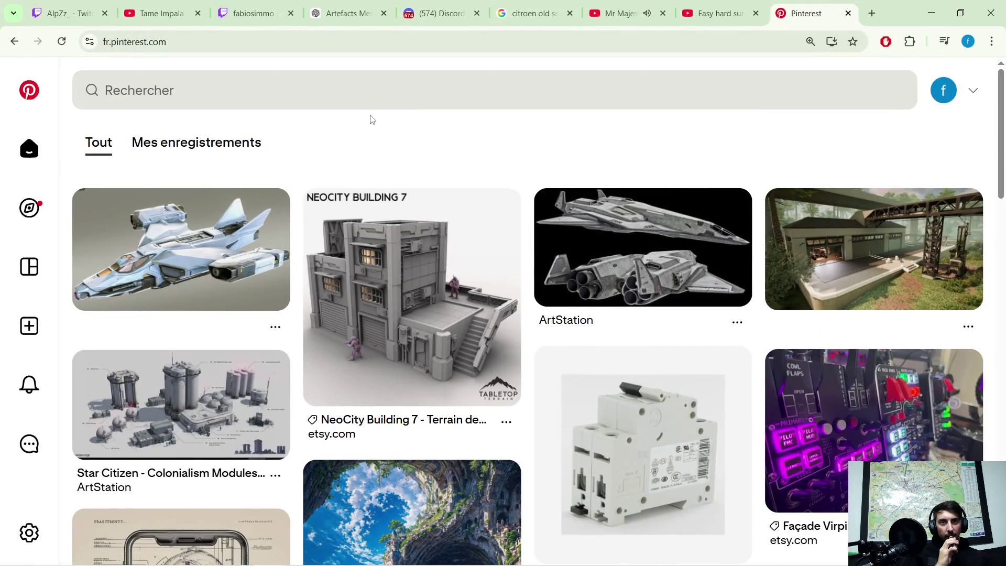
scroll(430, 173, "down", 3)
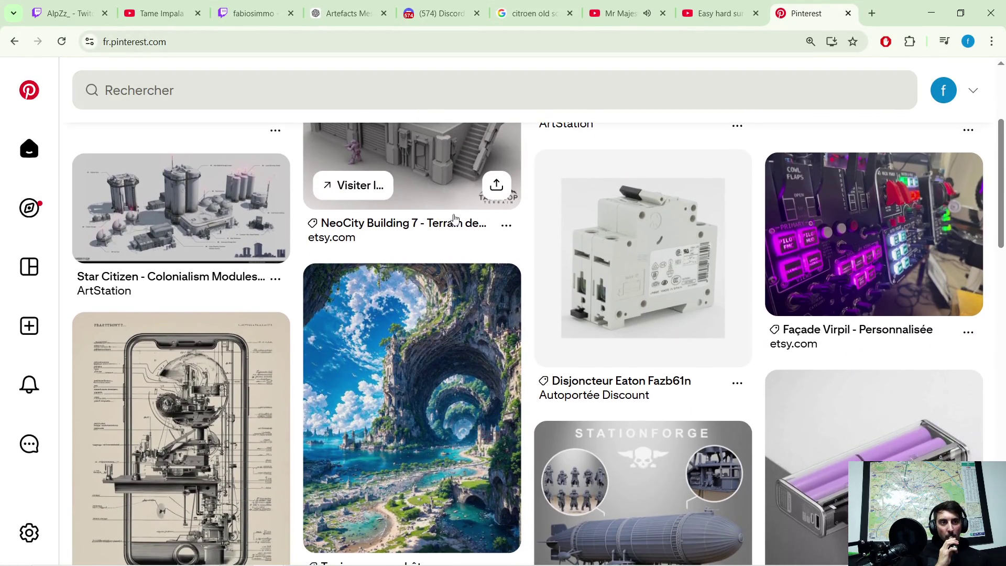
scroll(452, 225, "down", 3)
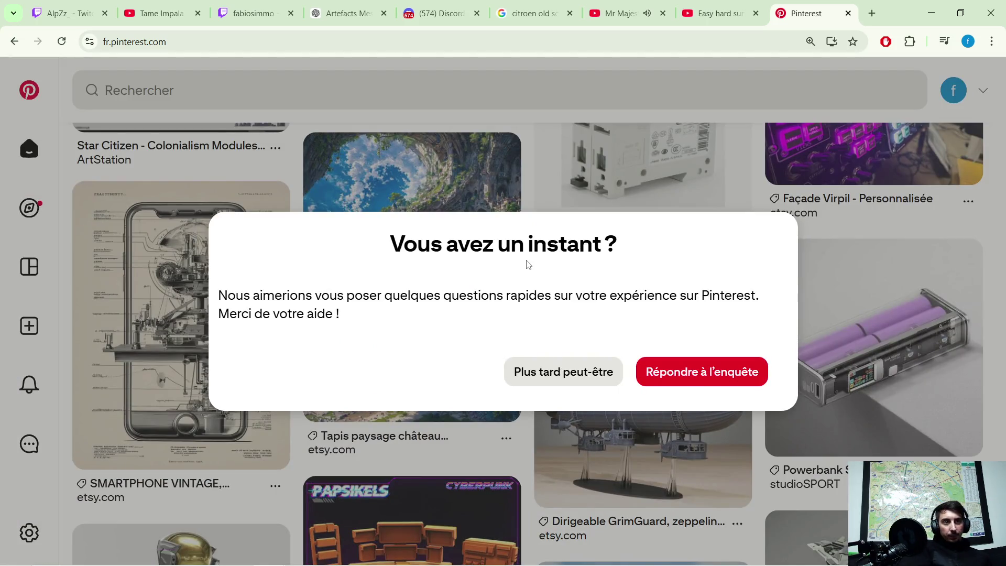
left_click(539, 376)
Browse the sci-fi pin feed and begin a new Pinterest search.
scroll(494, 341, "down", 1)
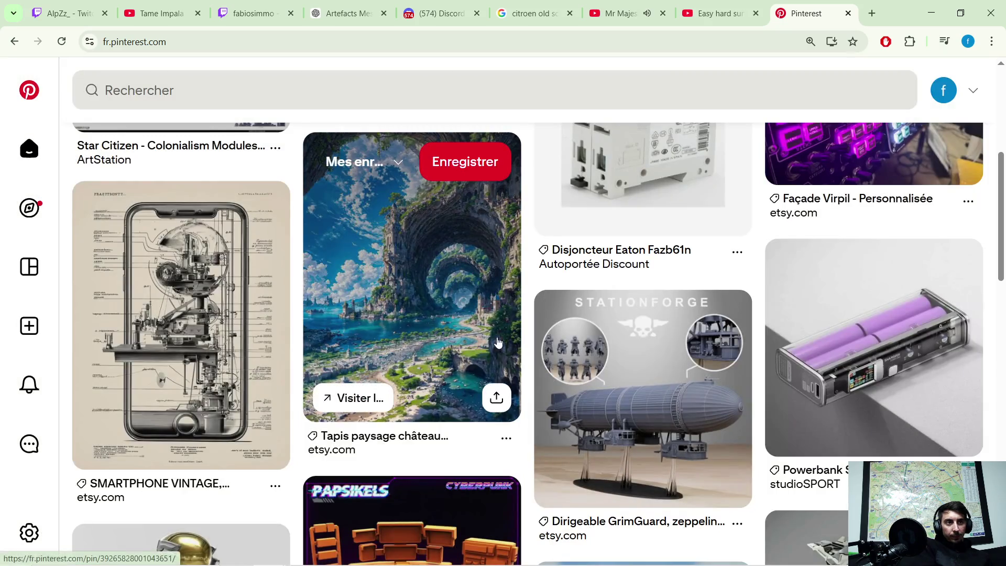
scroll(493, 325, "down", 2)
scroll(493, 325, "down", 3)
scroll(483, 317, "down", 3)
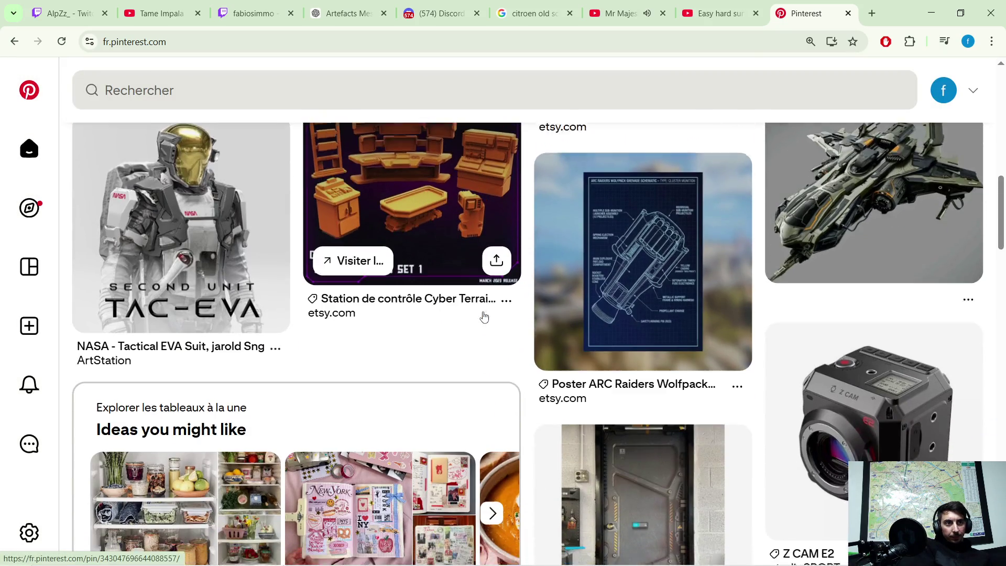
scroll(480, 309, "down", 3)
scroll(480, 309, "down", 1)
scroll(478, 306, "down", 1)
scroll(462, 292, "down", 2)
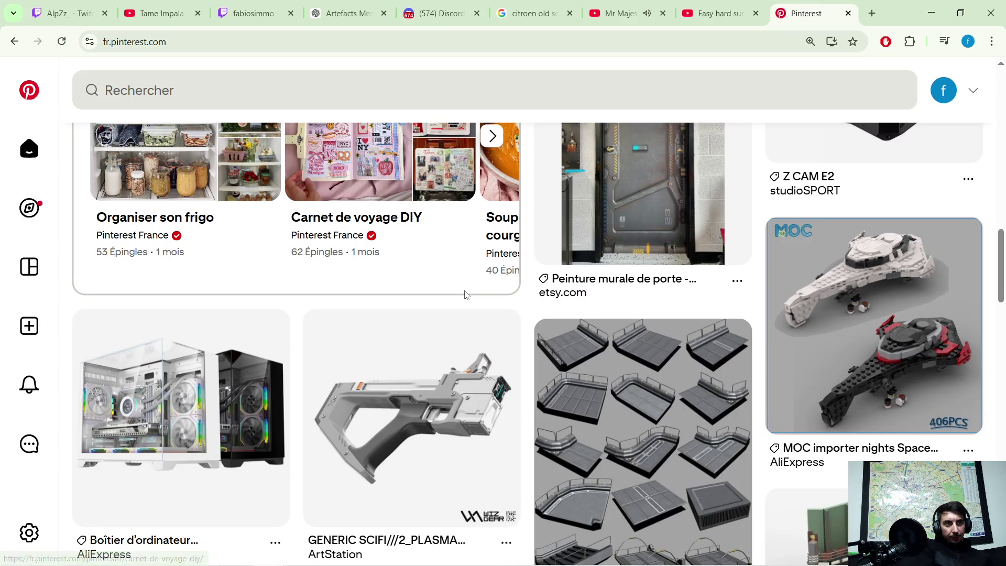
scroll(462, 291, "down", 3)
scroll(461, 291, "up", 3)
scroll(461, 283, "up", 10)
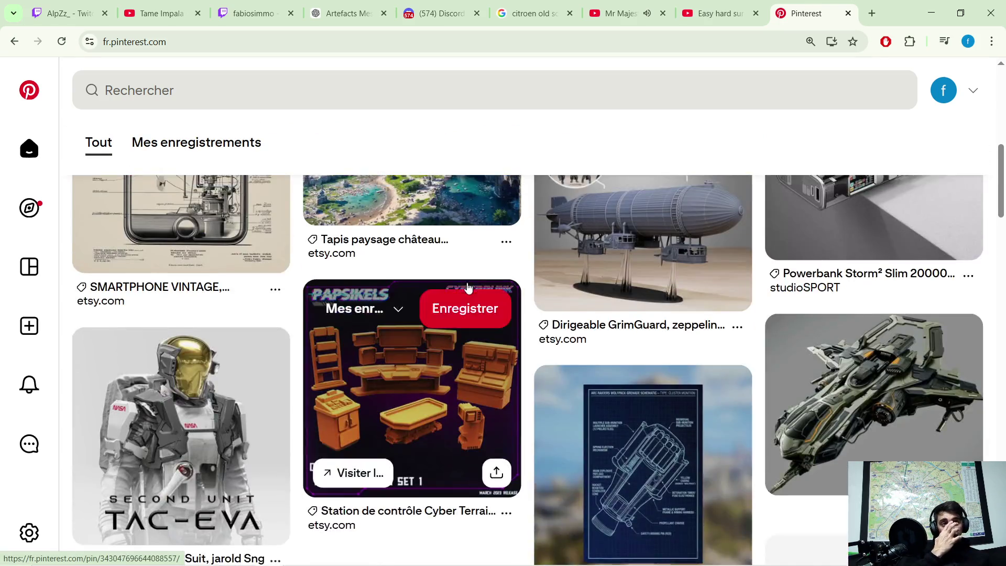
scroll(459, 269, "up", 4)
left_click(206, 93)
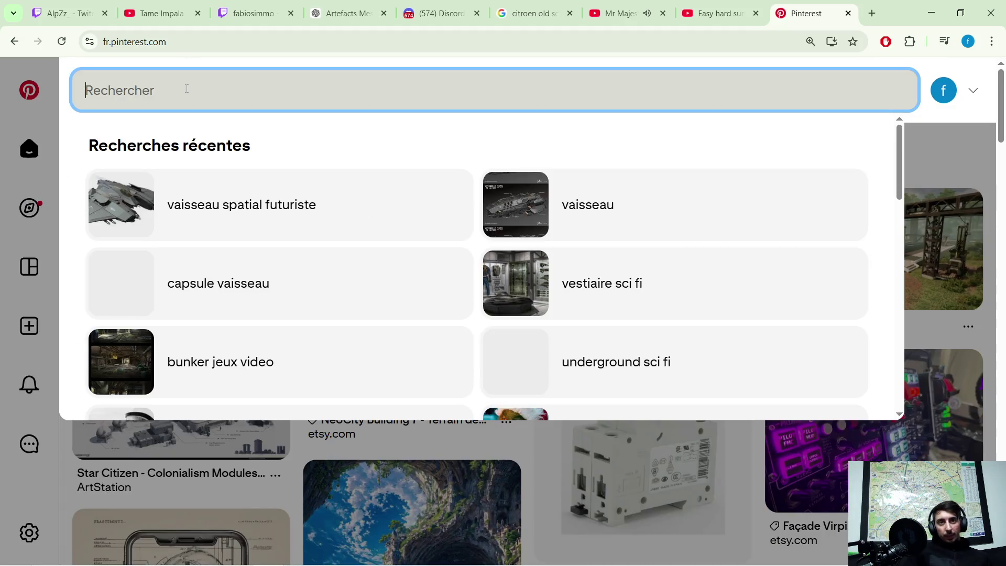
Search Pinterest for 'vaisseau interieur' and browse the results.
type("vaisse")
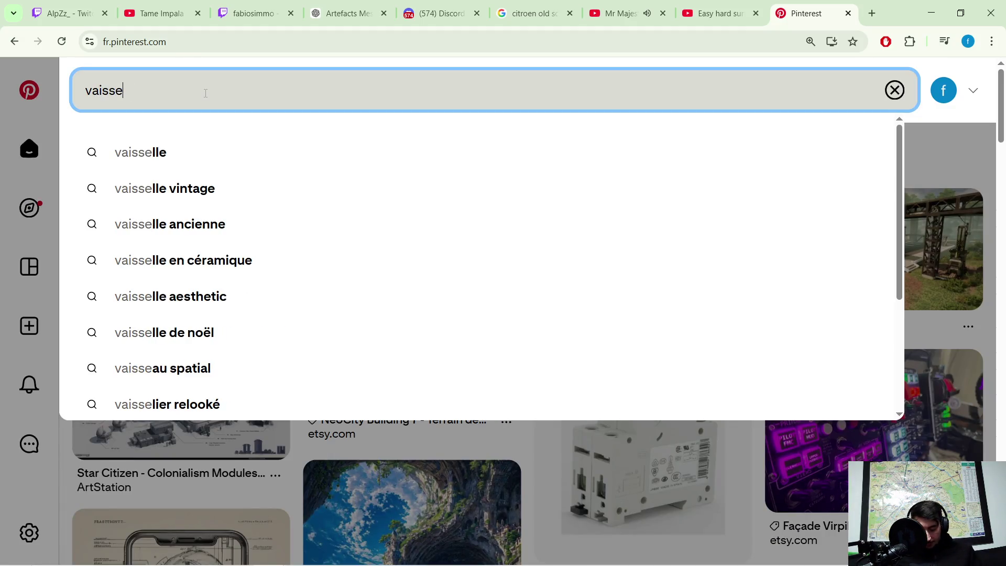
type("au interieur")
key("Return")
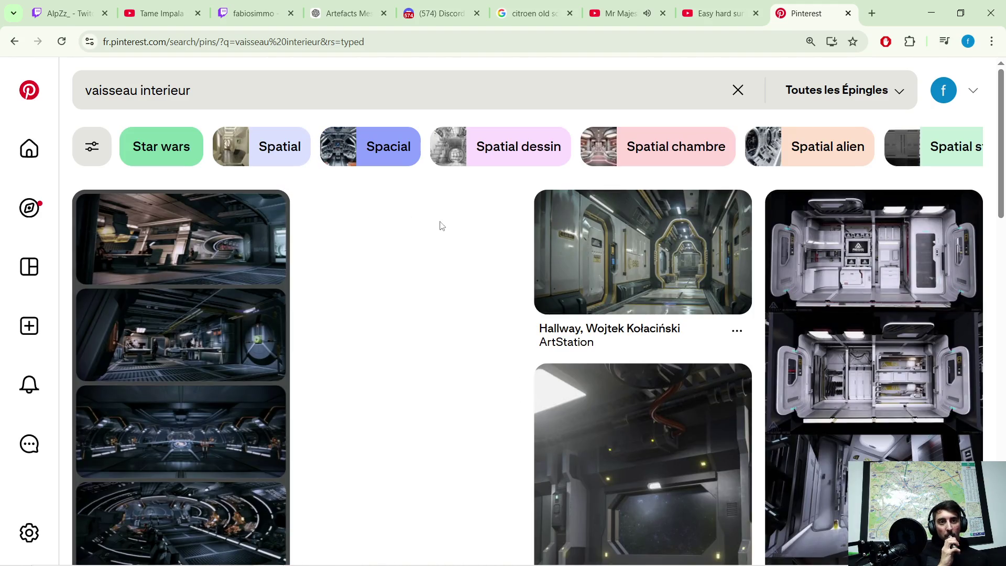
scroll(441, 226, "down", 1)
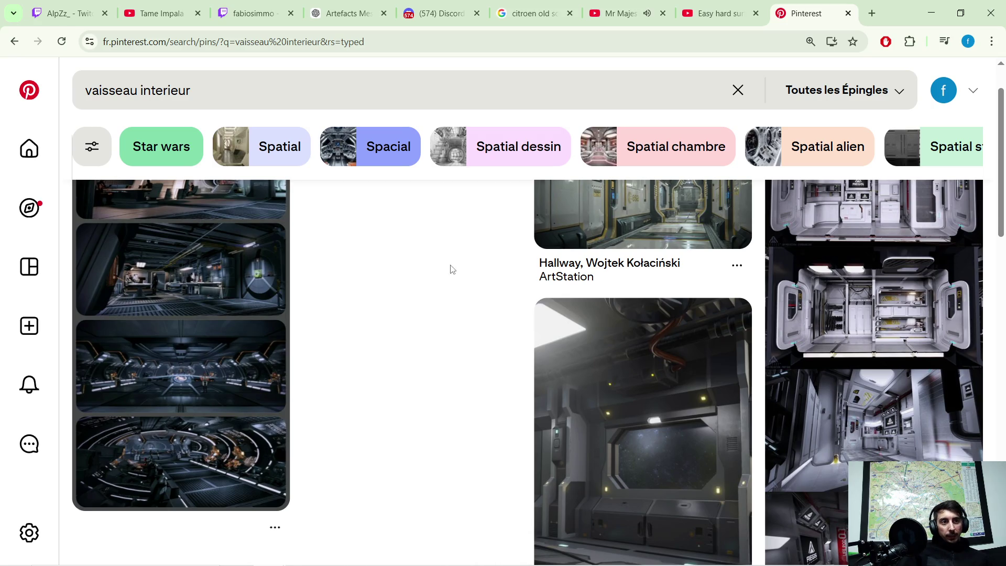
scroll(445, 276, "up", 1)
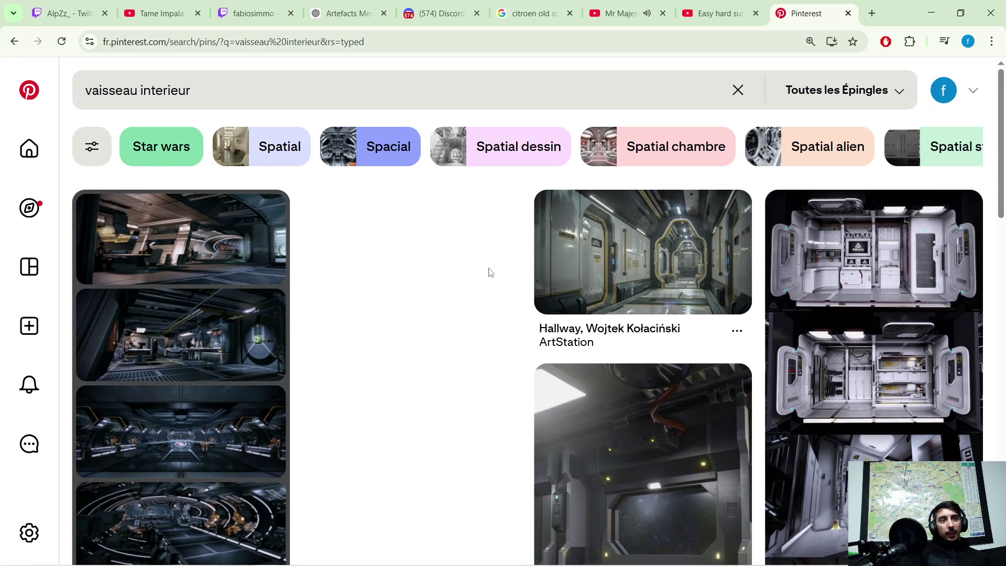
scroll(492, 273, "down", 2)
scroll(489, 275, "down", 2)
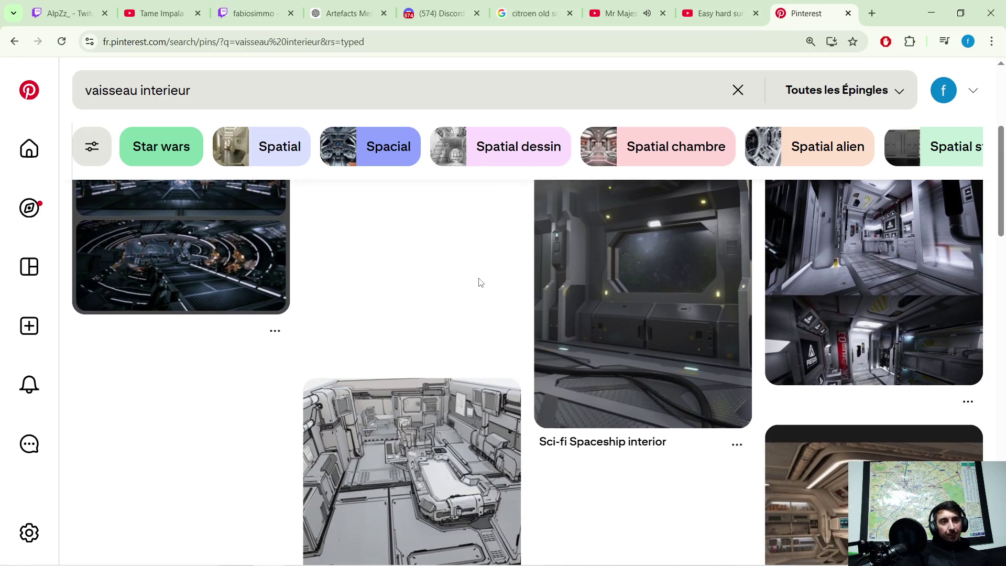
scroll(485, 278, "down", 1)
scroll(490, 274, "down", 1)
scroll(490, 272, "down", 1)
scroll(489, 272, "down", 3)
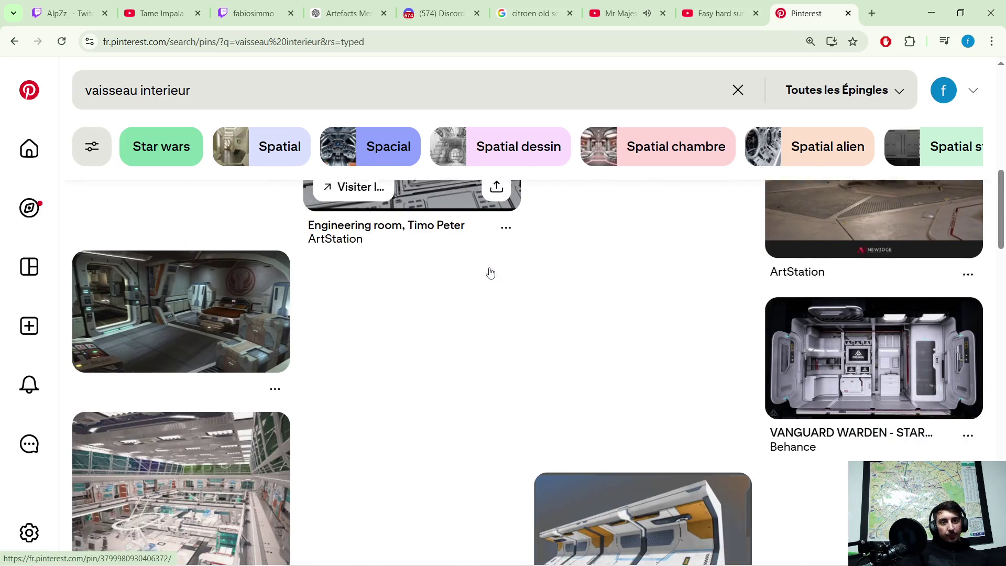
scroll(539, 292, "down", 2)
scroll(540, 292, "down", 2)
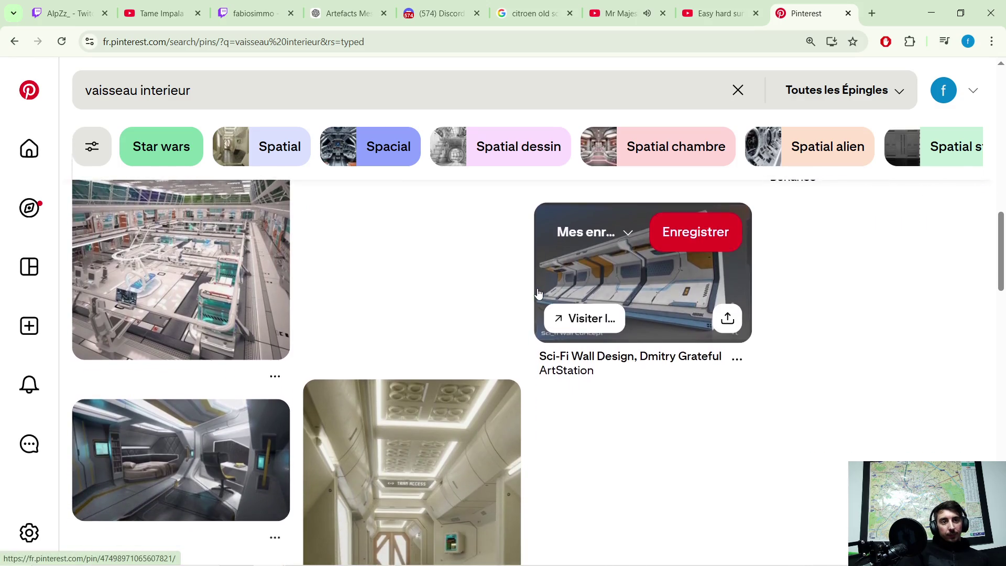
scroll(539, 292, "down", 2)
scroll(539, 292, "down", 1)
scroll(539, 292, "down", 1)
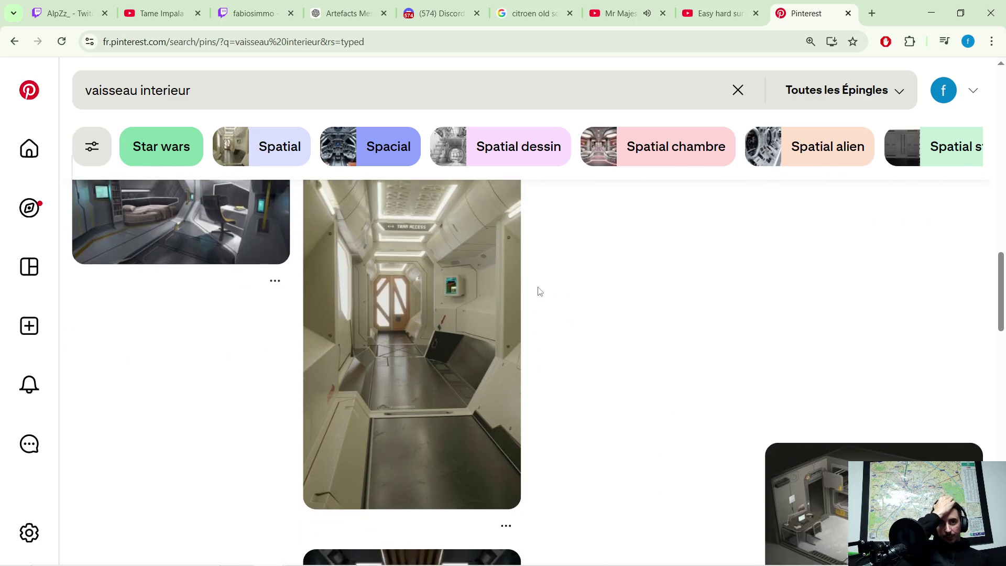
scroll(537, 293, "down", 1)
scroll(591, 291, "down", 1)
scroll(591, 291, "down", 1)
scroll(591, 292, "down", 2)
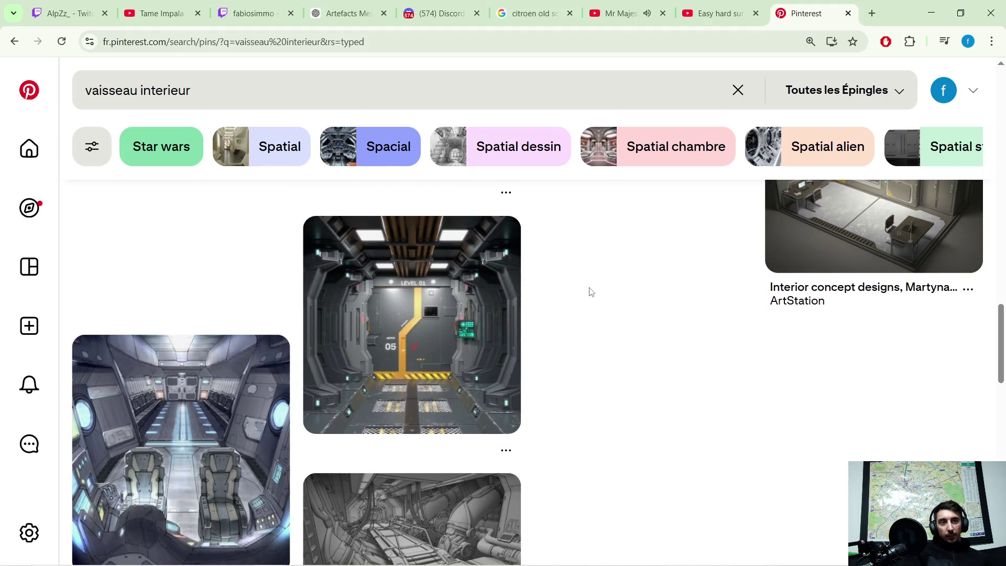
scroll(592, 289, "down", 1)
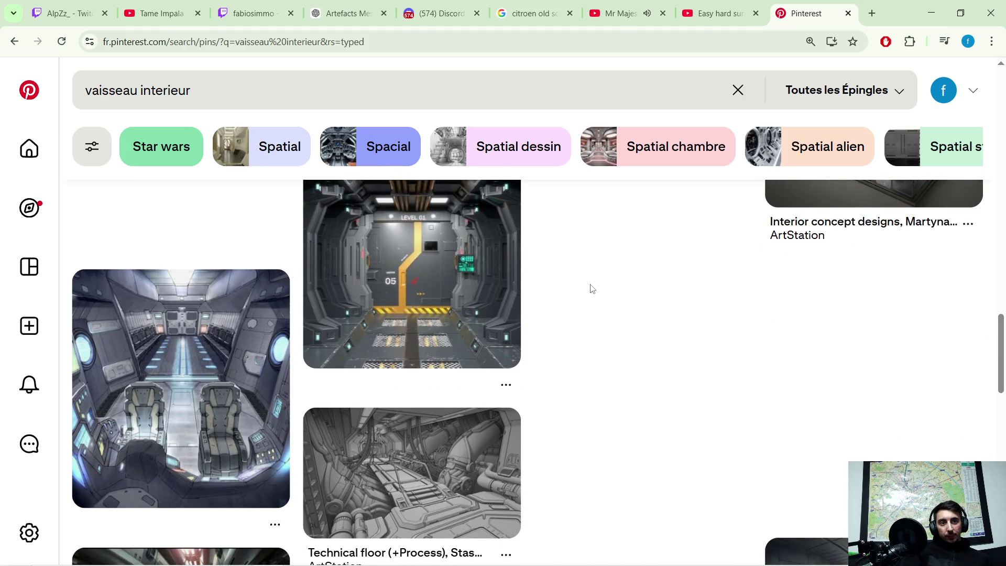
scroll(592, 289, "down", 1)
scroll(589, 292, "down", 1)
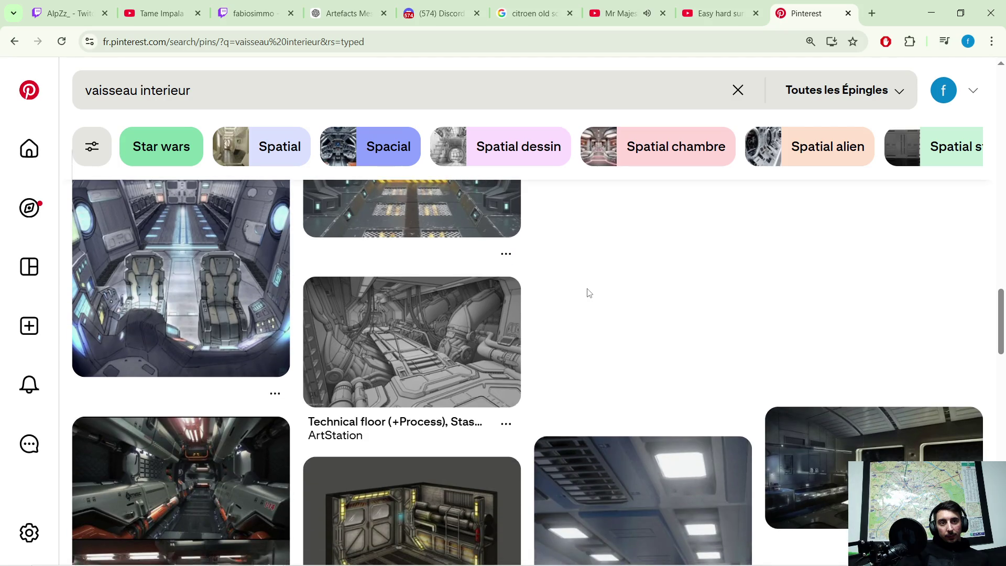
Open the Technical floor pin and browse its related pins.
mouse_move(501, 334)
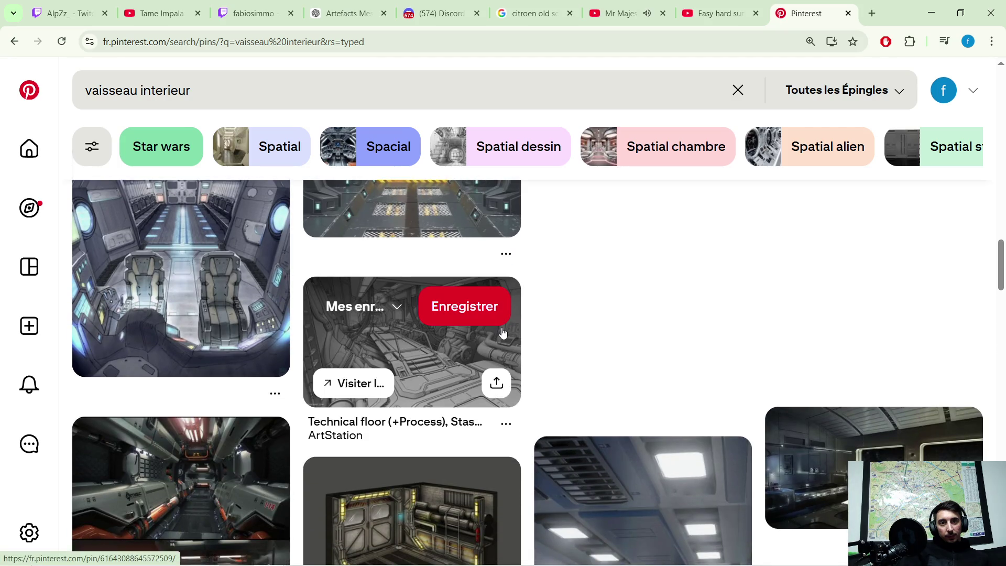
left_click(446, 347)
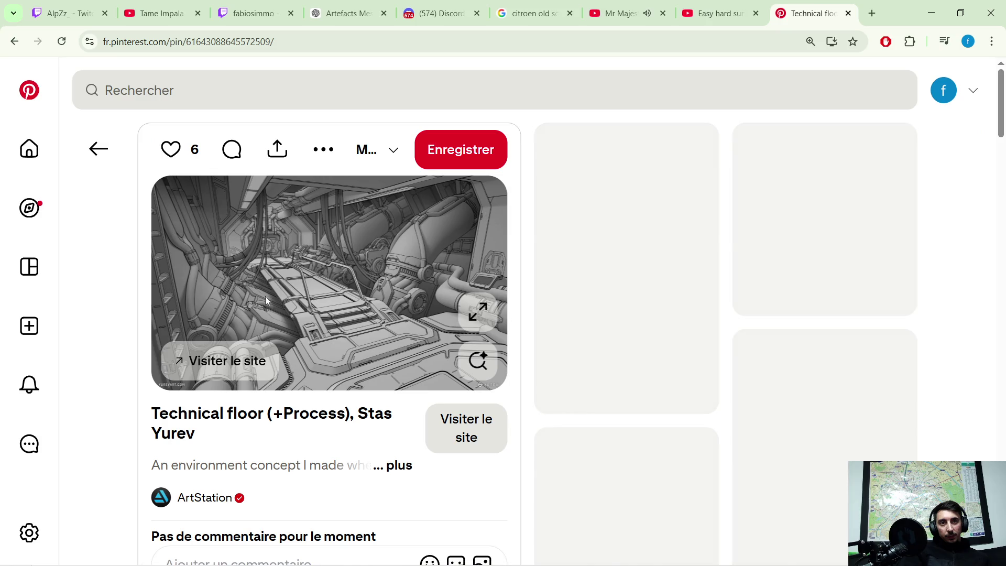
scroll(366, 265, "down", 1)
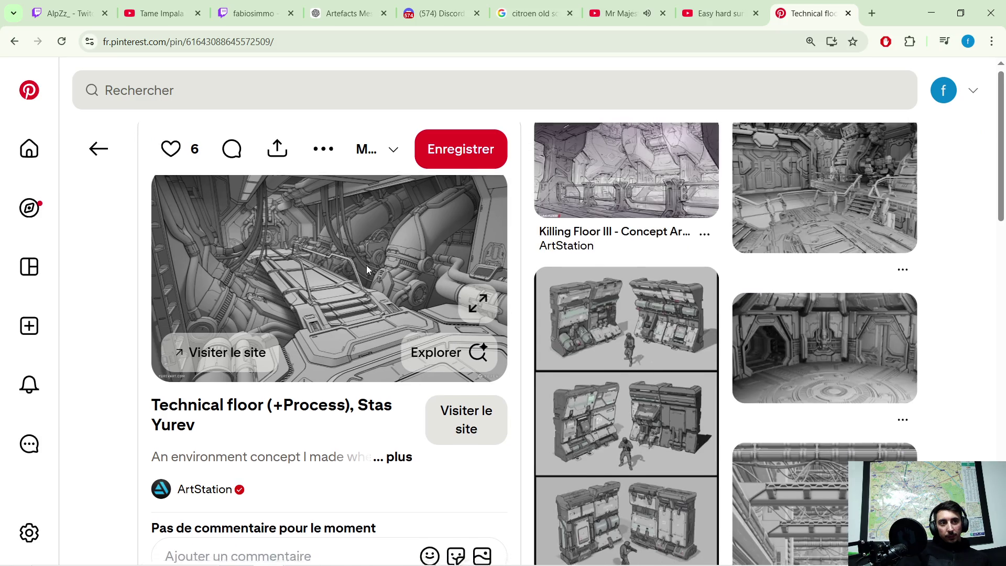
scroll(370, 262, "down", 1)
scroll(380, 251, "up", 2)
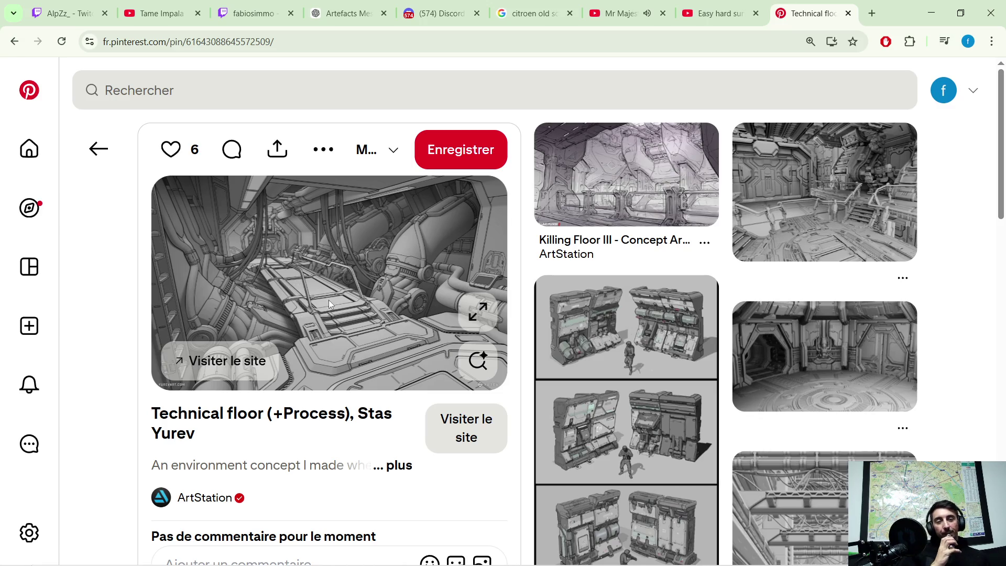
scroll(372, 268, "down", 2)
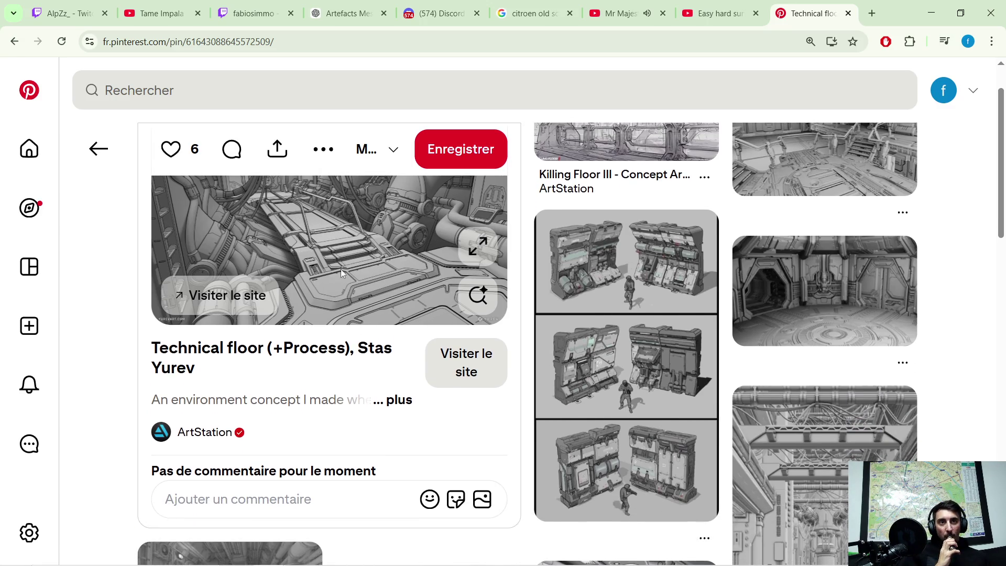
scroll(359, 256, "down", 2)
scroll(404, 288, "down", 2)
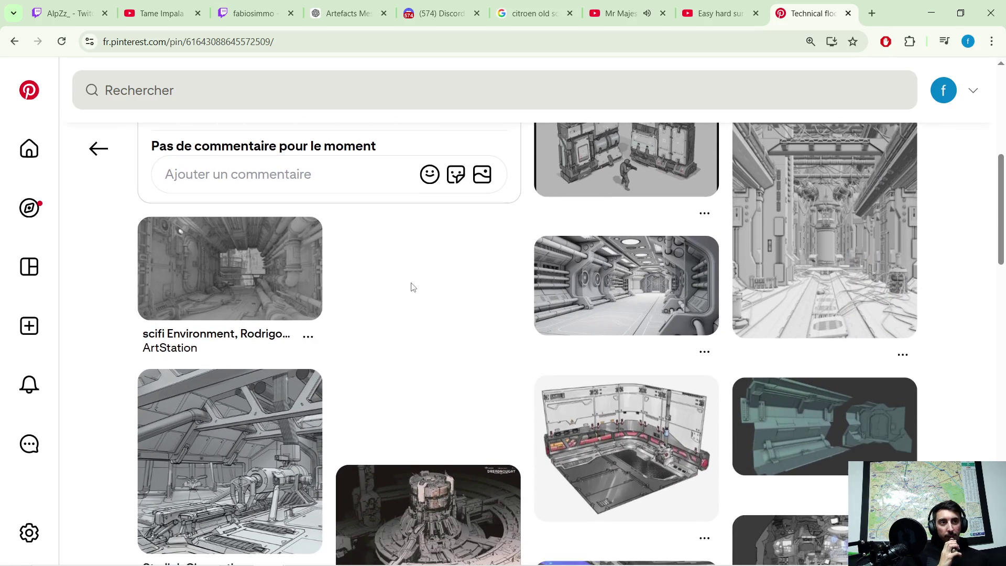
scroll(416, 282, "down", 1)
scroll(419, 282, "down", 1)
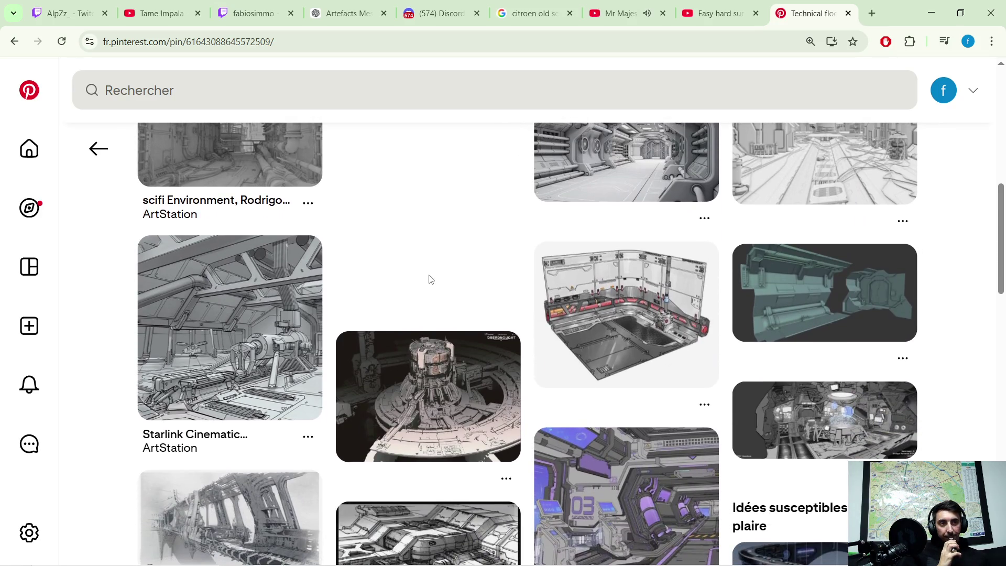
scroll(440, 257, "down", 1)
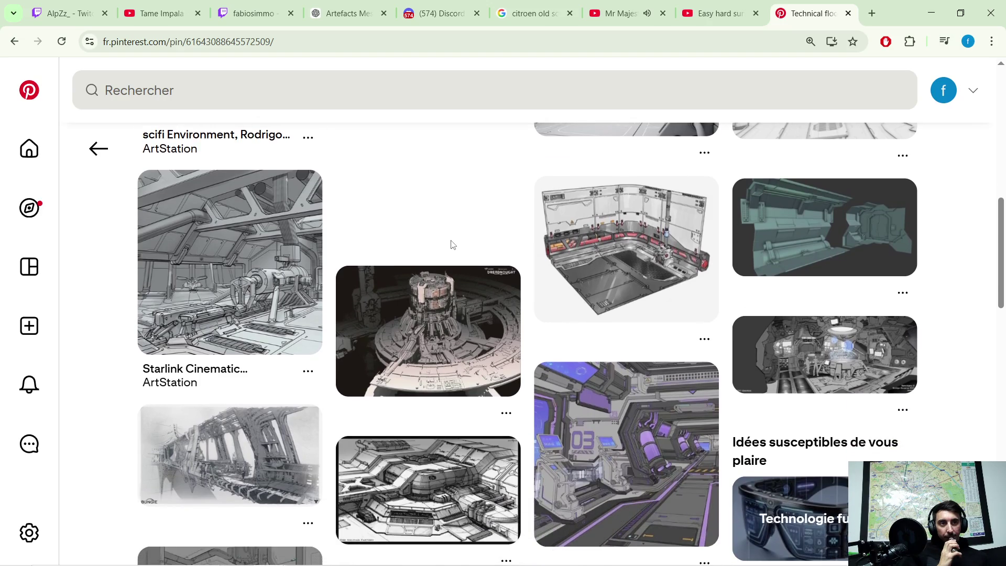
scroll(455, 244, "down", 1)
scroll(456, 243, "down", 1)
scroll(459, 243, "down", 1)
scroll(462, 243, "down", 2)
scroll(462, 242, "down", 1)
scroll(462, 241, "down", 2)
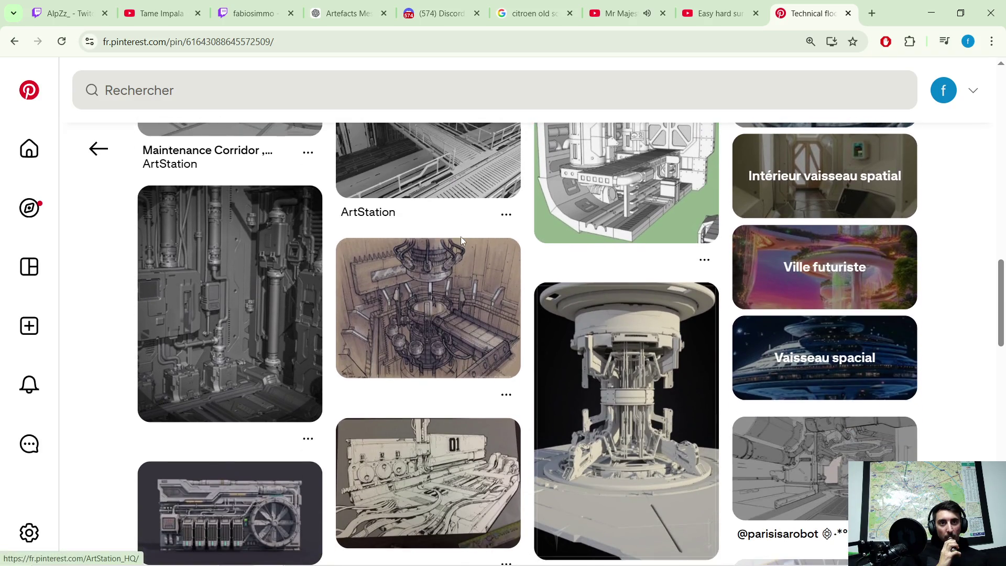
scroll(462, 241, "down", 1)
scroll(461, 242, "down", 2)
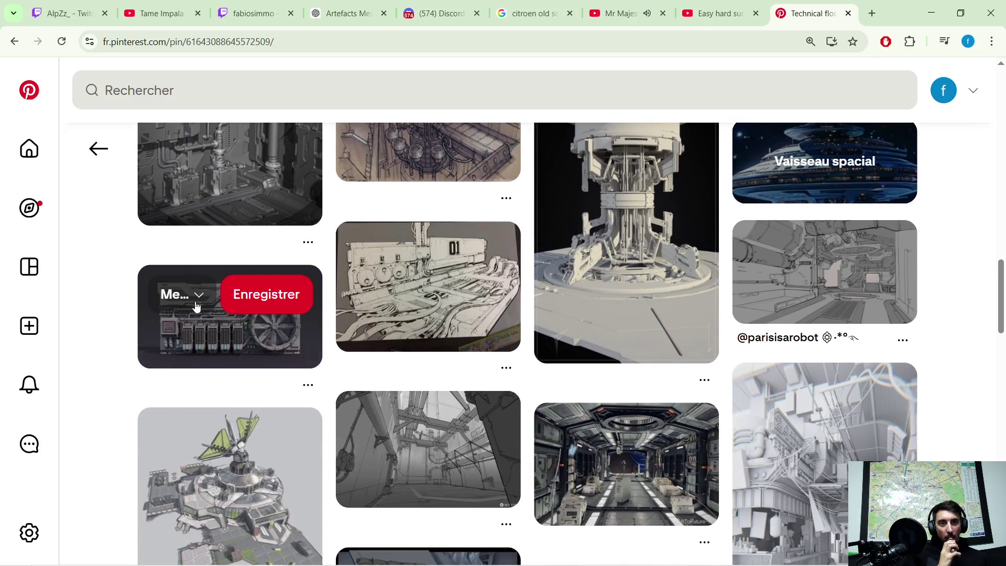
scroll(120, 327, "down", 1)
scroll(173, 315, "down", 1)
scroll(176, 316, "down", 1)
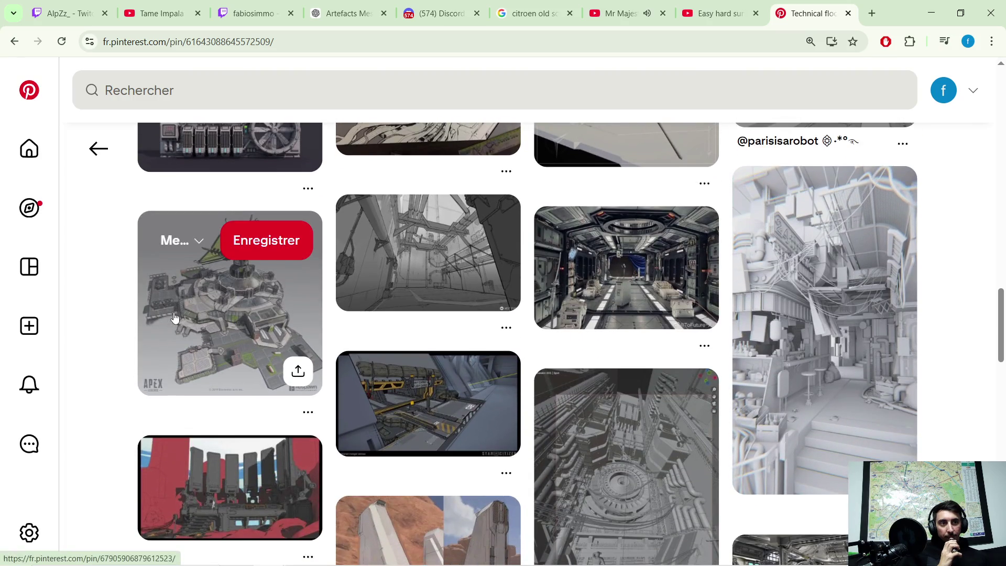
scroll(178, 314, "down", 3)
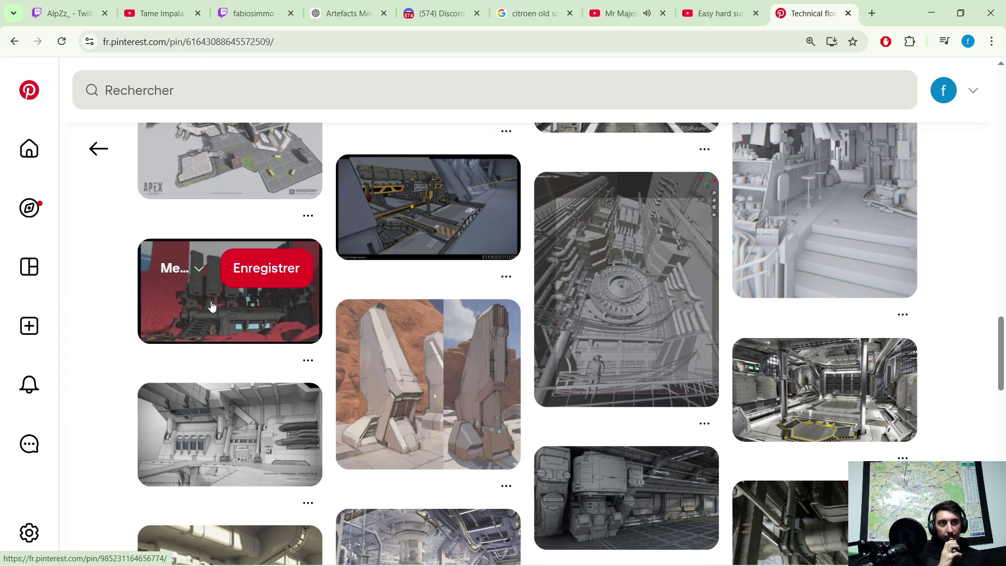
scroll(212, 306, "down", 1)
scroll(210, 307, "down", 1)
scroll(210, 307, "down", 1)
scroll(211, 307, "down", 1)
scroll(210, 307, "down", 1)
scroll(210, 307, "down", 1)
scroll(210, 307, "down", 1)
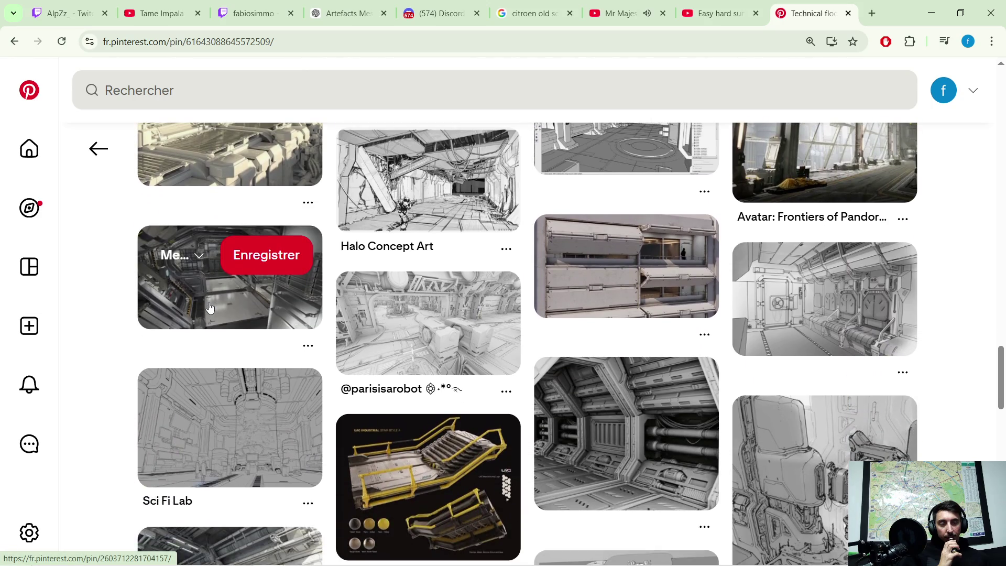
scroll(210, 307, "down", 1)
scroll(210, 307, "down", 1)
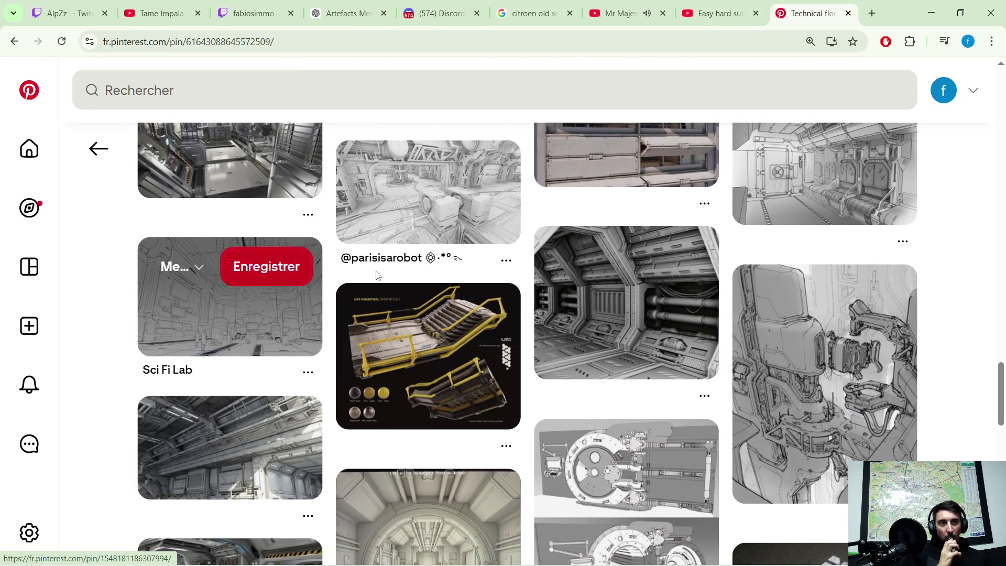
Open a corridor pin, then the Unreal Engine corridor pin, and minimize the browser.
left_click(675, 305)
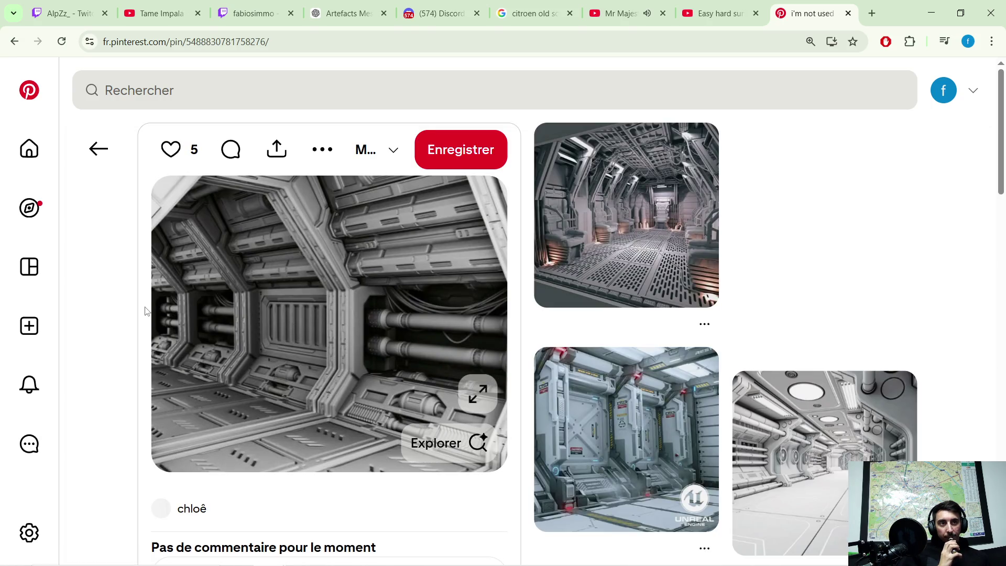
scroll(147, 309, "down", 1)
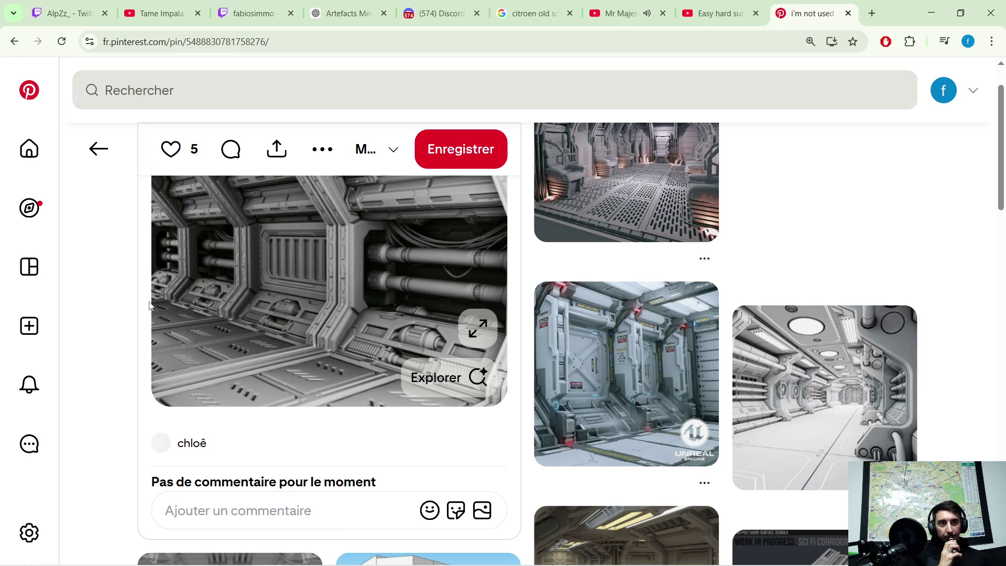
left_click(601, 353)
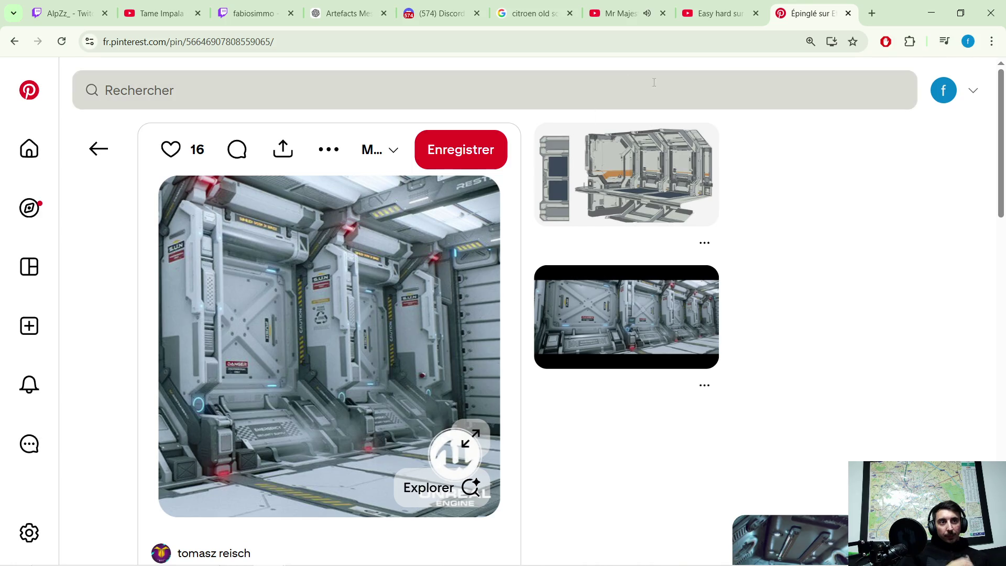
left_click(931, 12)
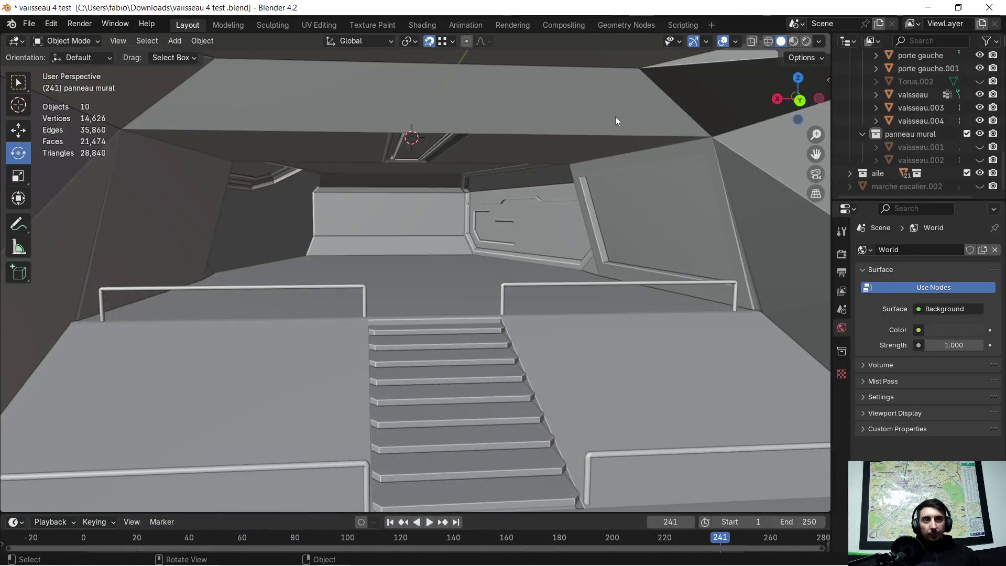
scroll(547, 187, "down", 3)
scroll(354, 222, "down", 3)
scroll(354, 222, "down", 3)
mouse_move(354, 223)
middle_mouse_down()
mouse_move(538, 272)
mouse_move(643, 237)
mouse_move(372, 297)
mouse_move(439, 280)
mouse_move(417, 294)
mouse_move(450, 290)
middle_mouse_up()
scroll(439, 280, "down", 2)
key("super")
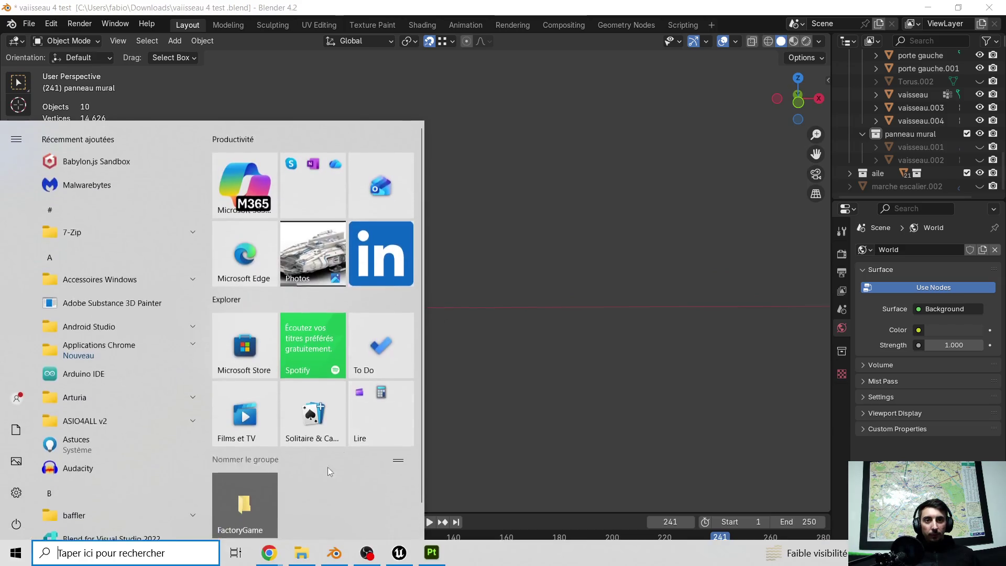
left_click(302, 555)
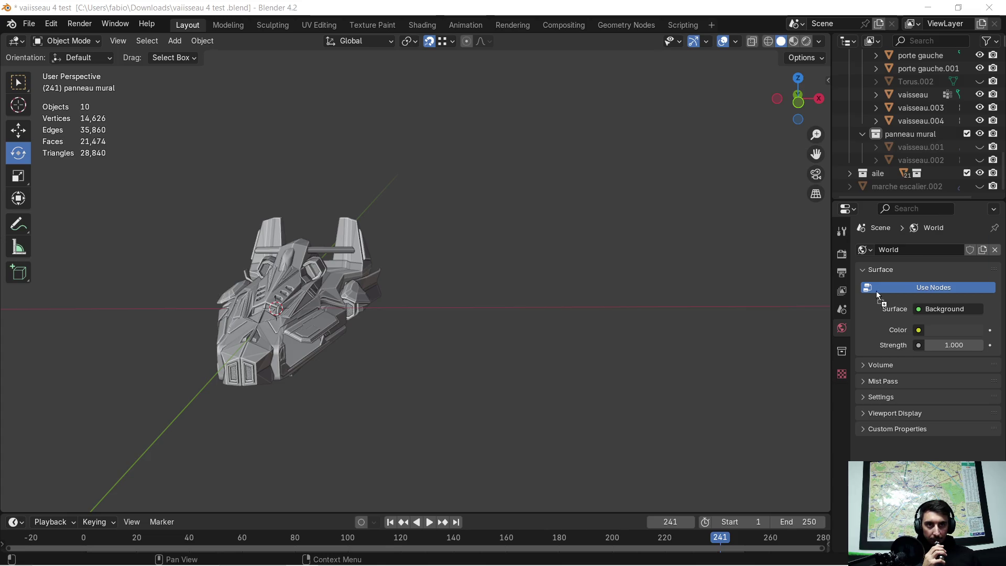
Drop the mur 4 .glb file into the scene, import it as glTF 2.0, and frame the panel.
left_click_drag(486, 303, 486, 303)
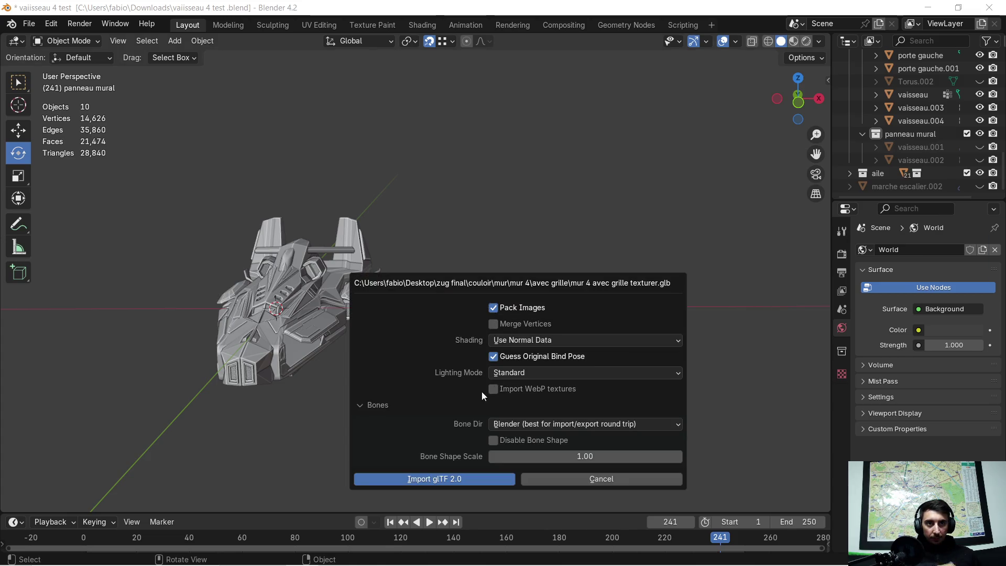
left_click(461, 484)
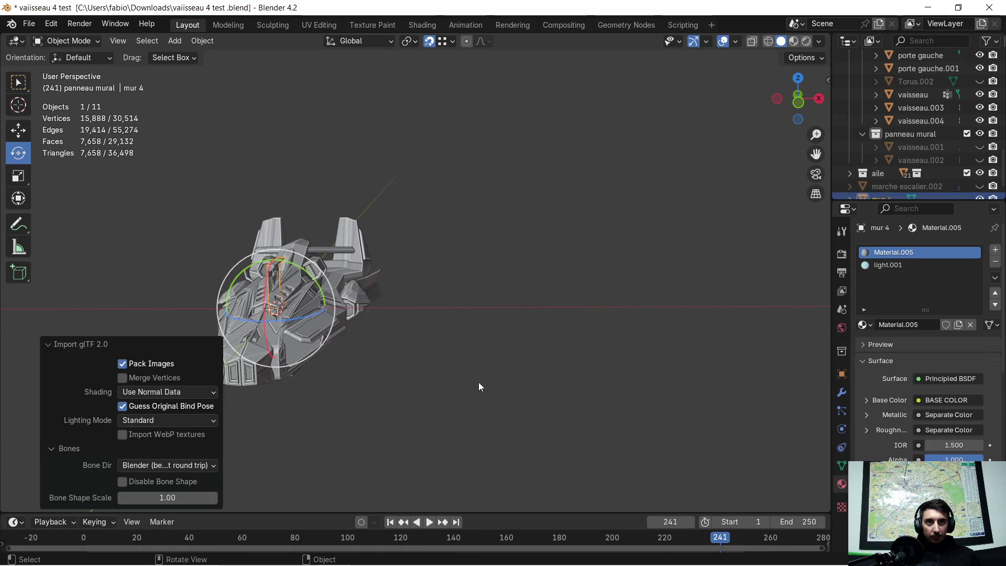
scroll(395, 371, "up", 2)
mouse_move(395, 371)
middle_mouse_down()
mouse_move(248, 318)
mouse_move(663, 401)
mouse_move(518, 62)
middle_mouse_up()
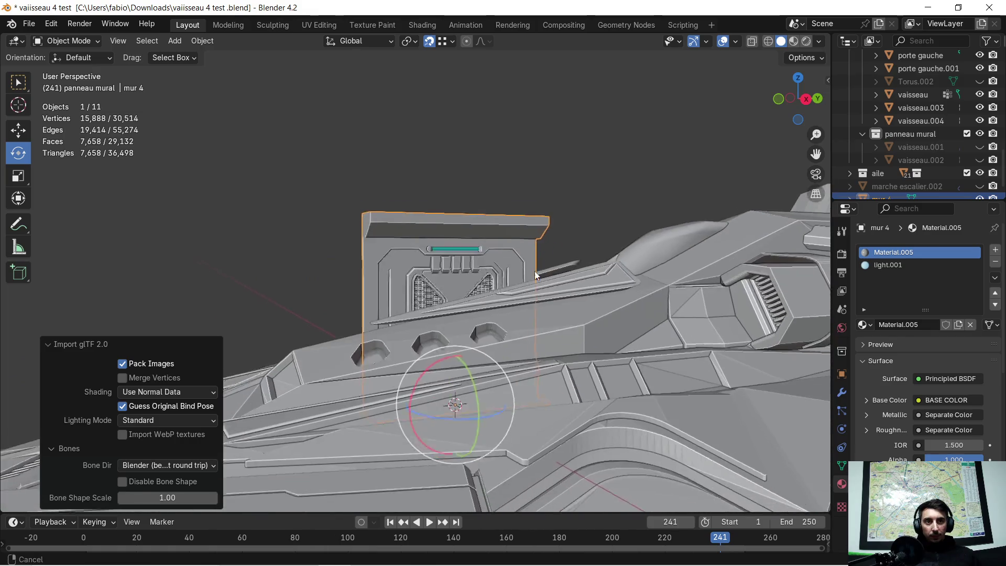
middle_click_drag(615, 359, 585, 211, "shift")
middle_click_drag(513, 199, 555, 213)
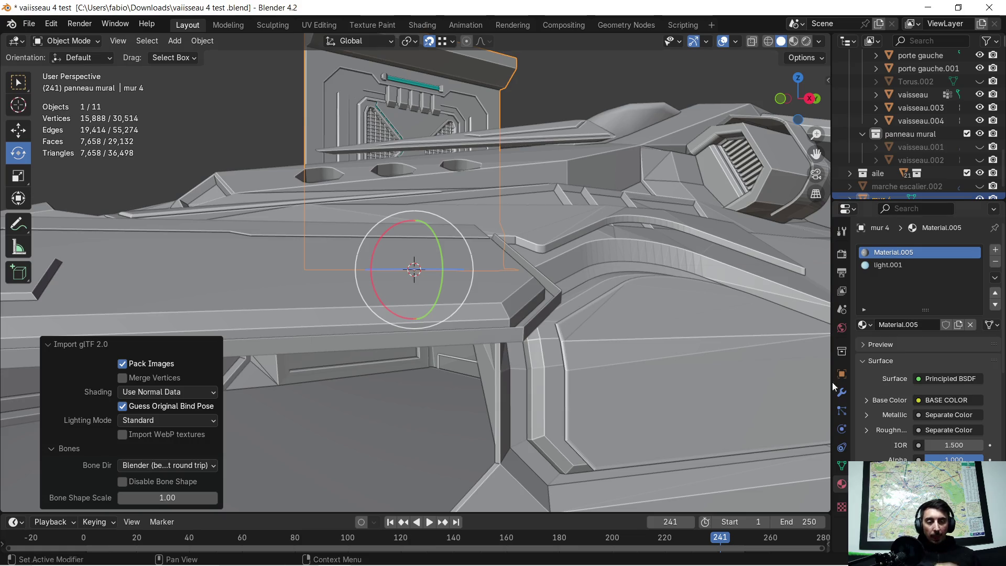
Bring Chrome to the front on the YouTube tab.
mouse_move(269, 553)
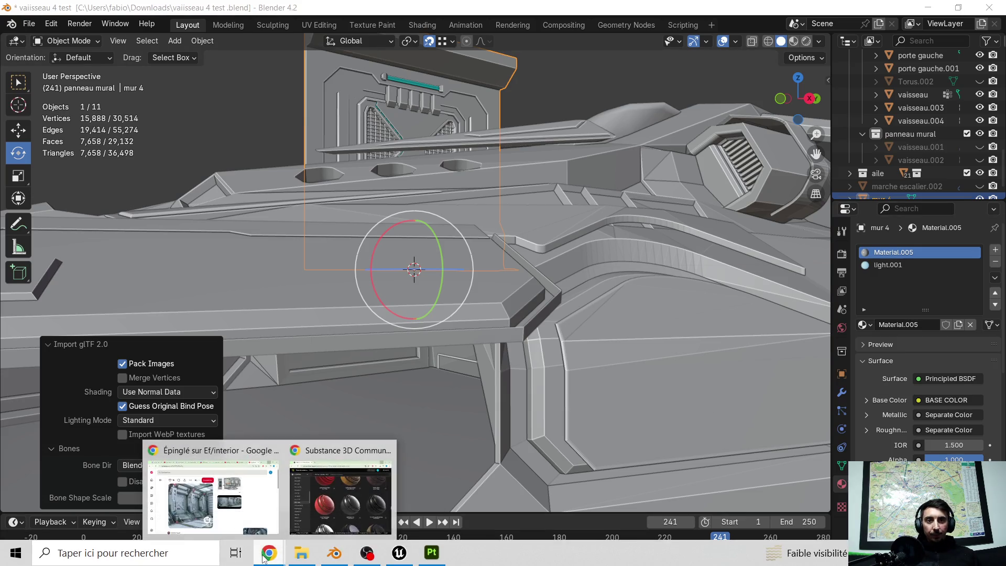
left_click(241, 509)
left_click(617, 13)
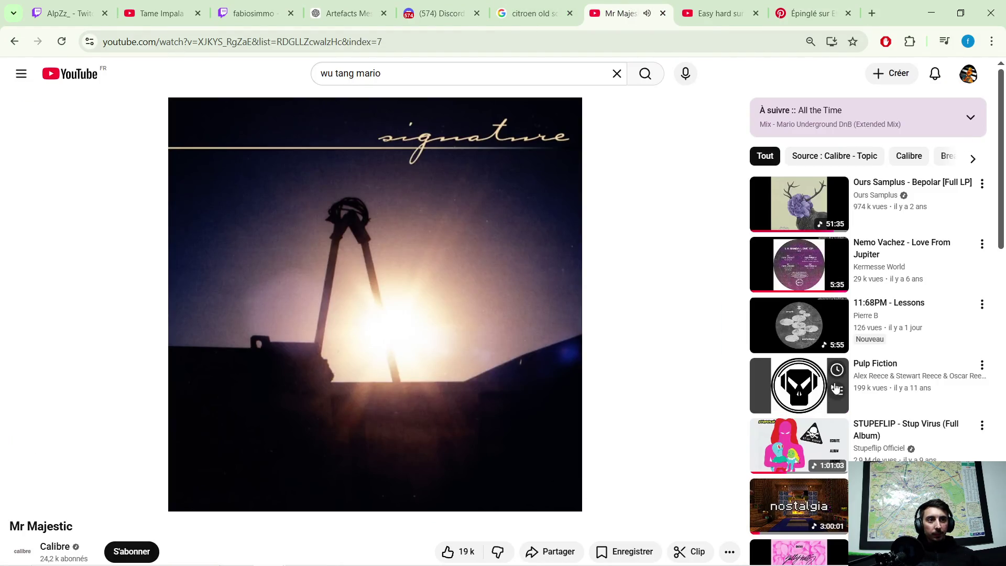
scroll(837, 388, "down", 3)
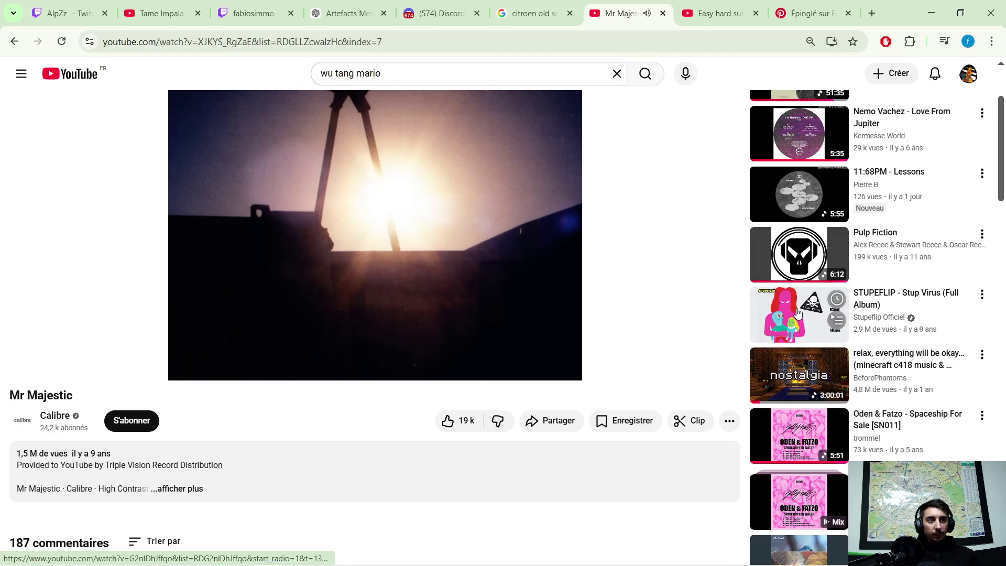
scroll(371, 235, "up", 3)
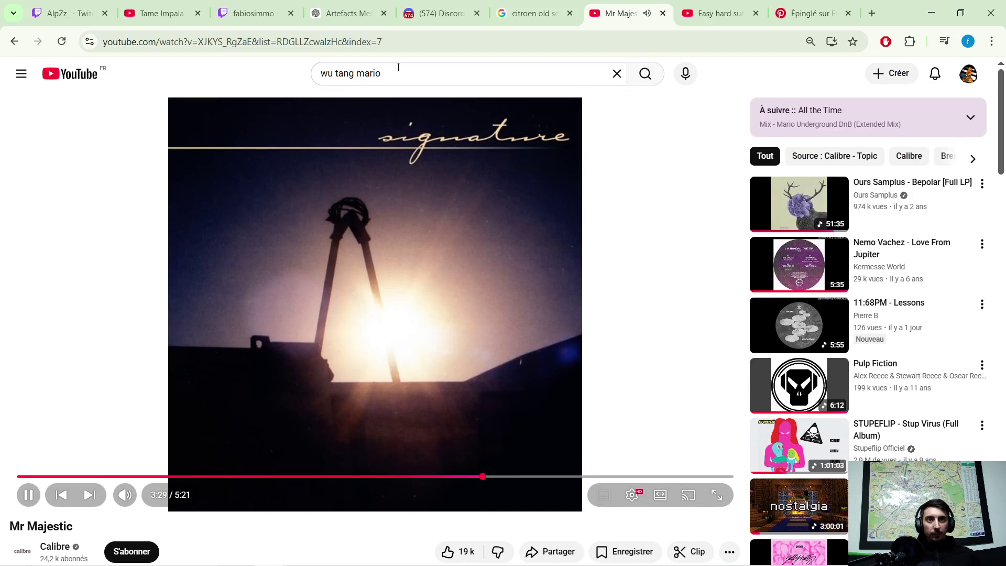
Search YouTube for 'stup mix', play Le Stupemix, and minimize the browser.
left_click(398, 67)
type("stu")
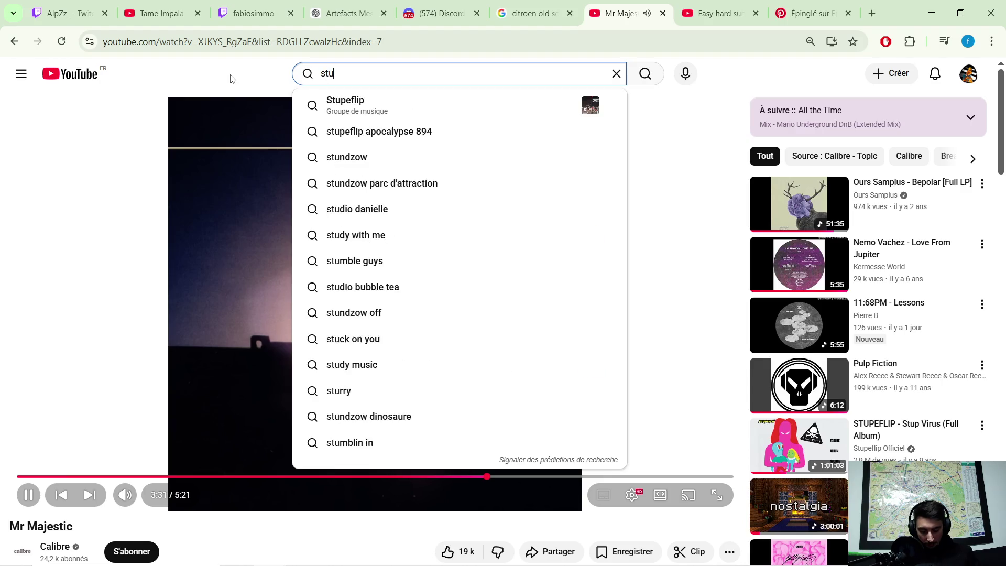
type("p mix")
key("Return")
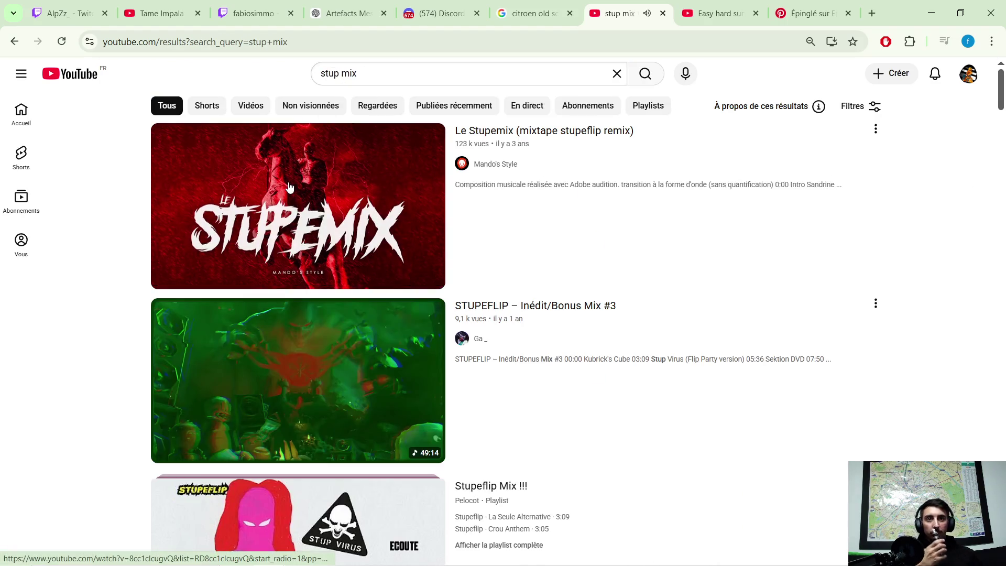
left_click(378, 246)
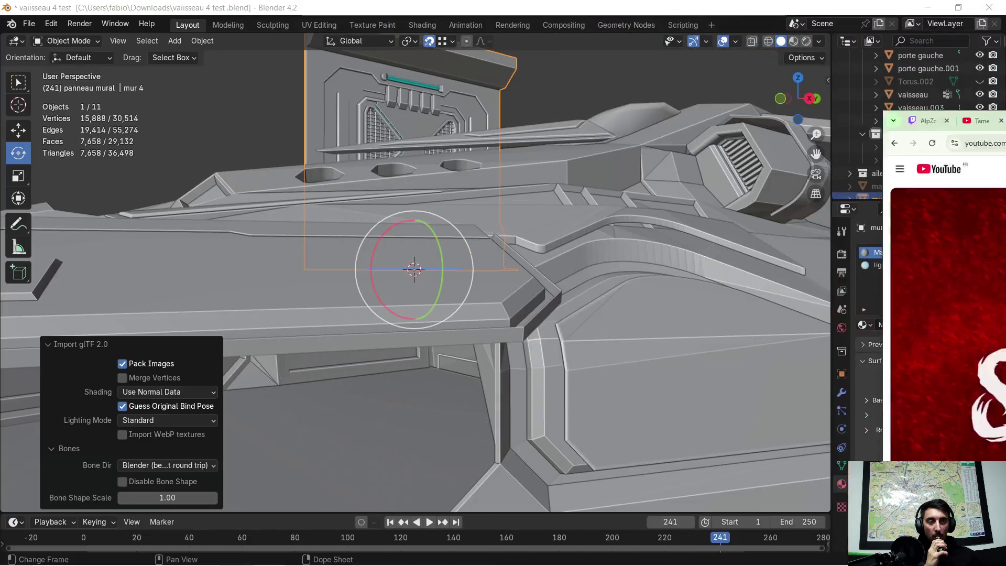
left_click(931, 13)
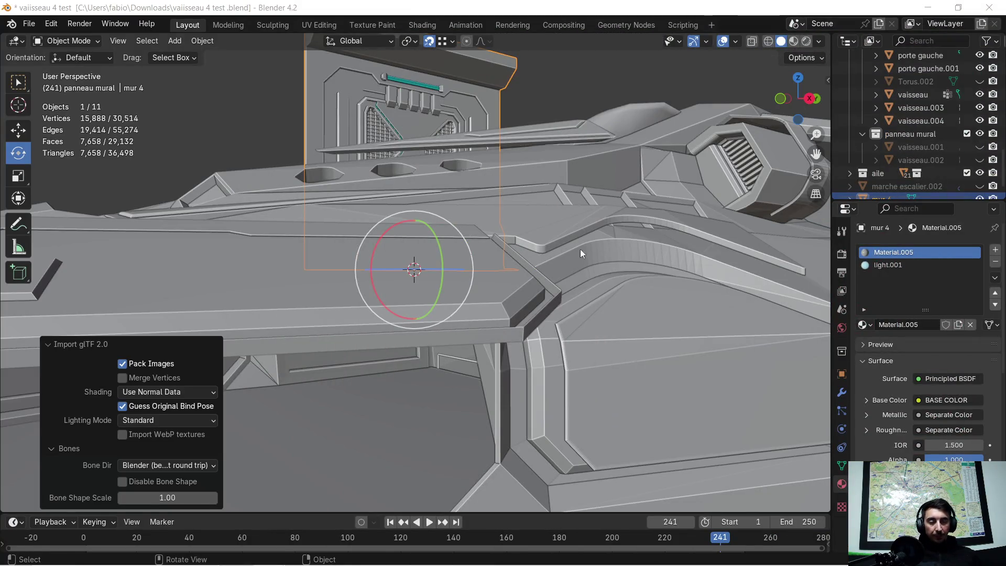
Lower the mur 4 panel 2.5253 m along Z.
scroll(428, 298, "up", 6)
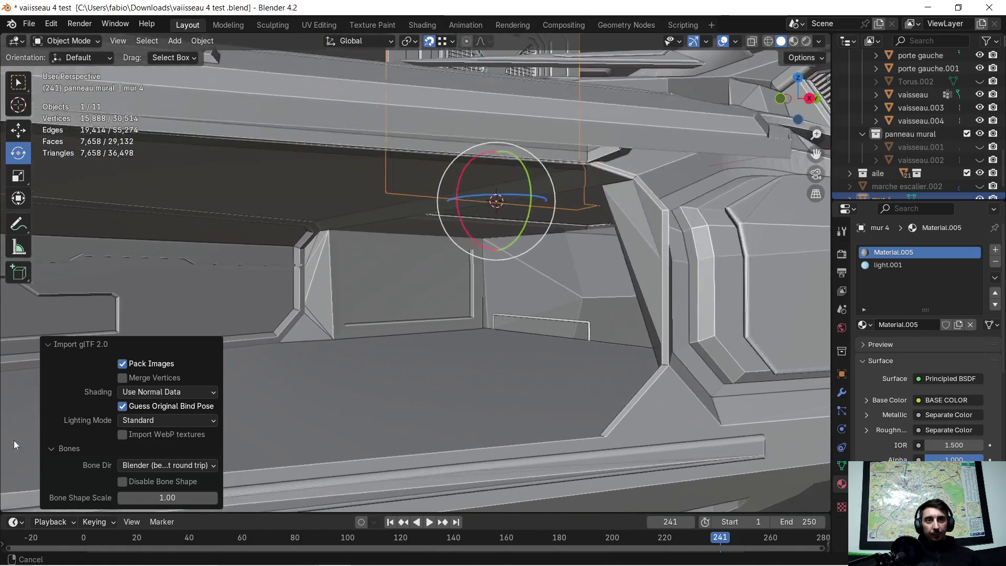
scroll(425, 421, "up", 2)
scroll(449, 389, "up", 2)
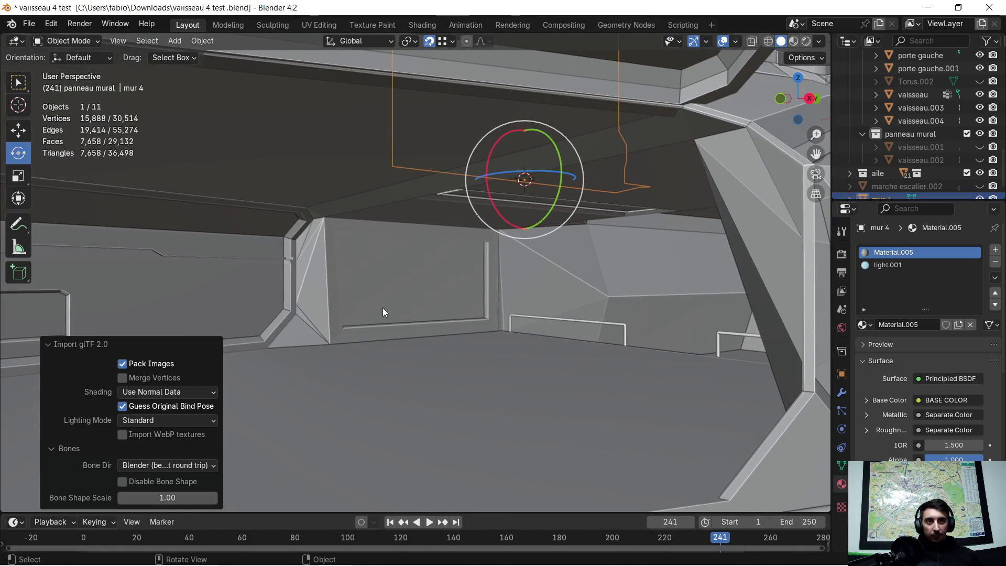
key("g")
key("z")
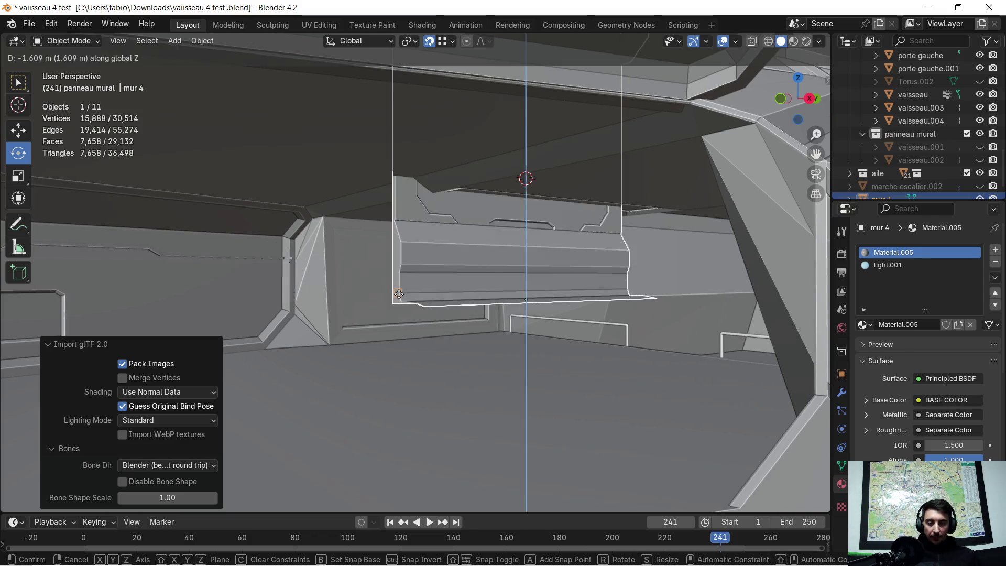
left_click(332, 343)
Scale the panel's height along Z to 0.6.
mouse_move(339, 340)
middle_mouse_down()
mouse_move(615, 354)
mouse_move(242, 309)
middle_mouse_up()
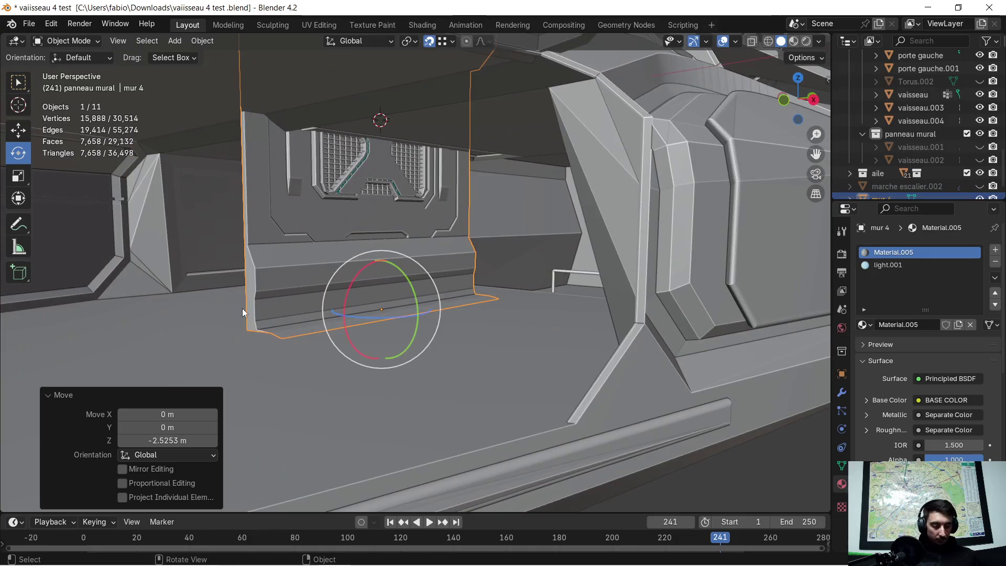
scroll(243, 308, "up", 3)
mouse_move(251, 302)
middle_mouse_down("shift")
mouse_move(386, 333)
mouse_move(489, 262)
mouse_move(428, 297)
mouse_move(406, 296)
middle_mouse_up("shift")
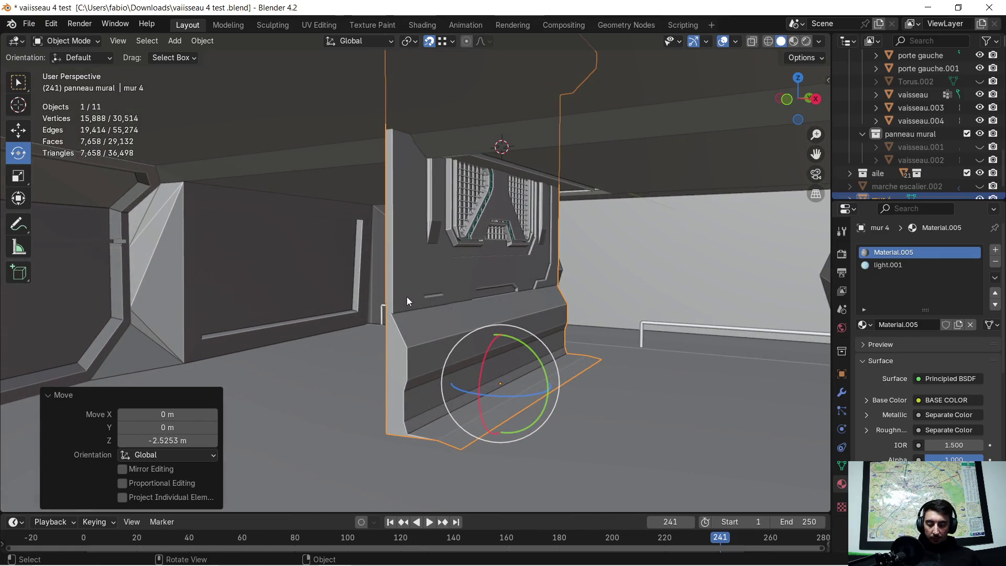
key("s")
key("z")
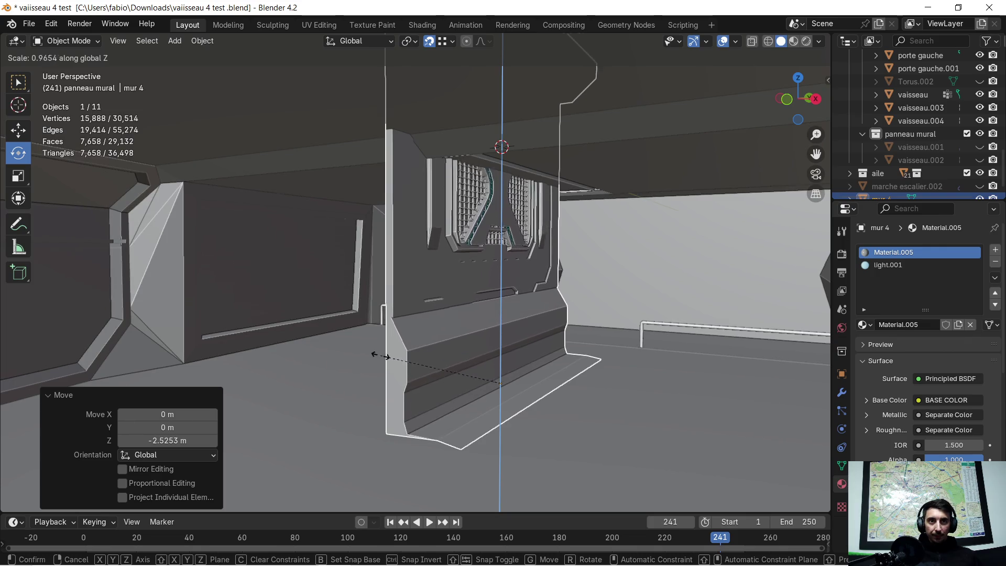
left_click(426, 394)
Slide the panel 3.727 m along X.
mouse_move(404, 373)
middle_mouse_down()
mouse_move(387, 345)
mouse_move(437, 335)
middle_mouse_up()
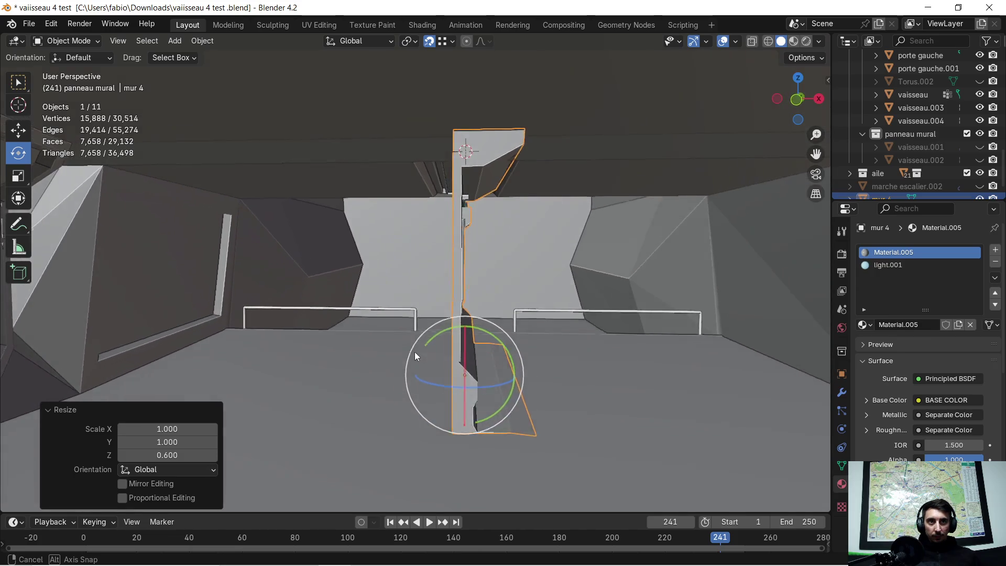
key("g")
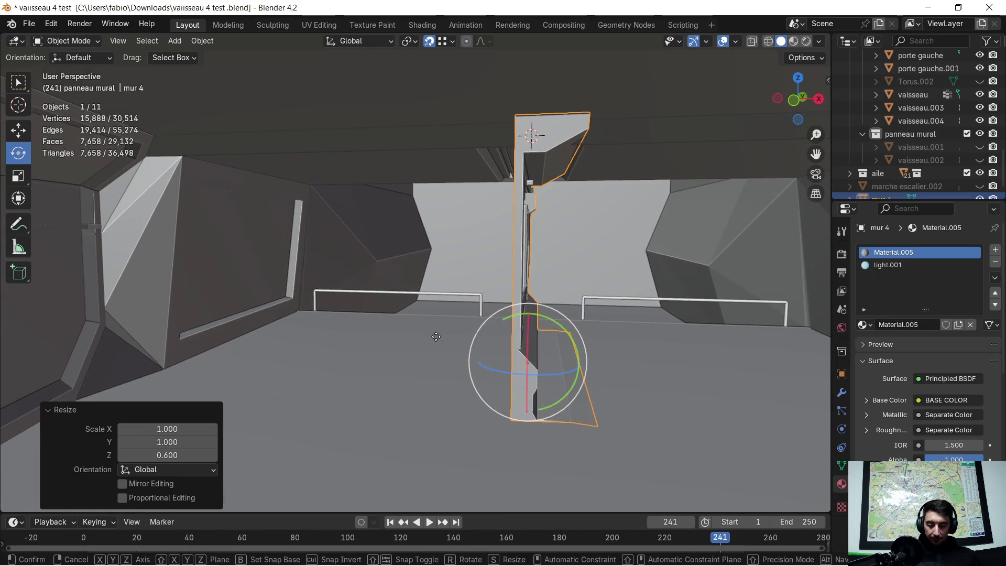
key("x")
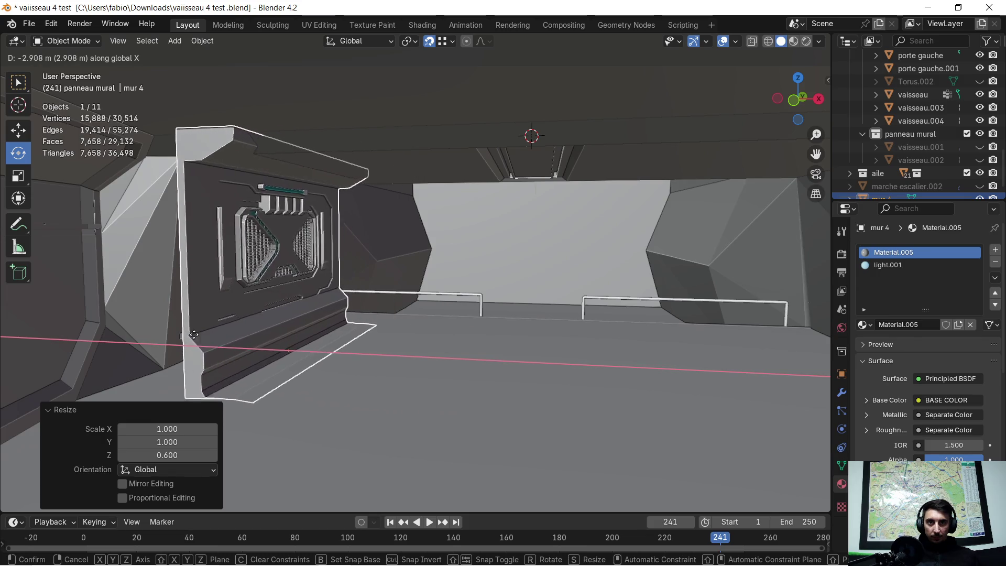
left_click(183, 339)
Shift the panel 0.75022 m along Y, then 0.77931 m along X.
mouse_move(184, 340)
middle_mouse_down()
mouse_move(516, 281)
mouse_move(332, 281)
mouse_move(426, 275)
middle_mouse_up()
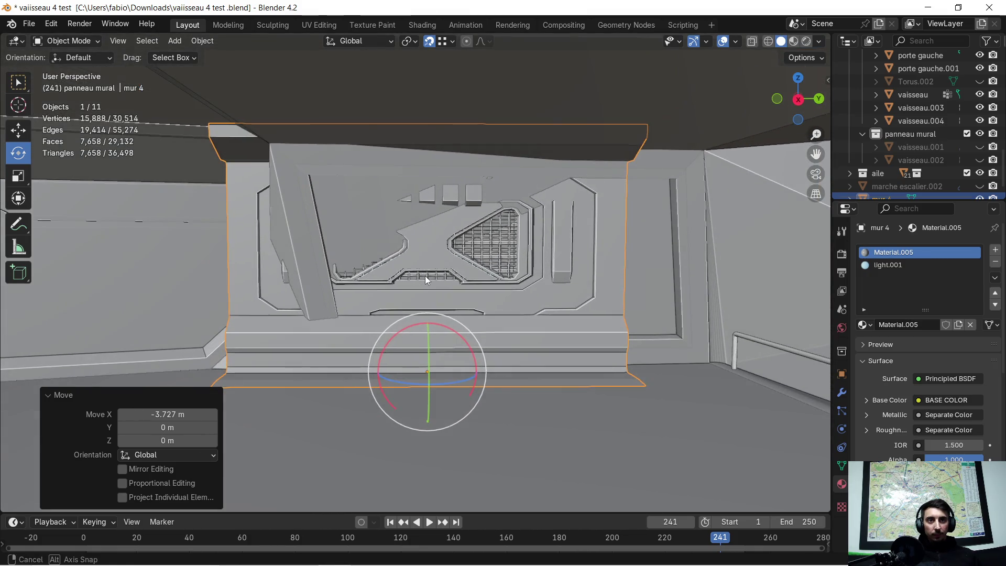
key("g")
key("y")
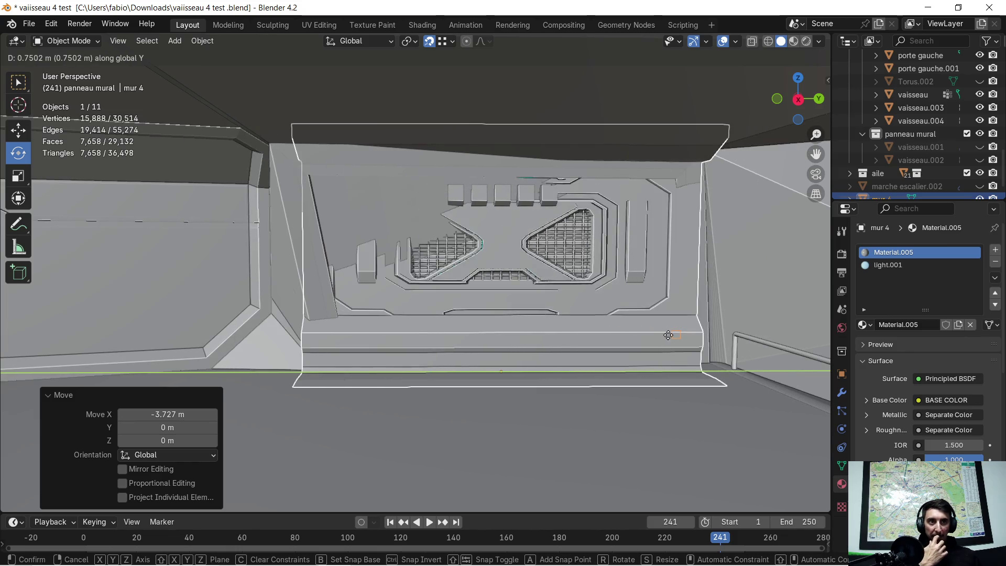
left_click(439, 334)
middle_click_drag(438, 335, 541, 335)
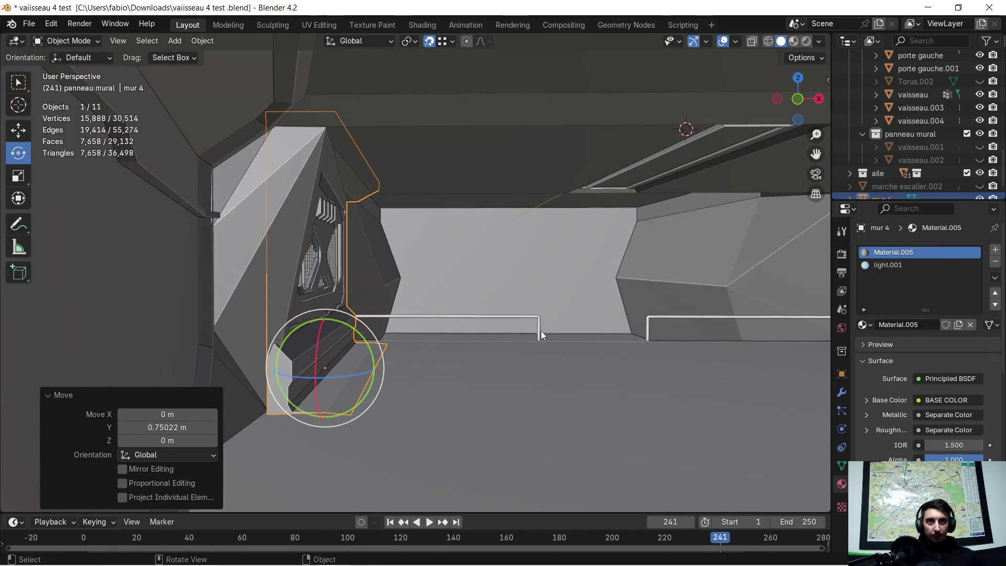
key("g")
key("x")
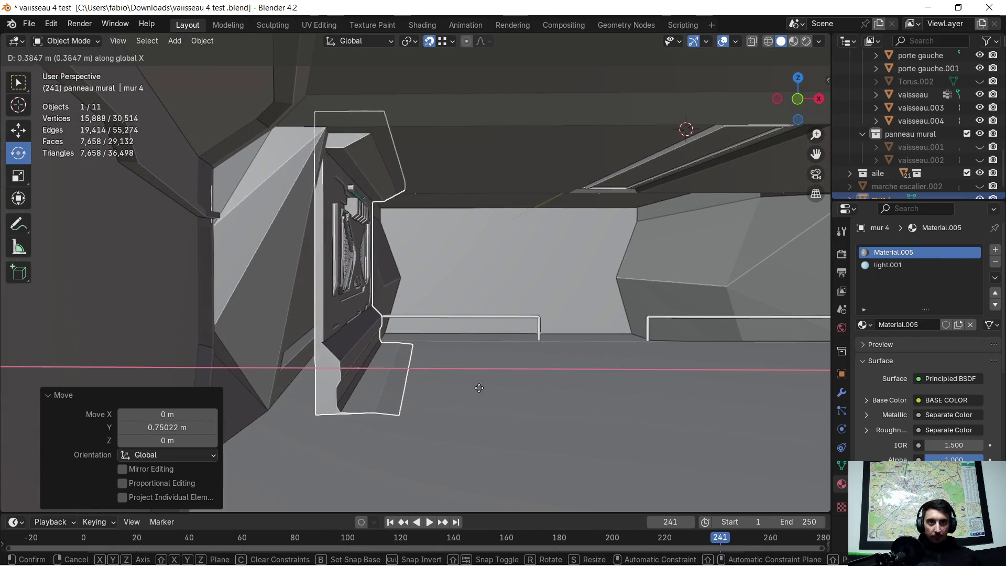
left_click(509, 369)
mouse_move(508, 369)
middle_mouse_down()
mouse_move(518, 367)
mouse_move(344, 352)
mouse_move(438, 350)
middle_mouse_up()
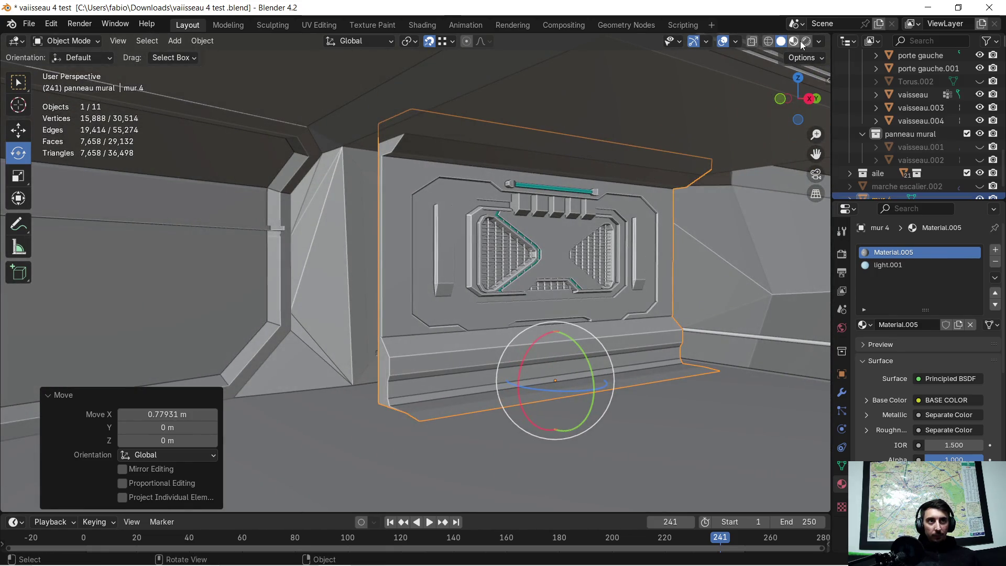
Inspect the textured mur 4 panel in Material Preview, then return to Solid shading.
left_click(800, 44)
mouse_move(486, 261)
middle_mouse_down()
mouse_move(539, 269)
mouse_move(539, 257)
mouse_move(388, 221)
mouse_move(442, 227)
mouse_move(352, 222)
mouse_move(475, 240)
middle_mouse_up()
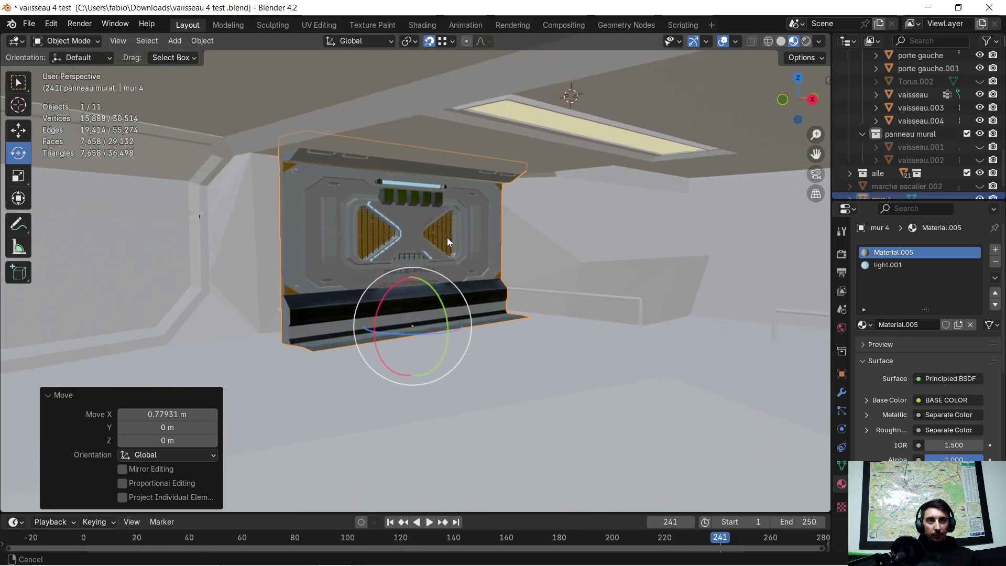
scroll(452, 240, "up", 3)
scroll(453, 240, "up", 3)
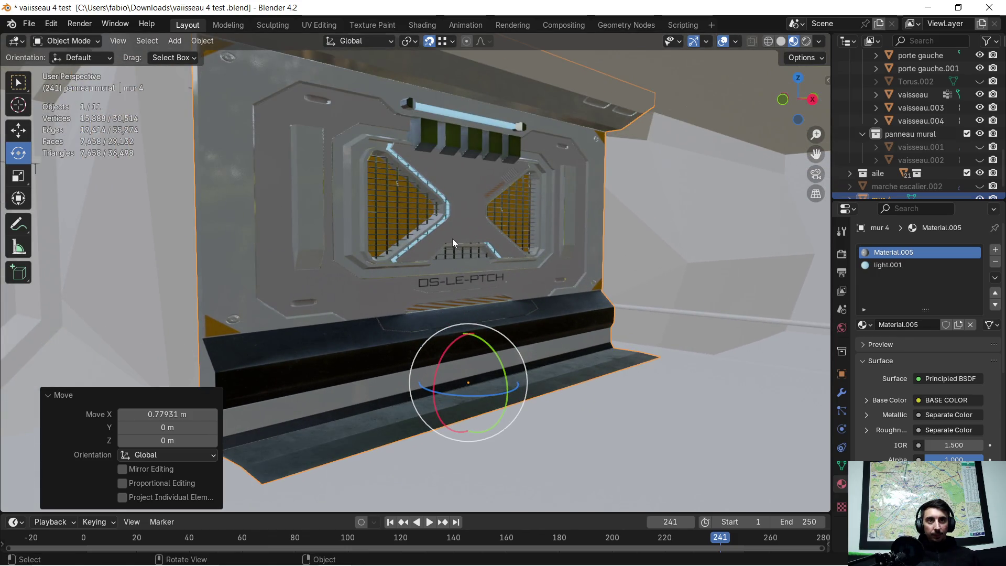
scroll(451, 237, "down", 1)
scroll(451, 235, "down", 2)
scroll(495, 227, "down", 1)
mouse_move(438, 239)
middle_mouse_down()
mouse_move(486, 243)
mouse_move(457, 243)
middle_mouse_up()
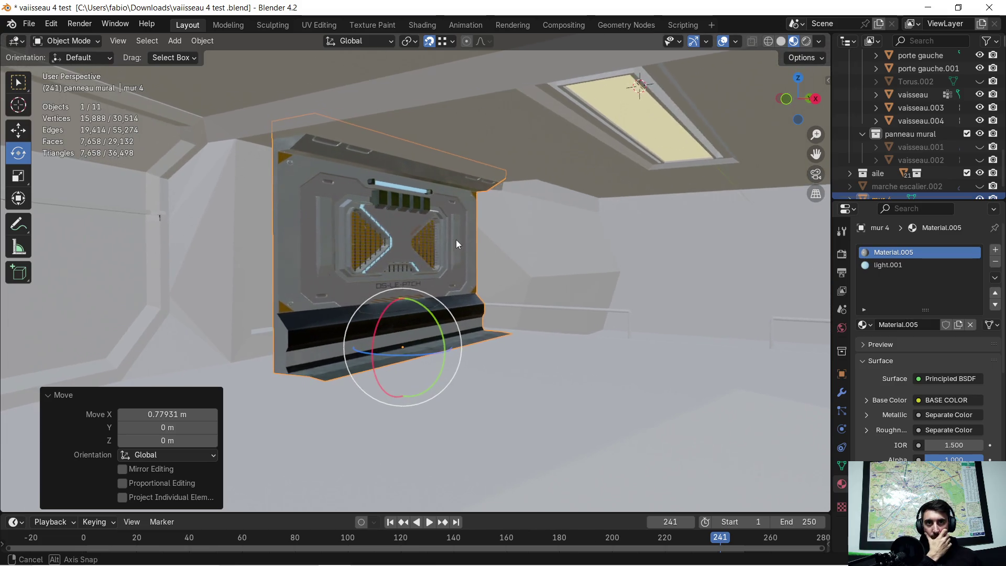
middle_click_drag(456, 240, 476, 237)
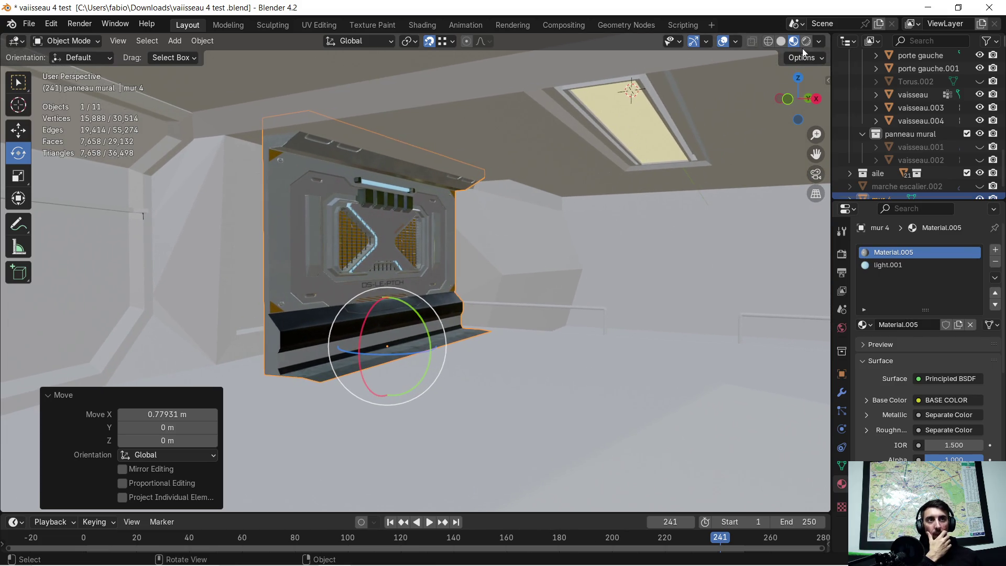
left_click(785, 45)
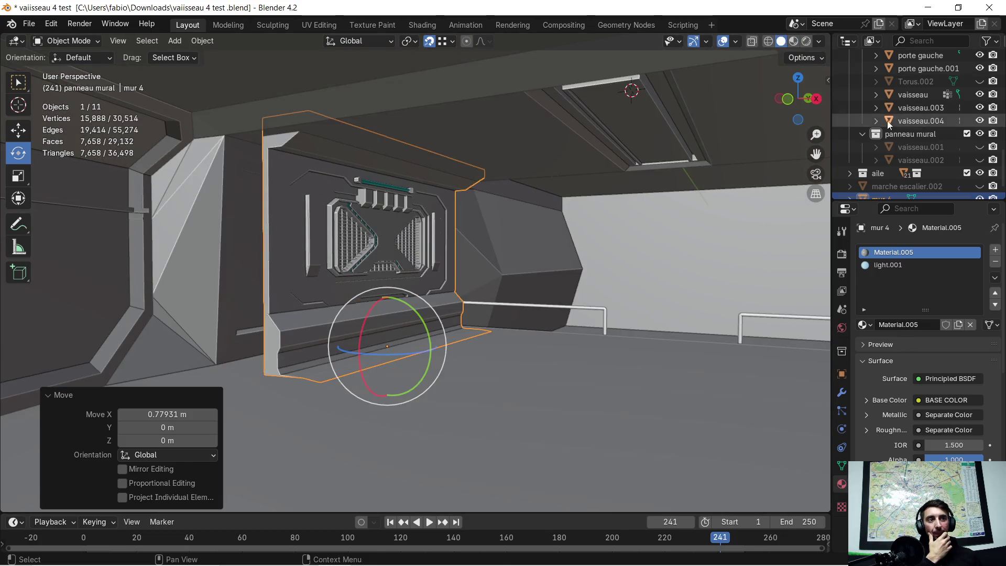
Hide mur 4 in the Outliner and select the vaisseau object.
scroll(981, 190, "down", 1)
left_click(979, 187)
mouse_move(397, 234)
middle_mouse_down()
mouse_move(420, 227)
mouse_move(402, 253)
middle_mouse_up()
left_click(442, 247)
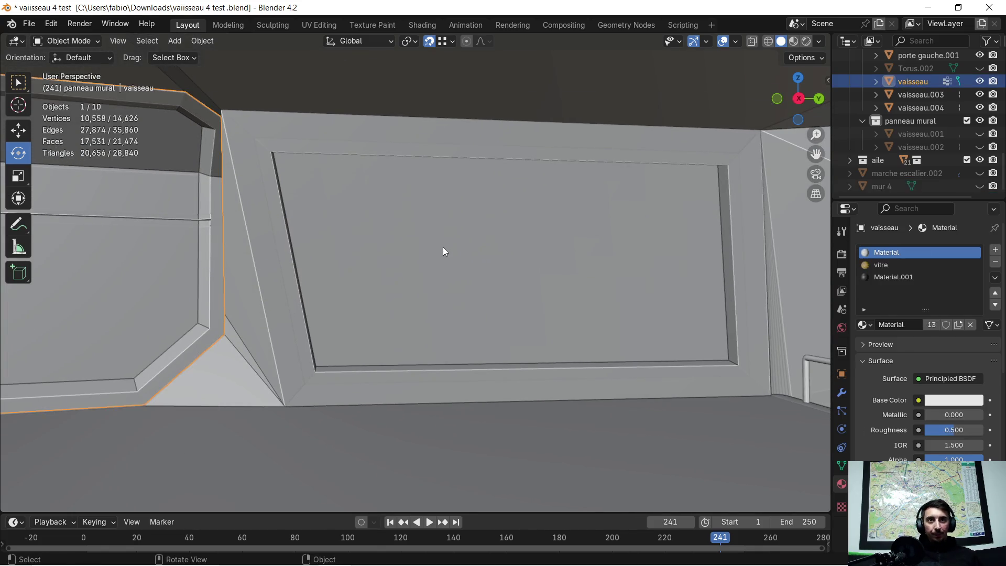
In Edit Mode, select all 121 window grid faces of vaisseau and delete them as Faces.
key("Tab")
middle_click_drag(498, 258, 307, 253, "shift")
scroll(306, 253, "down", 1)
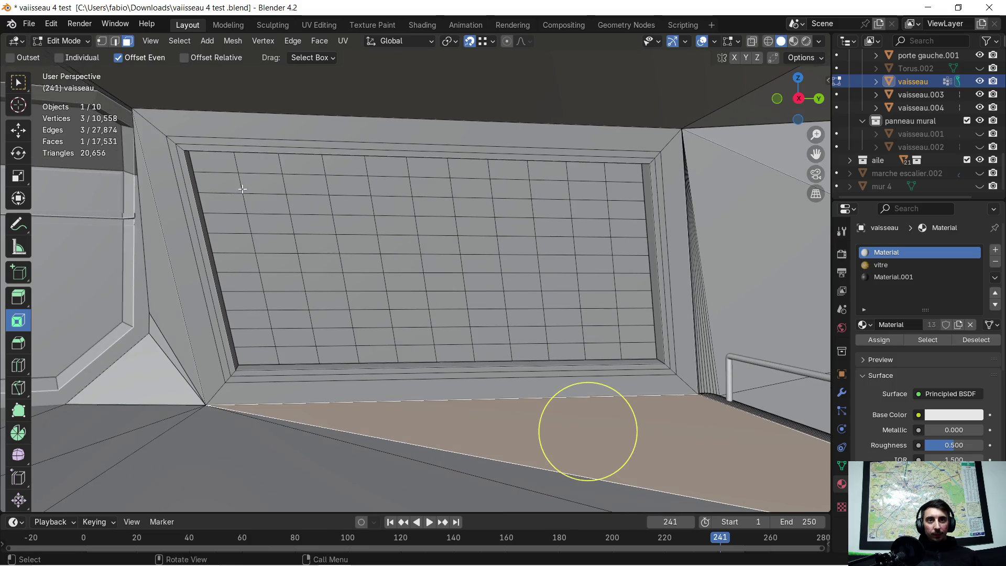
left_click(230, 169)
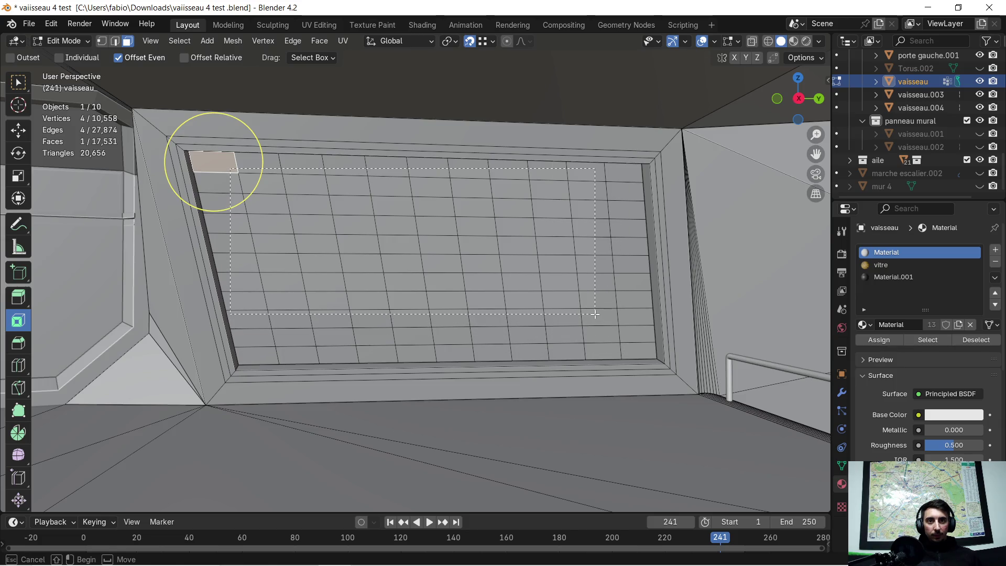
left_click_drag(595, 314, 585, 317)
mouse_move(263, 339)
left_mouse_down()
mouse_move(390, 353)
mouse_move(526, 342)
mouse_move(626, 350)
left_mouse_up()
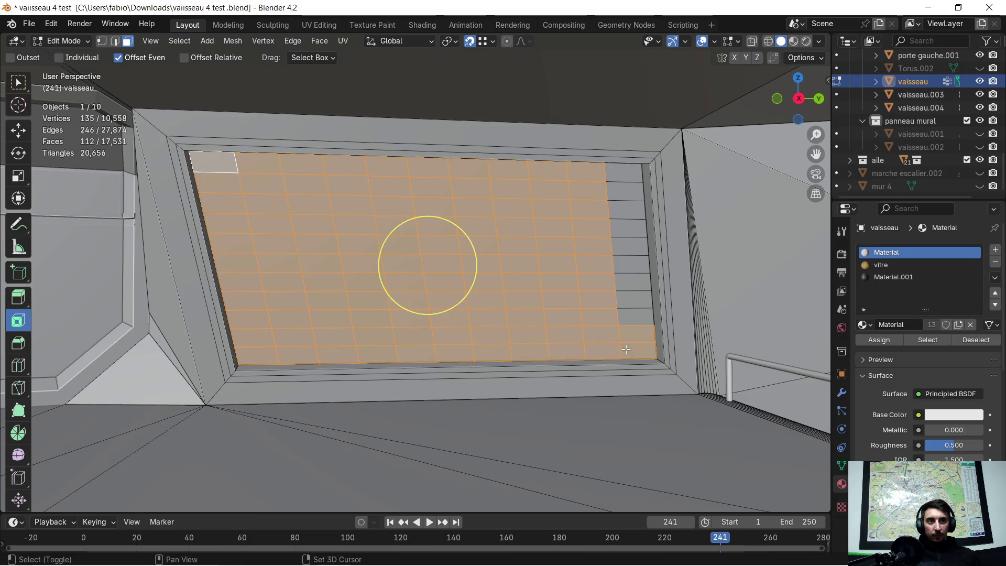
left_click(625, 193, "alt+shift")
key("x")
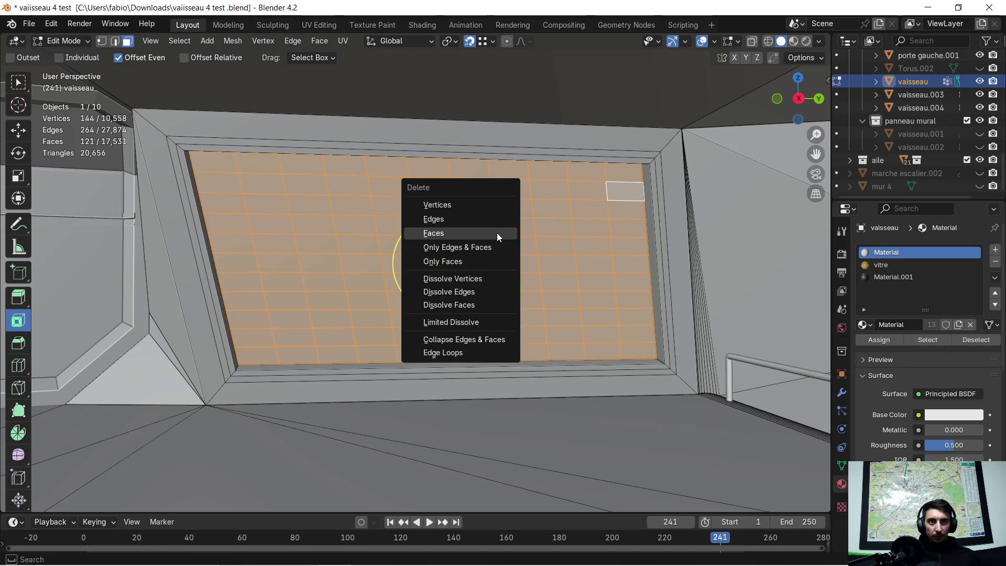
left_click(497, 231)
mouse_move(492, 232)
middle_mouse_down()
mouse_move(361, 228)
mouse_move(493, 179)
middle_mouse_up()
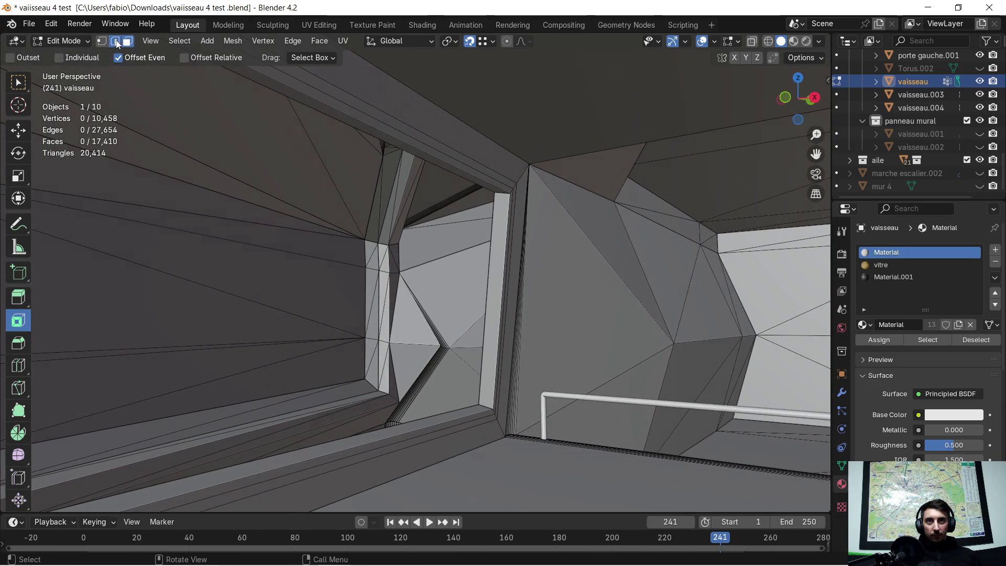
Delete the four leftover edge loops around the window opening as vertices.
left_click(450, 173)
mouse_move(450, 173)
middle_mouse_down()
mouse_move(503, 244)
mouse_move(575, 242)
mouse_move(569, 217)
mouse_move(420, 209)
mouse_move(210, 131)
middle_mouse_up()
left_click(101, 42)
mouse_move(325, 143)
middle_mouse_down()
mouse_move(398, 155)
mouse_move(410, 137)
middle_mouse_up()
left_click(419, 97, "alt")
left_click(531, 324, "alt+shift")
mouse_move(526, 335)
middle_mouse_down()
mouse_move(496, 404)
mouse_move(521, 372)
middle_mouse_up()
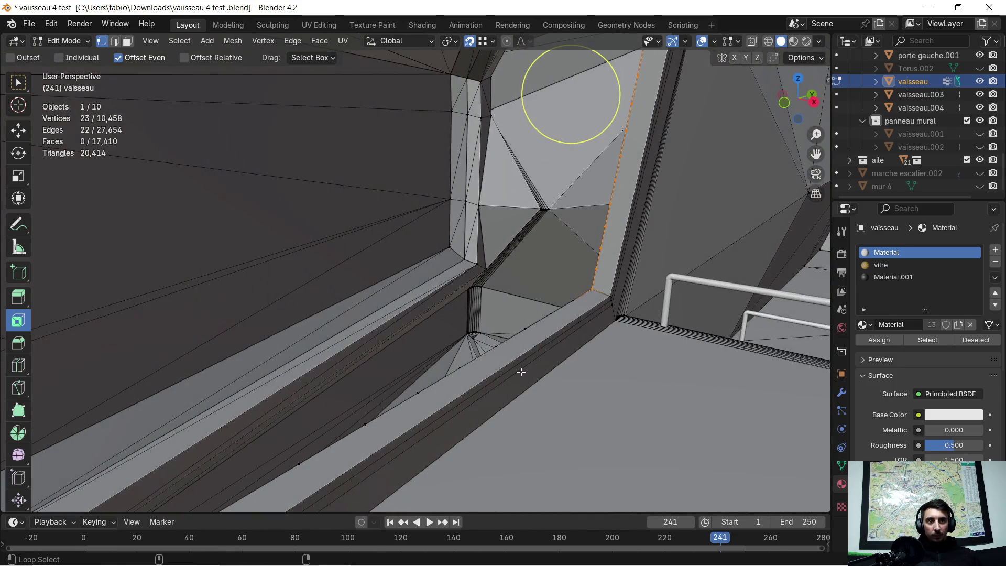
left_click(533, 335, "alt+shift")
mouse_move(534, 335)
middle_mouse_down()
mouse_move(452, 331)
mouse_move(388, 356)
mouse_move(461, 286)
middle_mouse_up()
left_click(452, 331, "alt+shift")
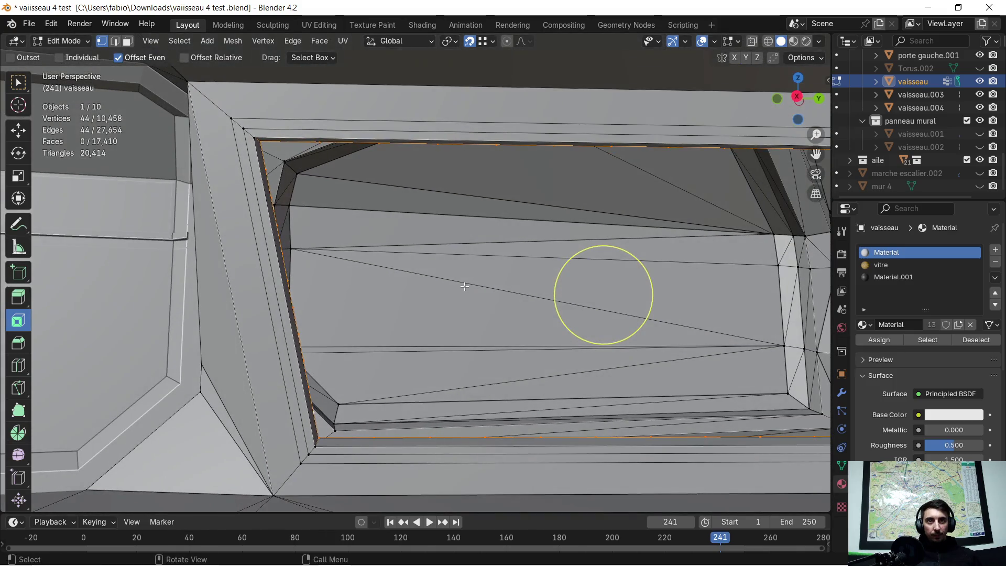
key("x")
left_click(435, 260)
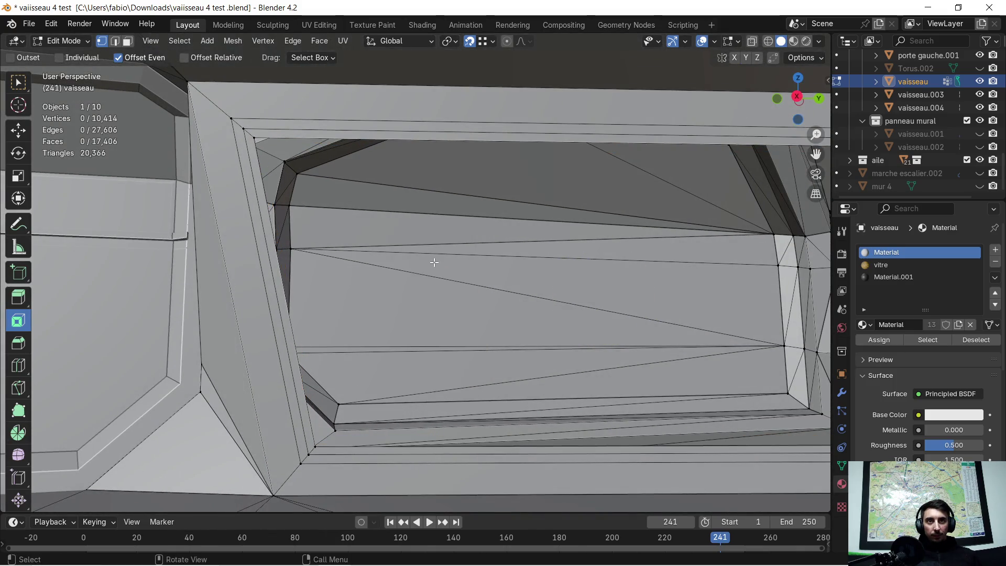
Cap the four window frame edges with a single face and begin moving it along X.
mouse_move(339, 212)
middle_mouse_down()
mouse_move(387, 206)
mouse_move(422, 220)
mouse_move(380, 202)
middle_mouse_up()
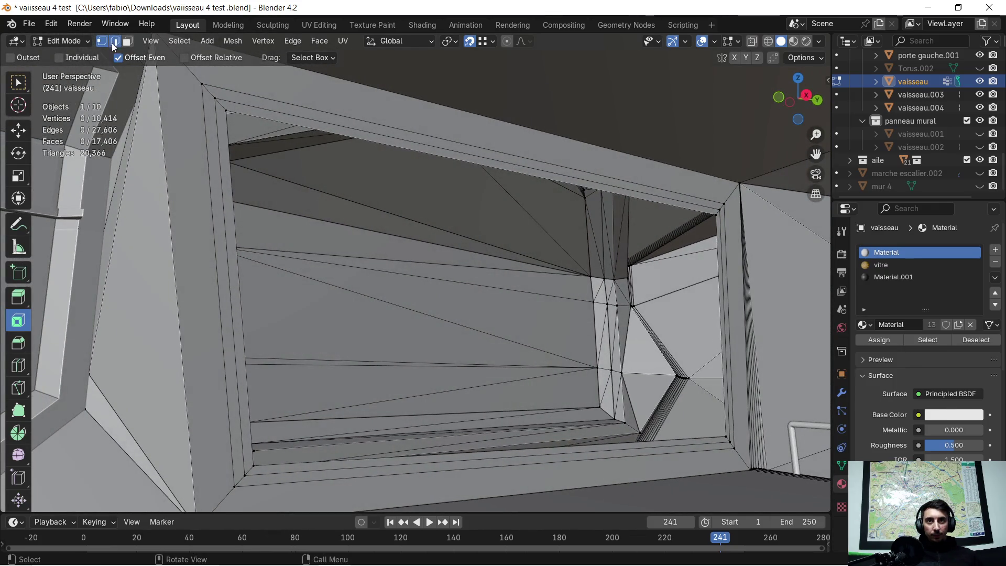
left_click(226, 142)
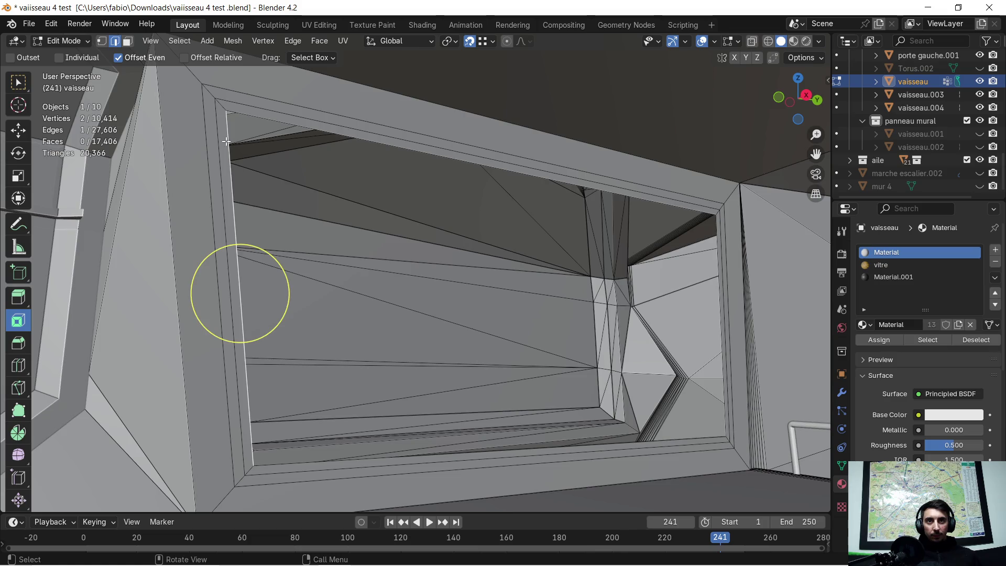
left_click(269, 122, "shift")
left_click(716, 266, "shift")
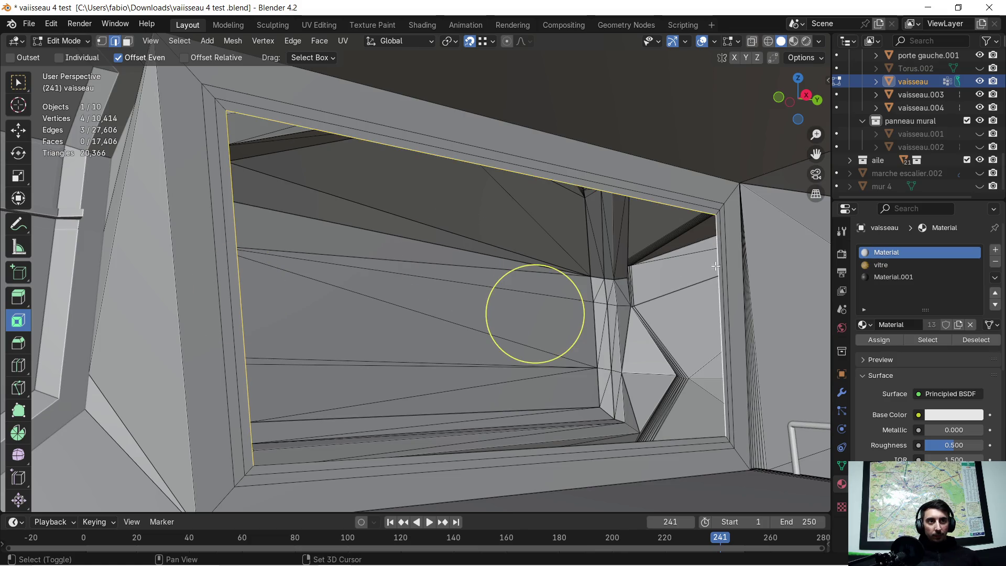
left_click(670, 441, "shift")
mouse_move(669, 441)
middle_mouse_down()
mouse_move(602, 364)
mouse_move(618, 366)
mouse_move(568, 341)
mouse_move(579, 337)
middle_mouse_up()
key("f")
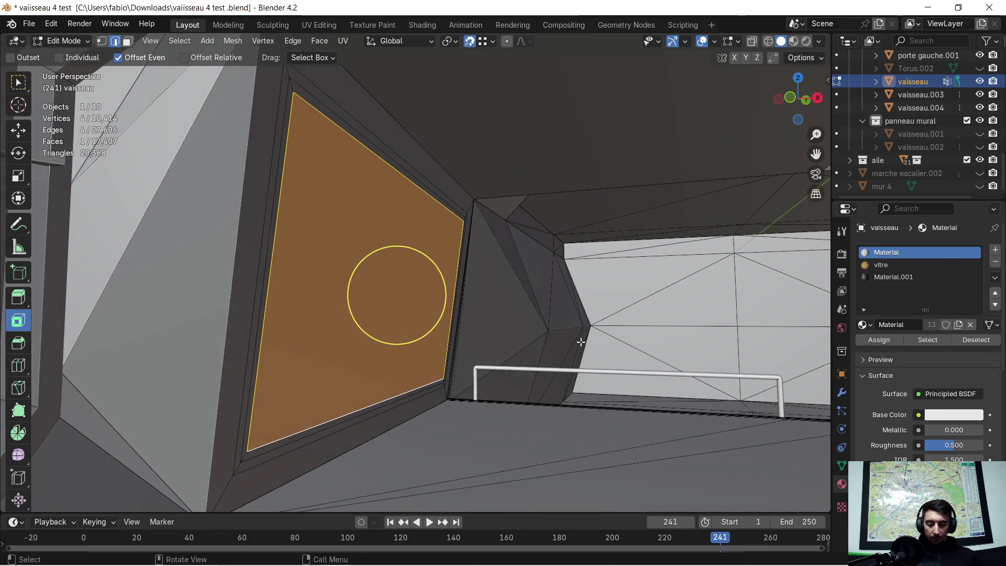
key("g")
key("x")
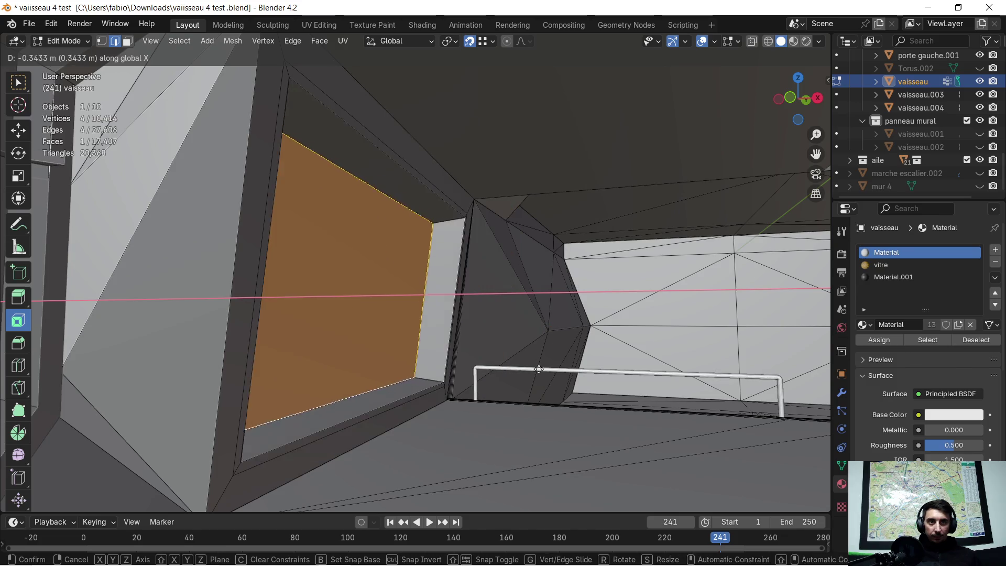
Recess the new window face -0.12386 m along X inside its frame.
left_click(567, 445)
mouse_move(578, 420)
middle_mouse_down()
mouse_move(551, 409)
mouse_move(601, 365)
mouse_move(445, 330)
mouse_move(477, 336)
middle_mouse_up()
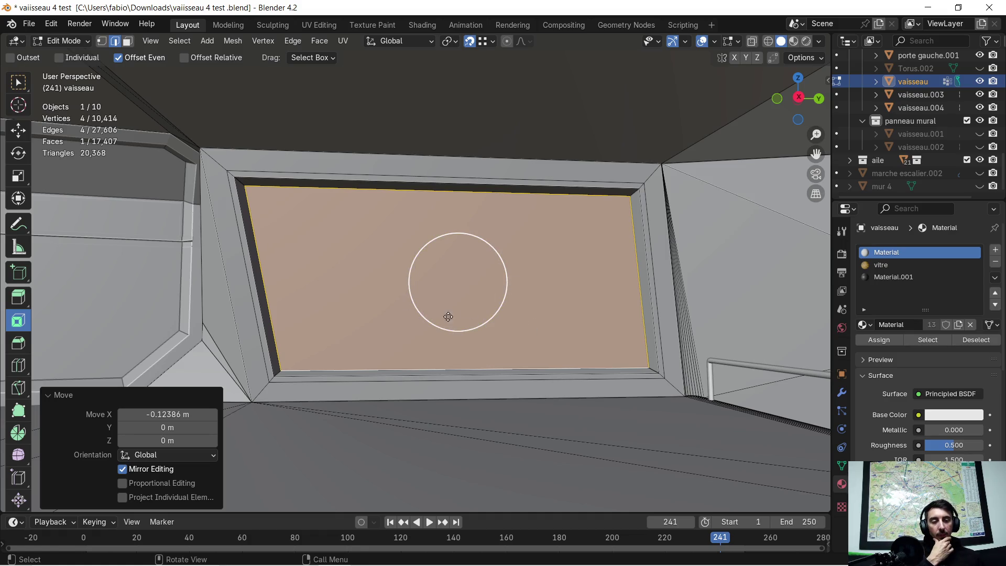
mouse_move(523, 298)
middle_mouse_down()
mouse_move(455, 296)
mouse_move(467, 305)
mouse_move(438, 308)
mouse_move(555, 285)
mouse_move(508, 280)
mouse_move(502, 272)
mouse_move(534, 270)
mouse_move(514, 266)
middle_mouse_up()
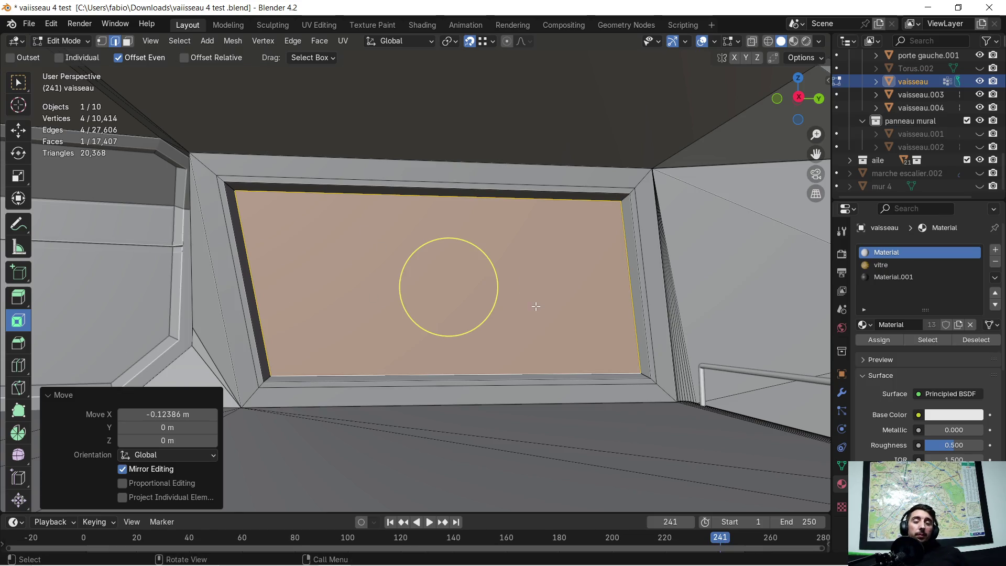
middle_click_drag(341, 299, 382, 297)
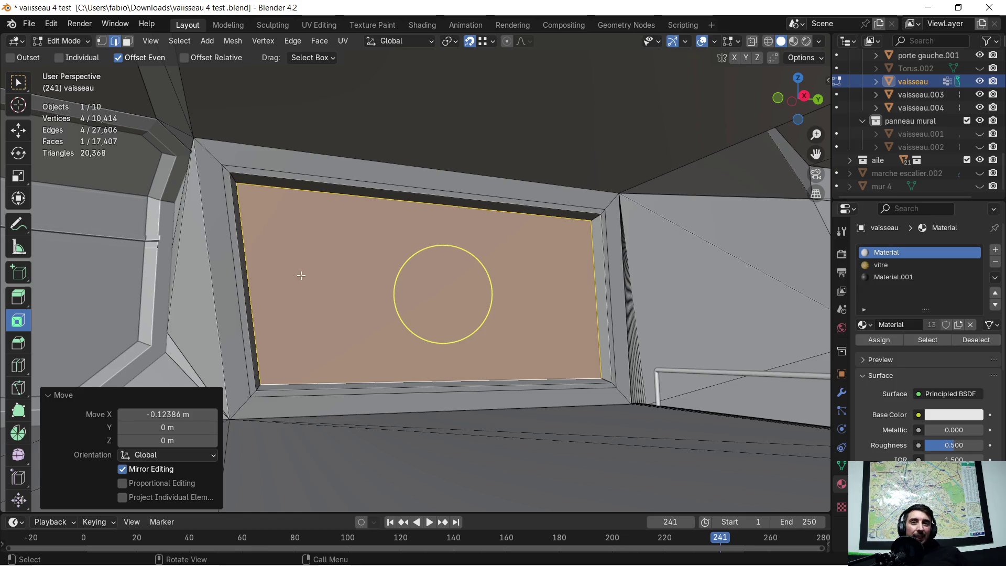
middle_click_drag(371, 264, 439, 268)
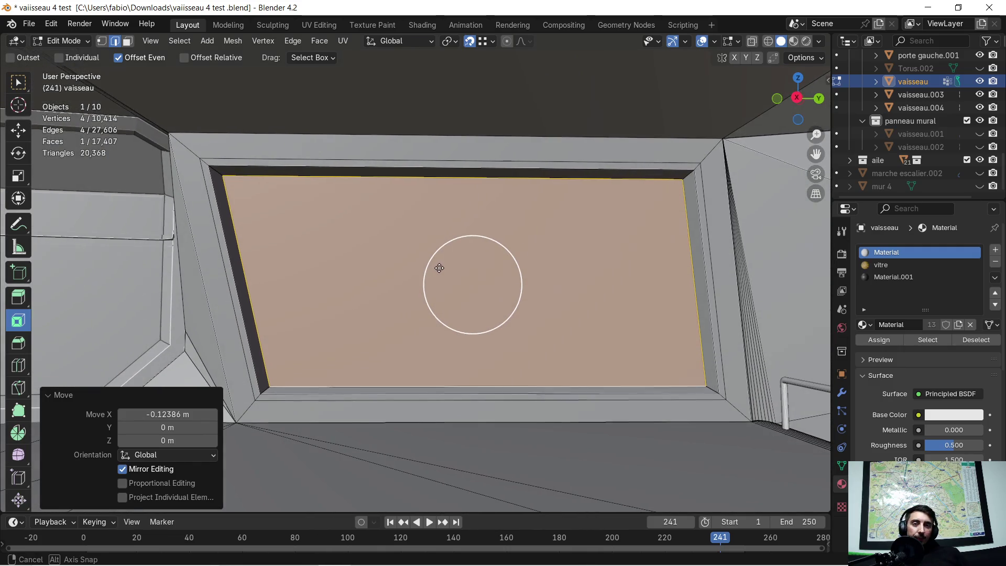
key("super")
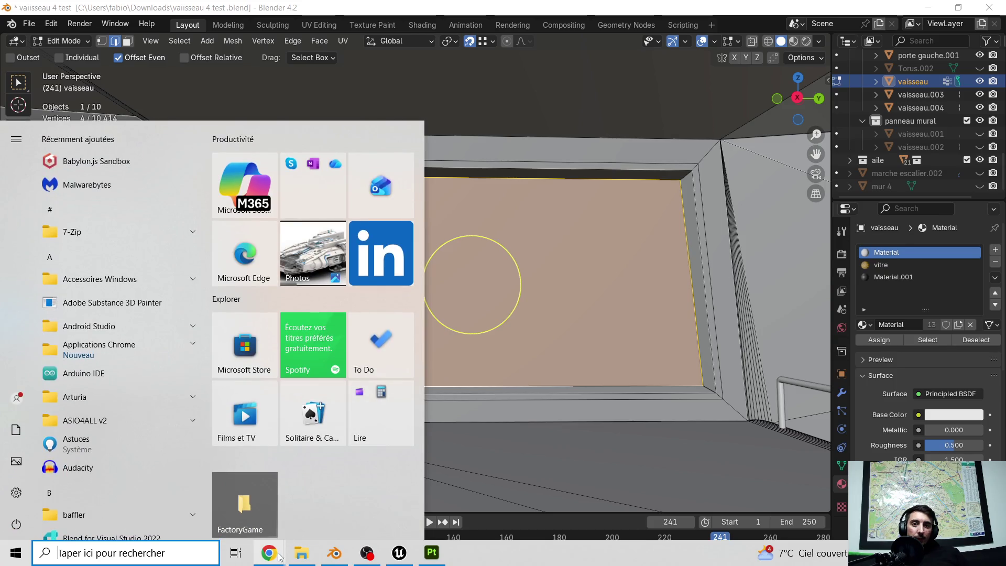
key("Escape")
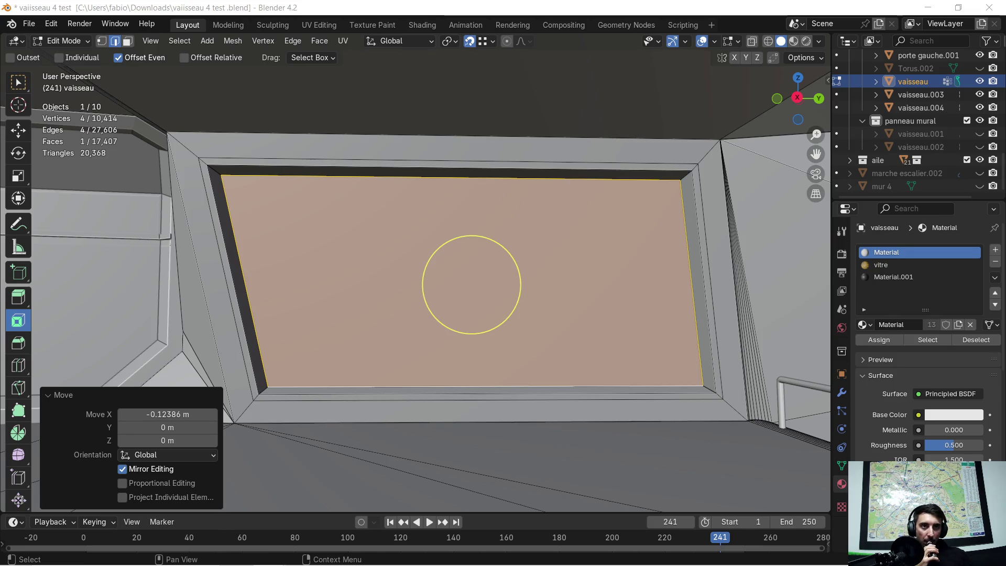
middle_click_drag(285, 168, 295, 245)
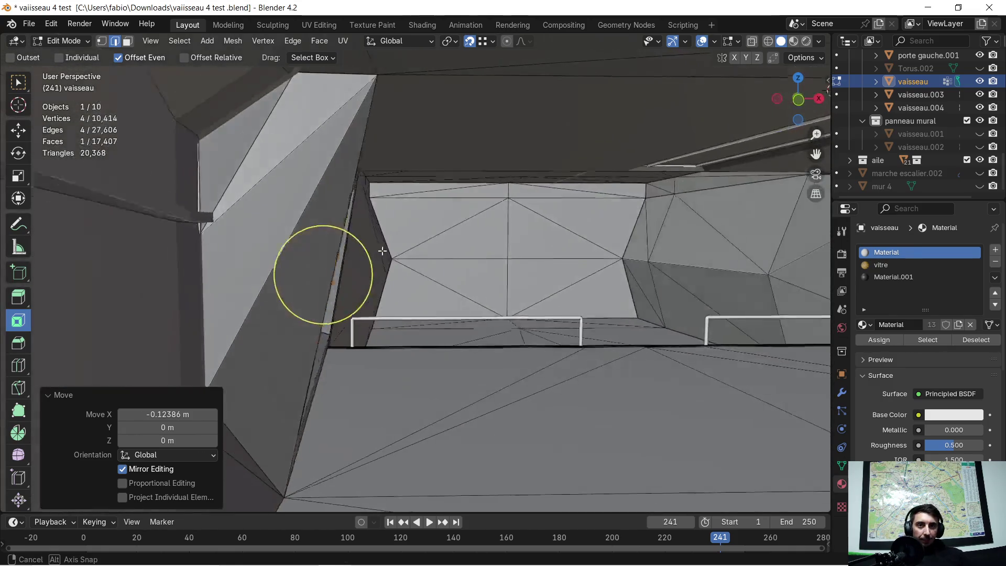
mouse_move(294, 246)
middle_mouse_down()
mouse_move(562, 248)
mouse_move(397, 231)
mouse_move(462, 233)
mouse_move(408, 227)
mouse_move(440, 224)
mouse_move(449, 240)
mouse_move(367, 213)
mouse_move(407, 240)
mouse_move(393, 251)
mouse_move(443, 250)
middle_mouse_up()
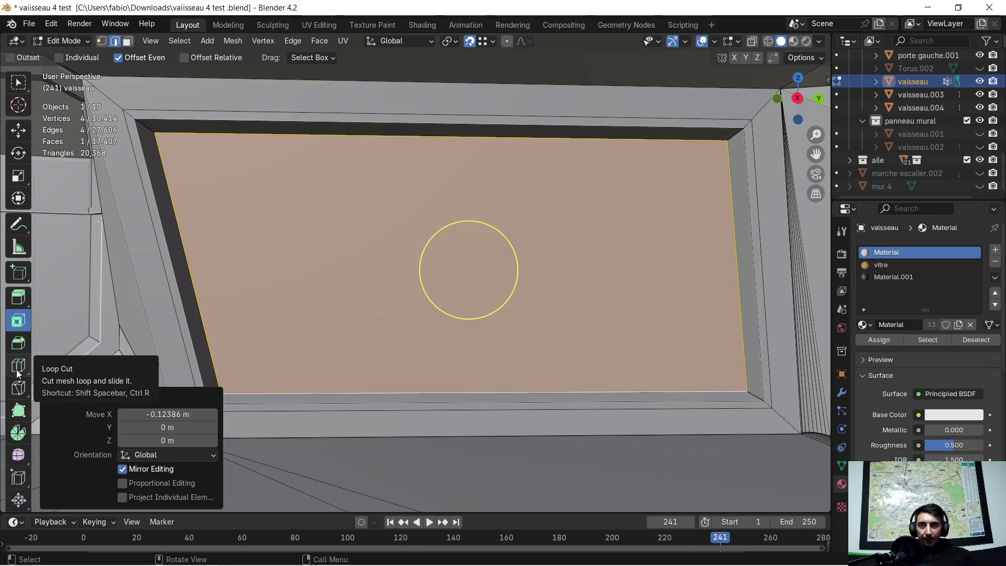
left_click(18, 388)
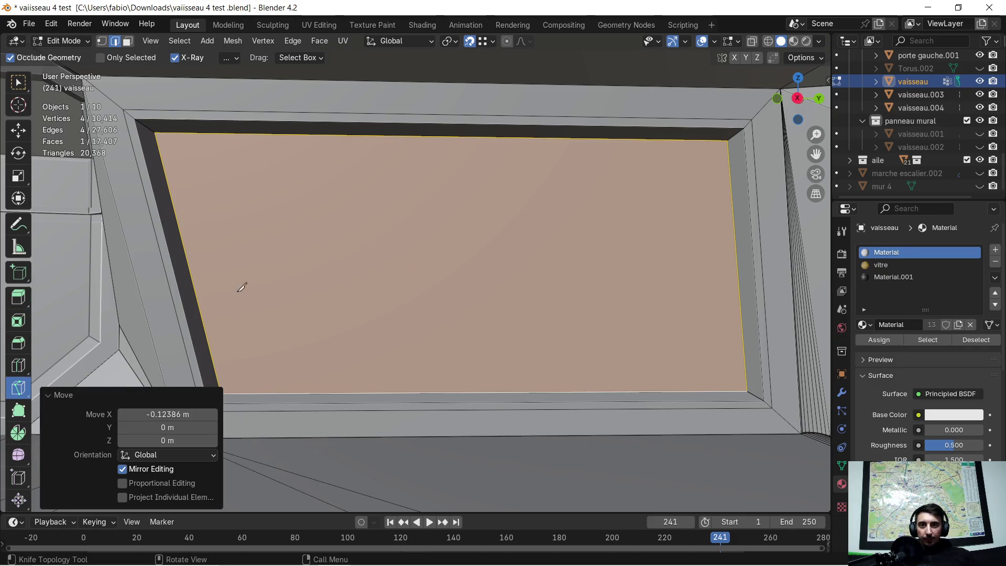
Knife-cut a stepped line (horizontal, diagonal, horizontal) across the window face's full width.
left_click(183, 244)
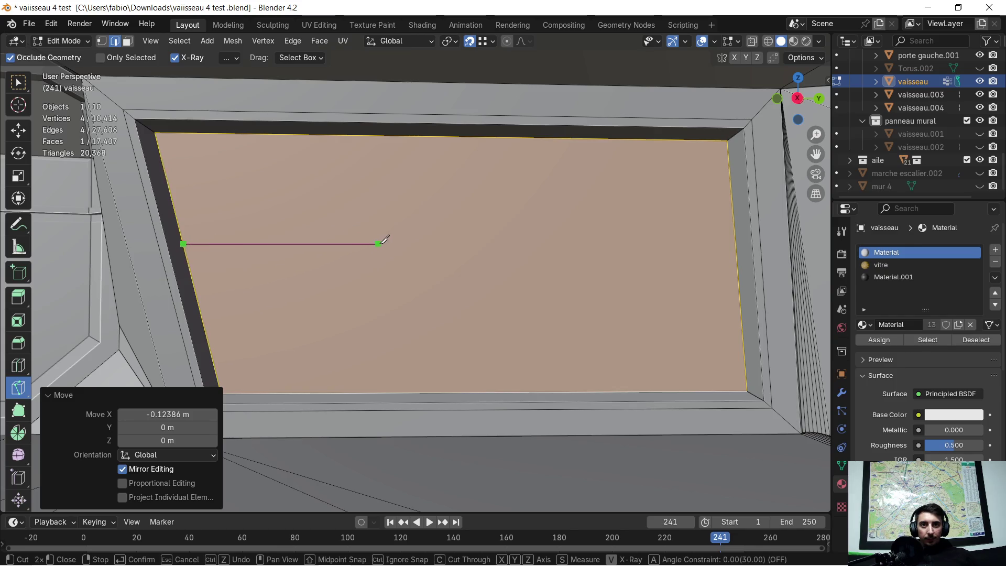
key("y")
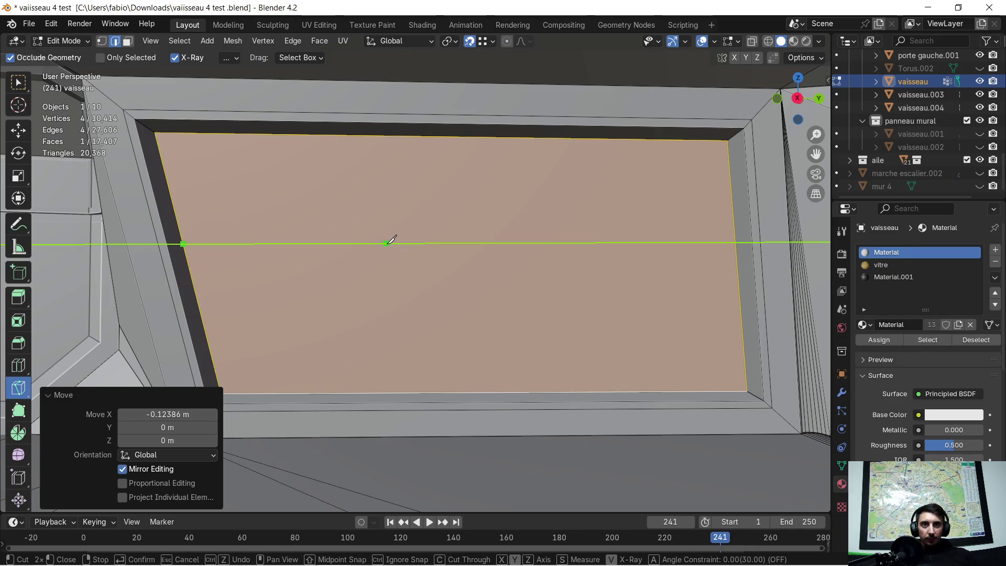
left_click(387, 243)
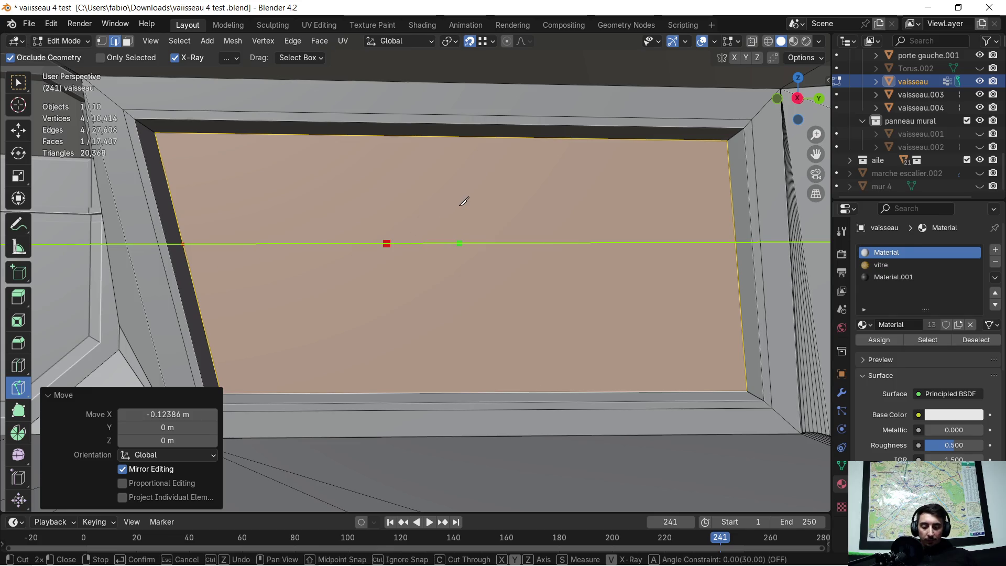
key("y")
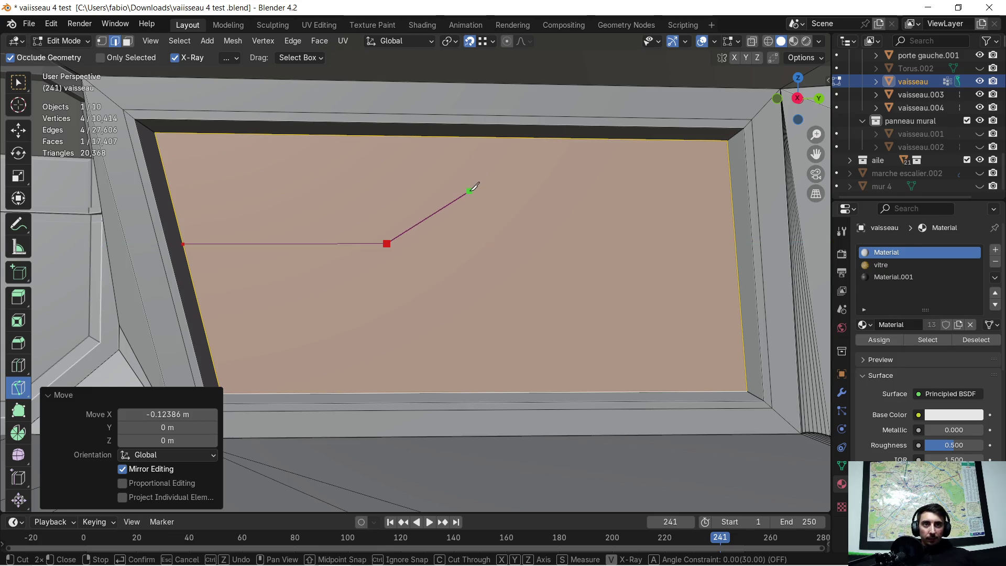
left_click(470, 191)
key("y")
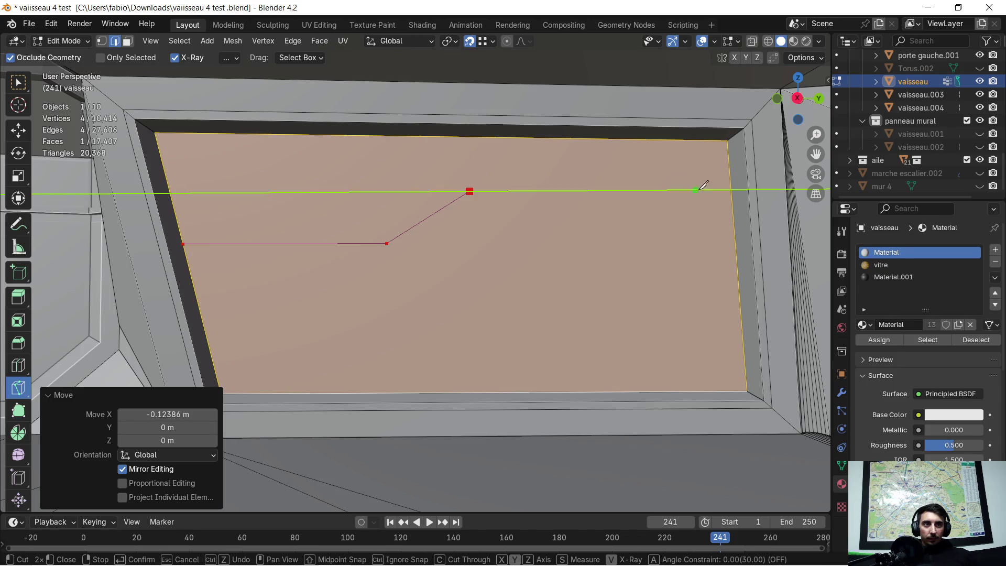
left_click(731, 189)
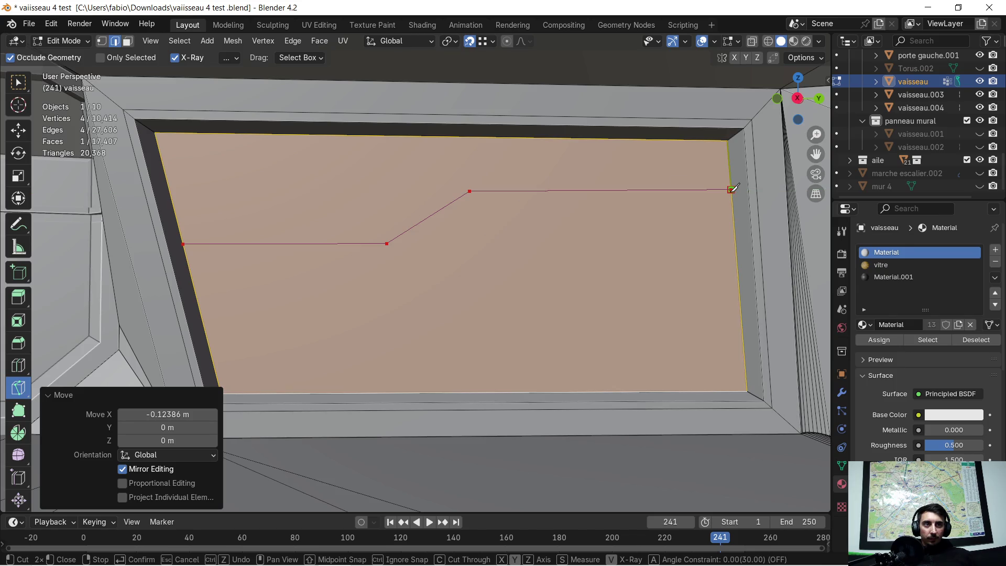
scroll(539, 266, "down", 2)
scroll(496, 273, "up", 1)
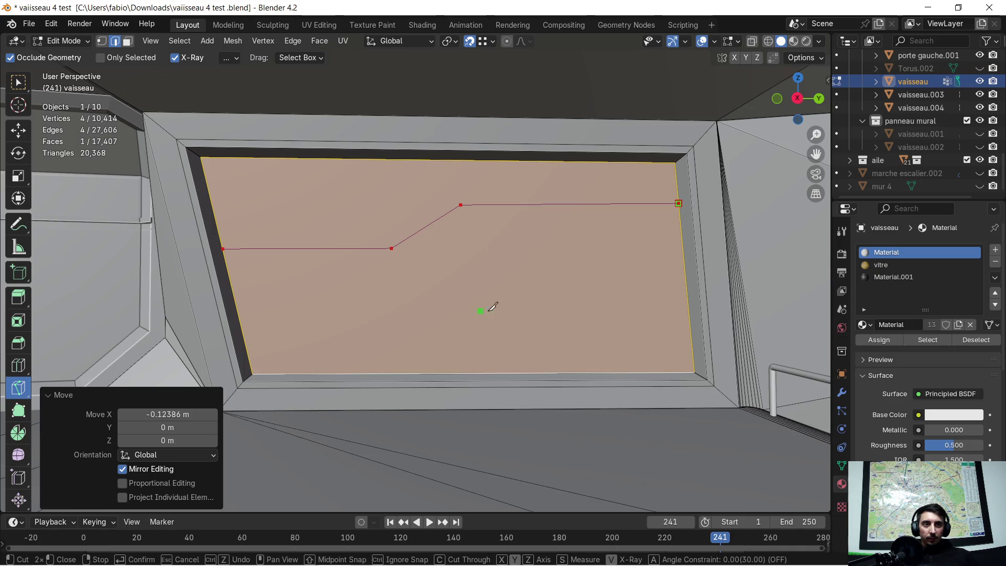
Knife-cut a chamfered rectangular outline on the face's right side and confirm the cuts.
left_click(532, 225)
key("y")
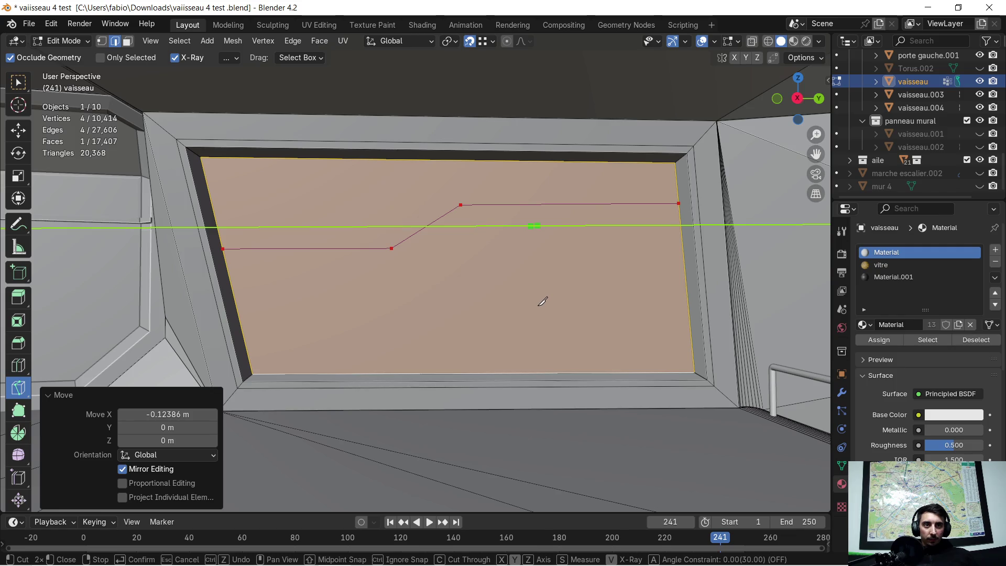
key("z")
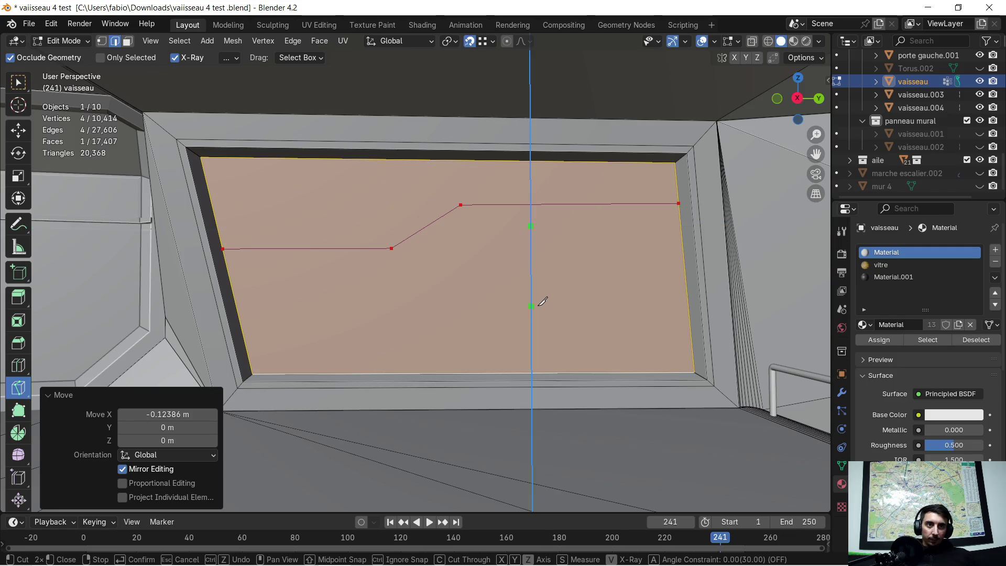
left_click(539, 325)
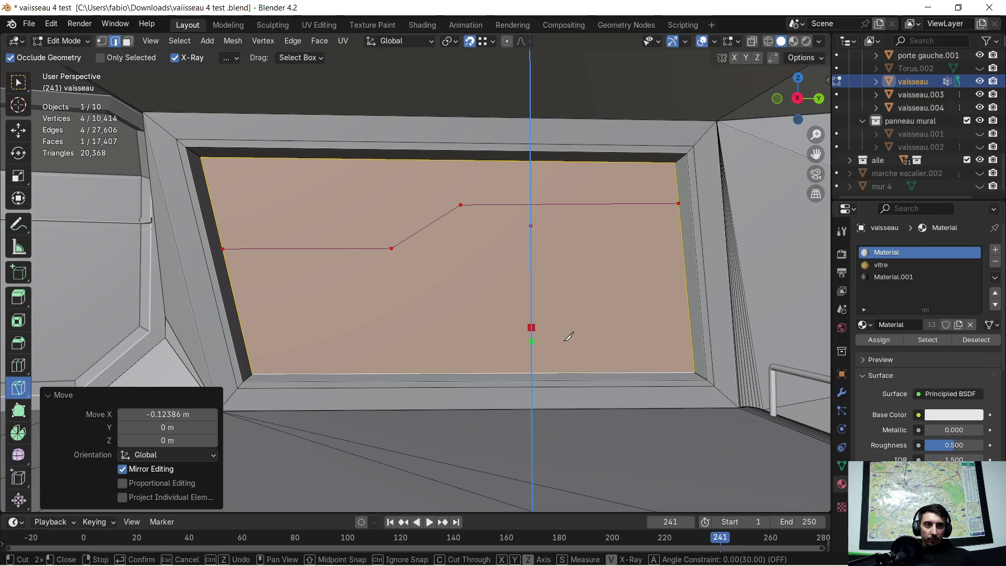
key("z")
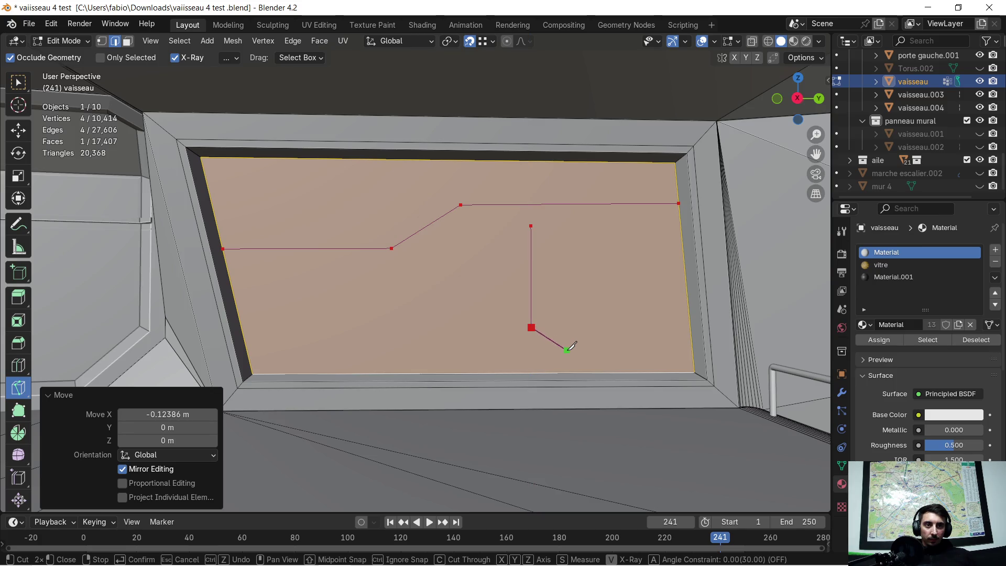
key("y")
left_click(658, 350)
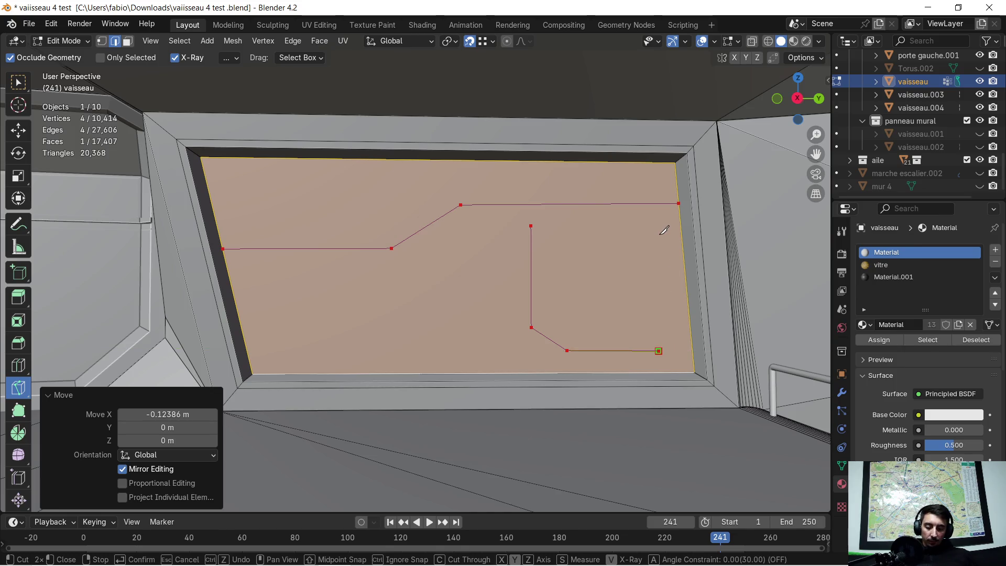
key("z")
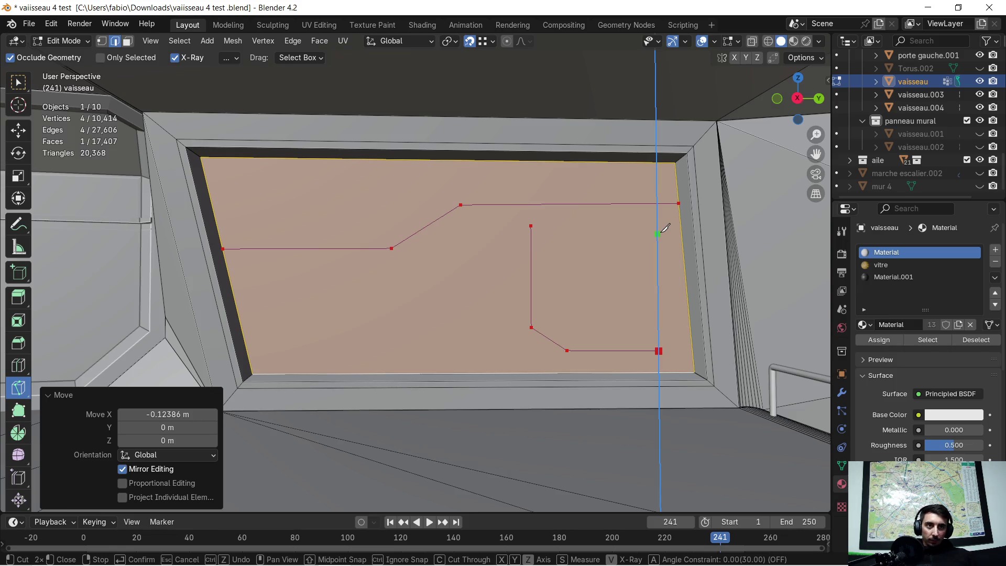
left_click(658, 225)
key("z")
key("y")
left_click(531, 225)
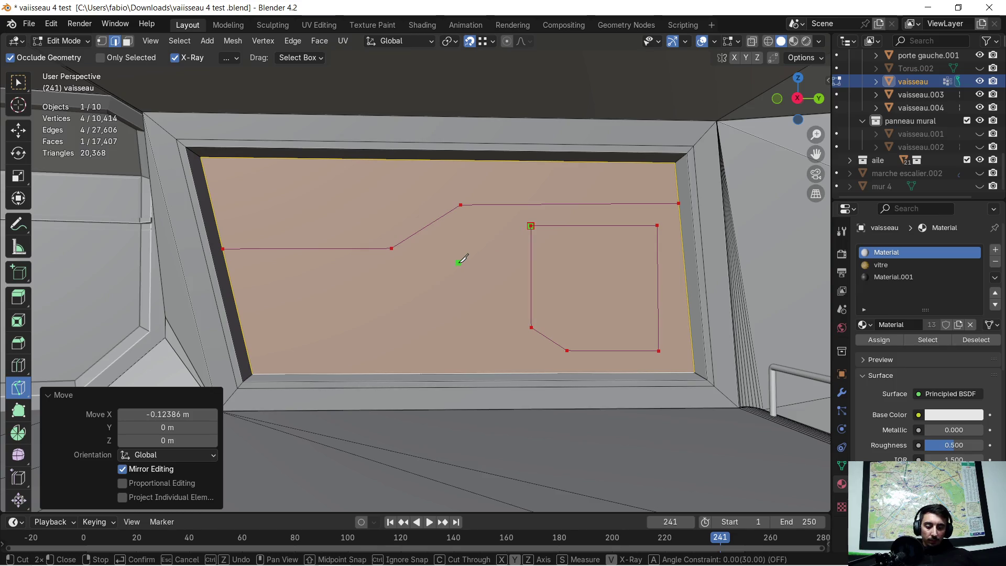
key("Return")
mouse_move(447, 263)
middle_mouse_down()
mouse_move(537, 263)
mouse_move(485, 245)
mouse_move(534, 232)
mouse_move(530, 243)
middle_mouse_up()
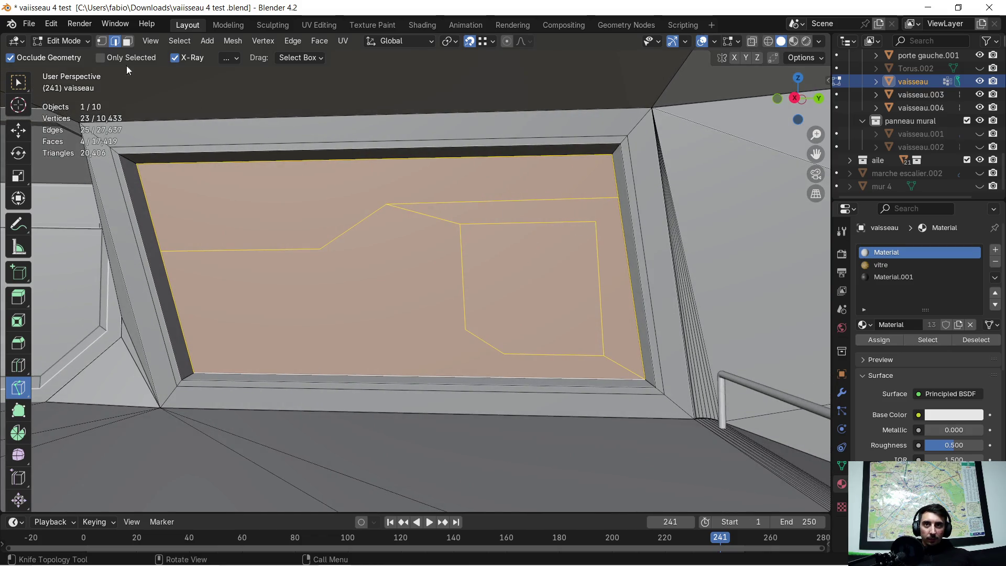
left_click(102, 41)
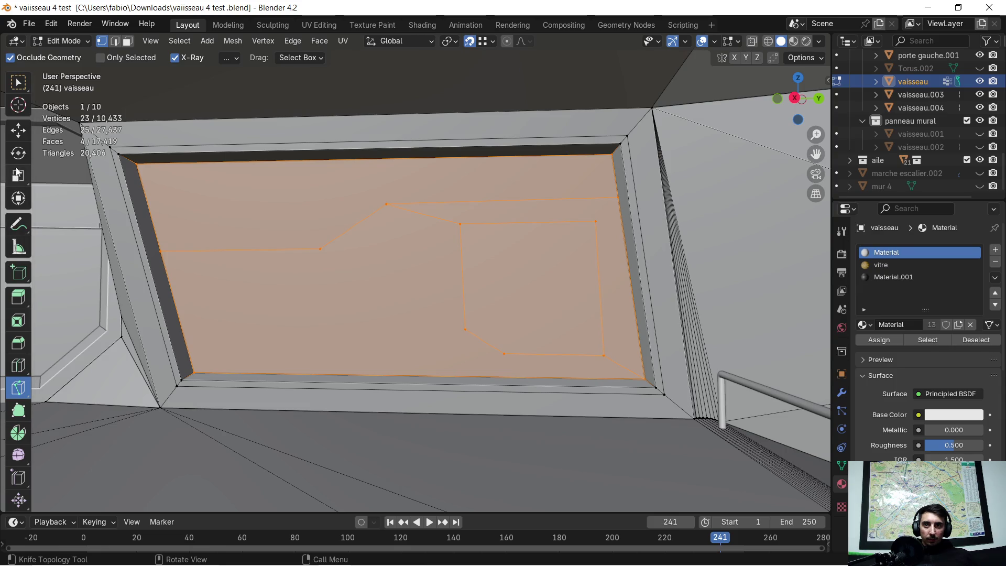
Slide the outline's upper right corner vertex about -0.08 m along Y.
left_click(18, 82)
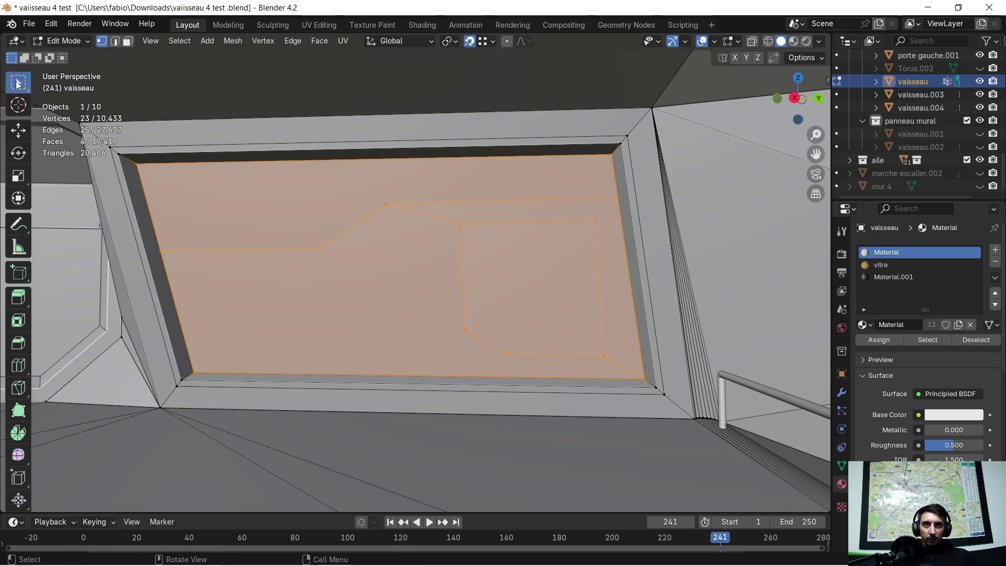
scroll(586, 224, "up", 2)
left_click(674, 204)
scroll(674, 204, "down", 3)
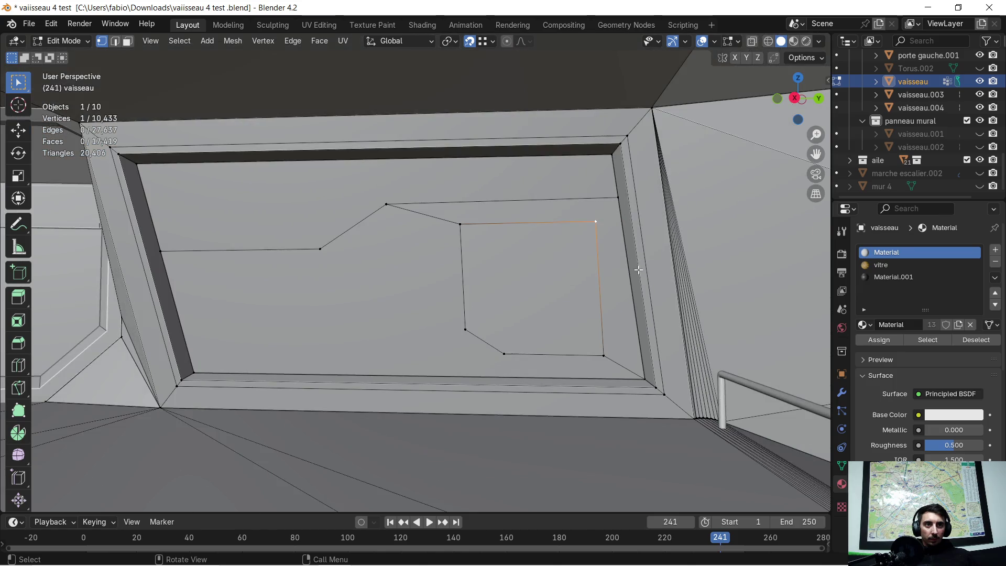
middle_click_drag(579, 292, 547, 299, "shift")
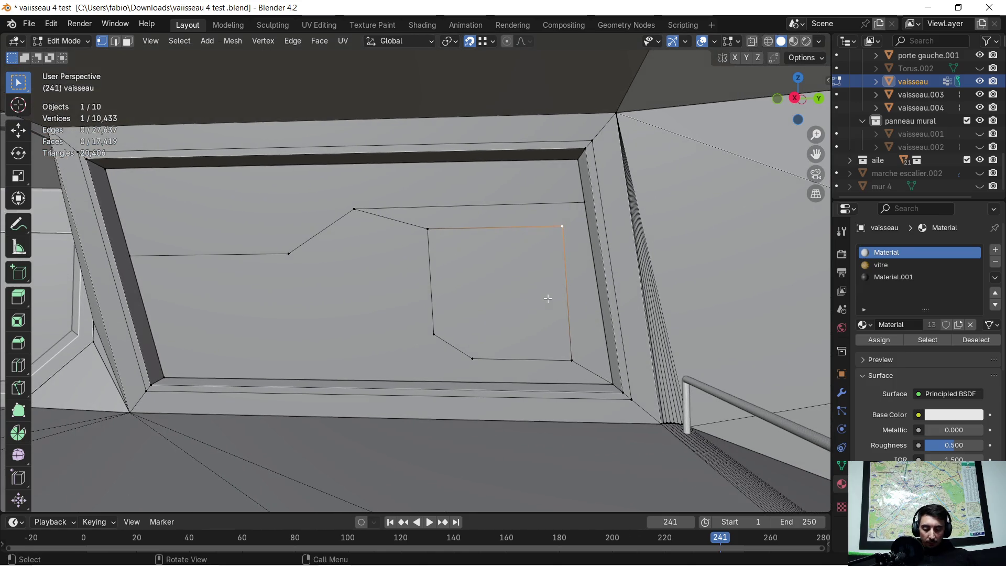
key("g")
key("y")
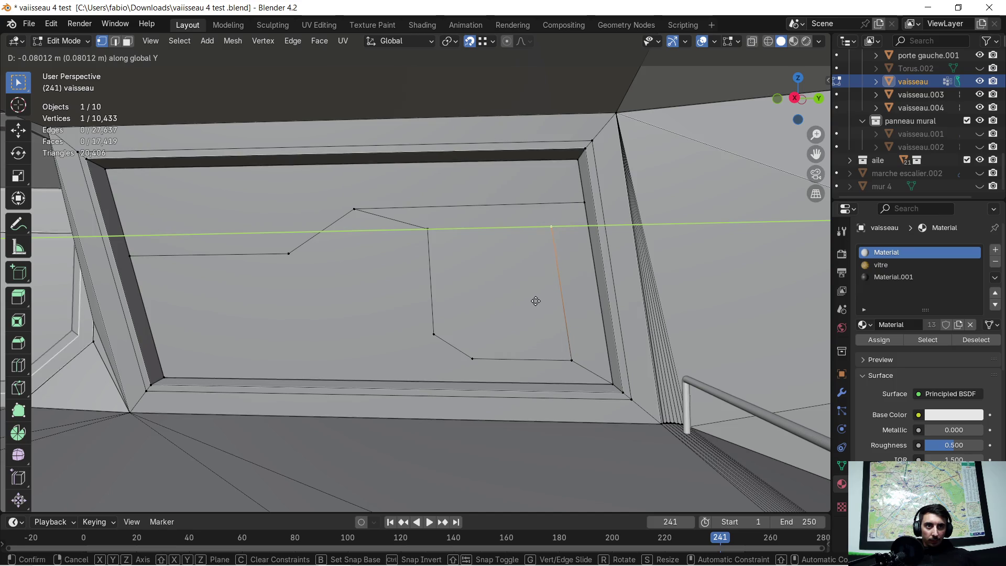
left_click(535, 300)
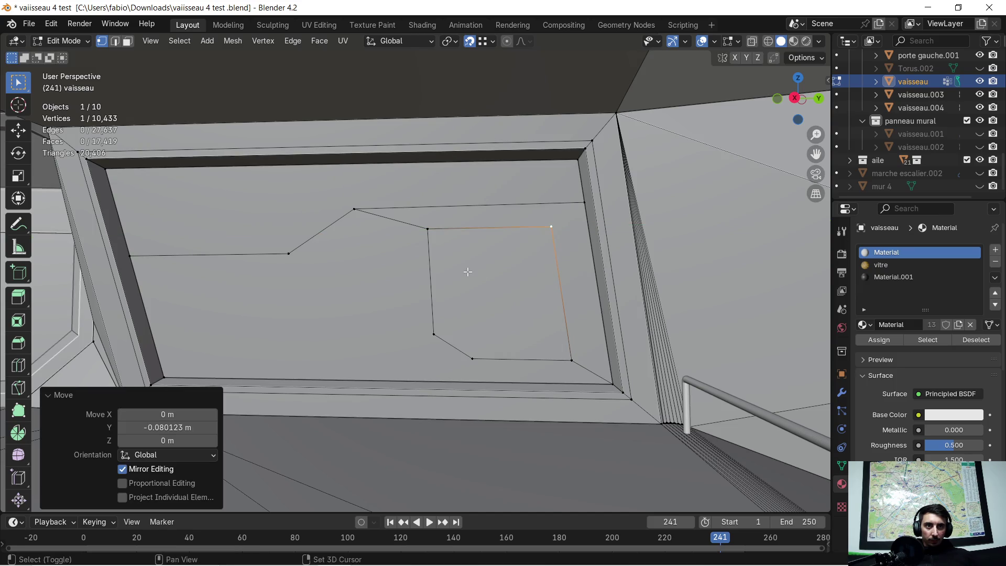
Slide the upper left corner vertex along Y to match, then clear the selection.
middle_click_drag(468, 272, 492, 259, "shift")
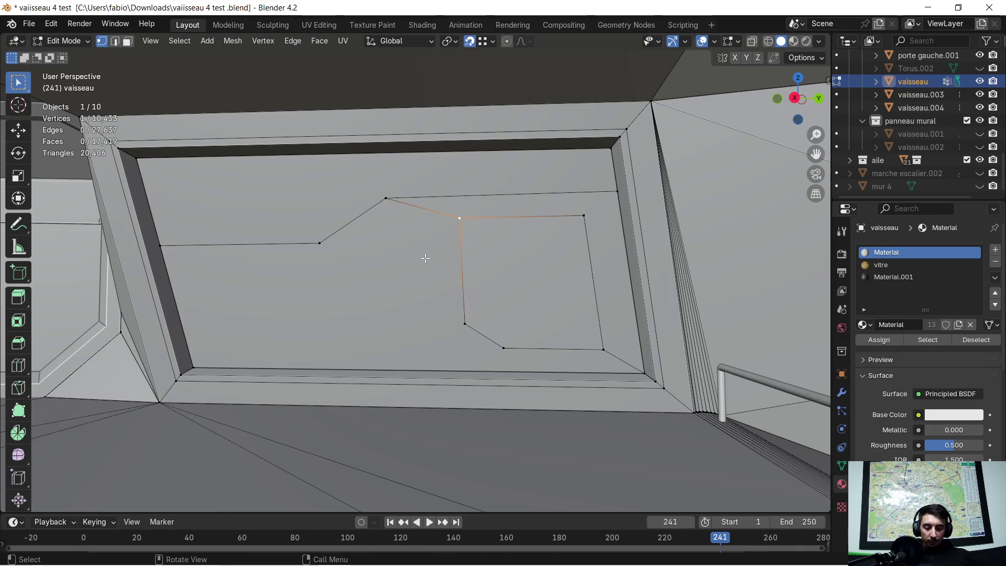
key("g")
key("y")
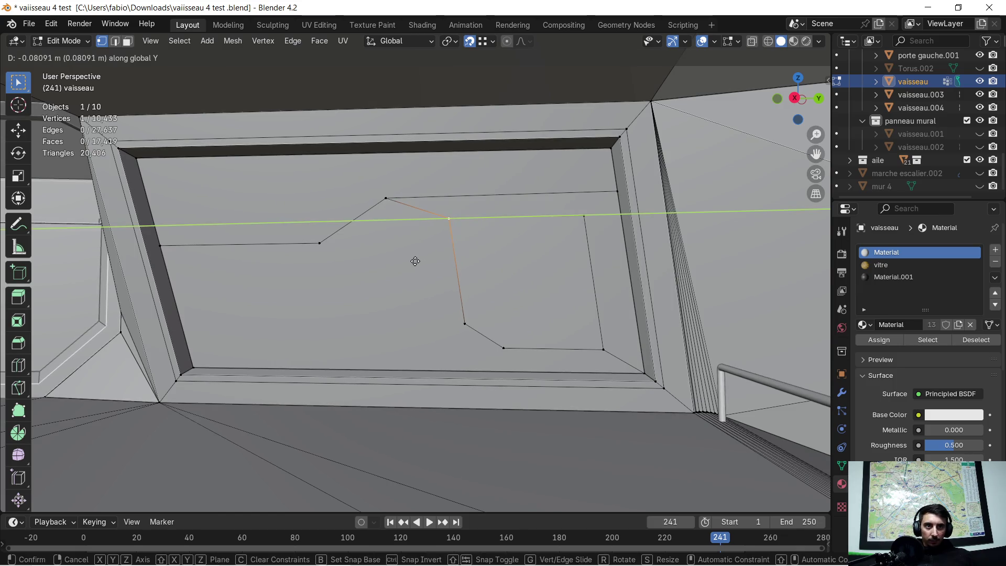
left_click(415, 261)
mouse_move(412, 263)
middle_mouse_down()
mouse_move(549, 301)
mouse_move(369, 252)
mouse_move(488, 225)
middle_mouse_up()
left_click(466, 226)
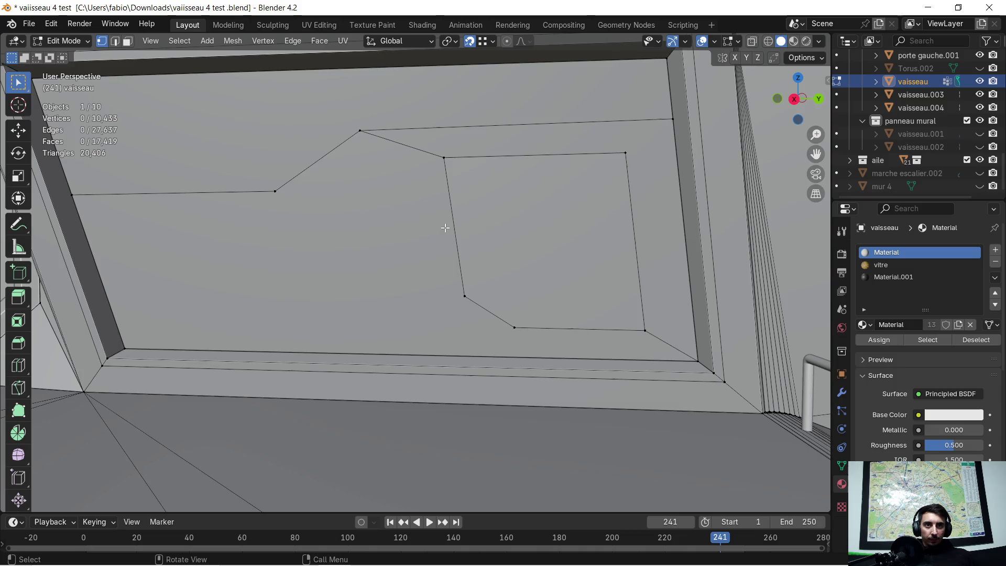
Inset the face inside the chamfered outline with a thin 0.019 m border.
left_click(486, 214)
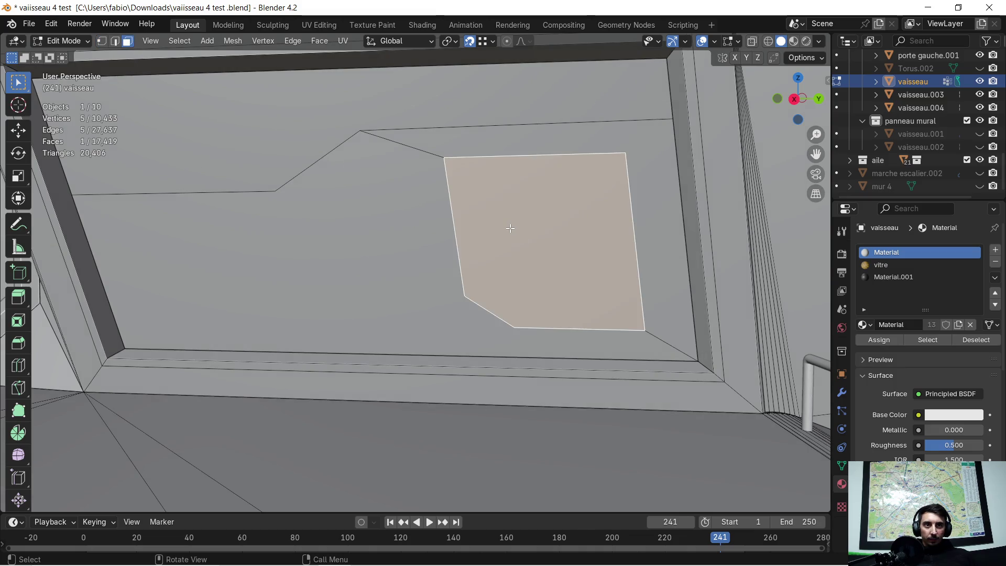
middle_click_drag(485, 214, 112, 188)
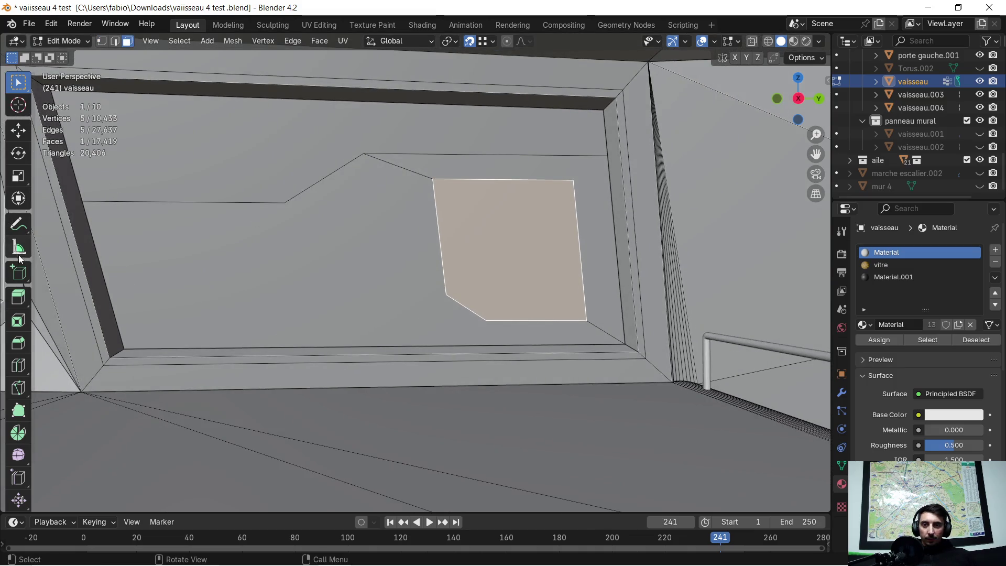
left_click(24, 320)
left_click(433, 298)
double_click(168, 427)
type("0.01")
key("Return")
left_click_drag(167, 426, 188, 426)
left_click(477, 254)
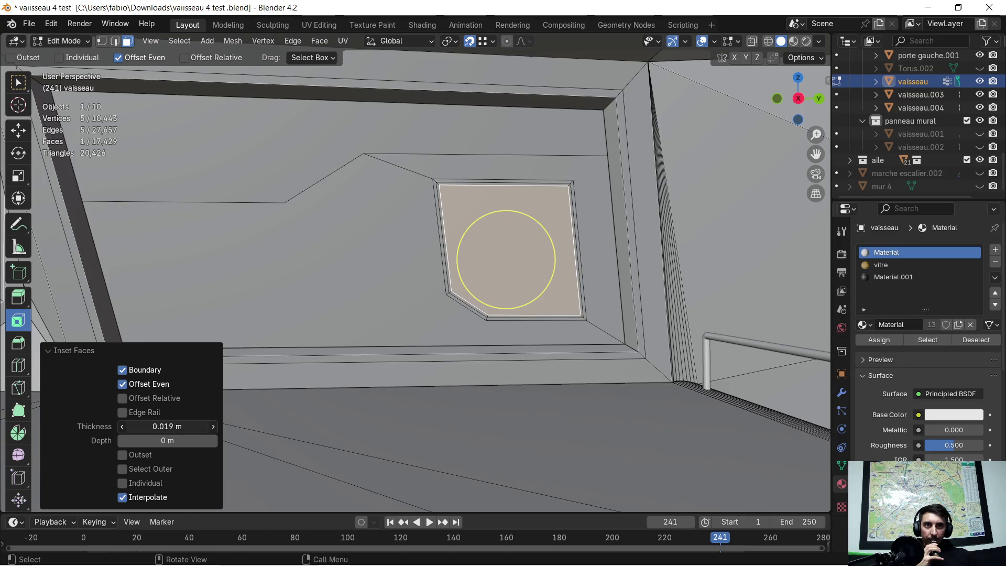
scroll(490, 253, "up", 4)
middle_click_drag(498, 253, 434, 339)
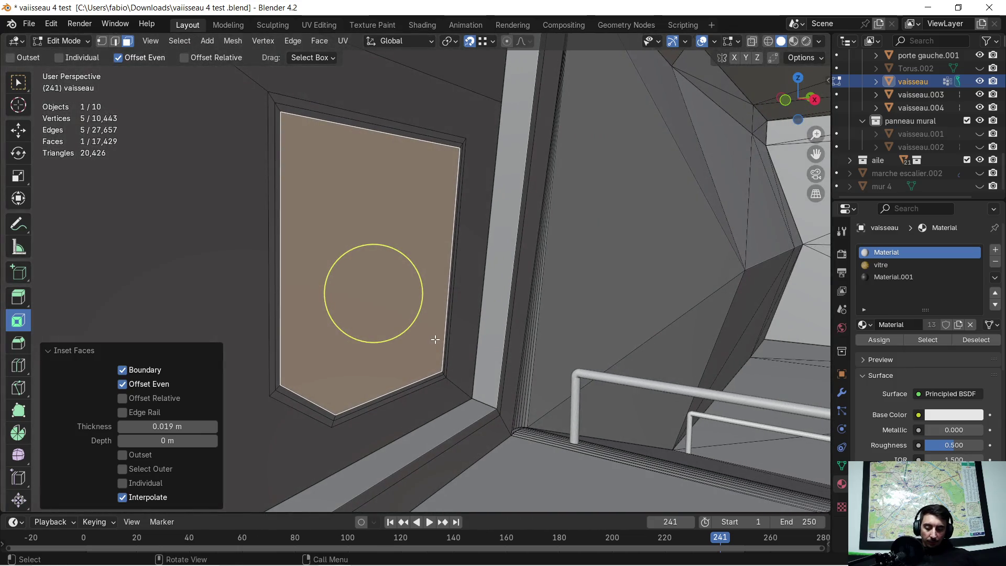
Try extruding the inset face inward, then undo it.
key("e")
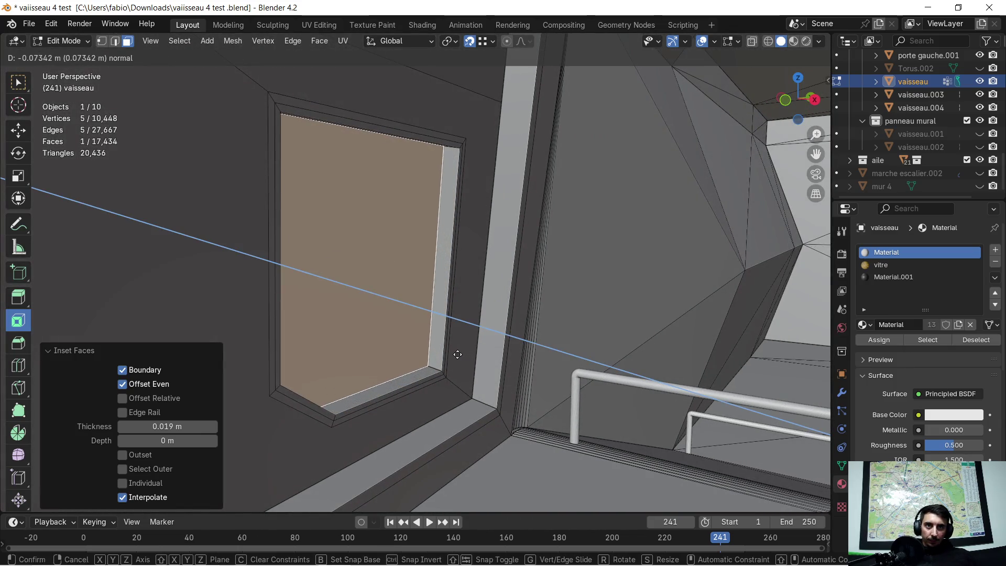
left_click(458, 354)
mouse_move(465, 343)
middle_mouse_down()
mouse_move(541, 319)
mouse_move(430, 273)
mouse_move(459, 264)
middle_mouse_up()
key("ctrl+z")
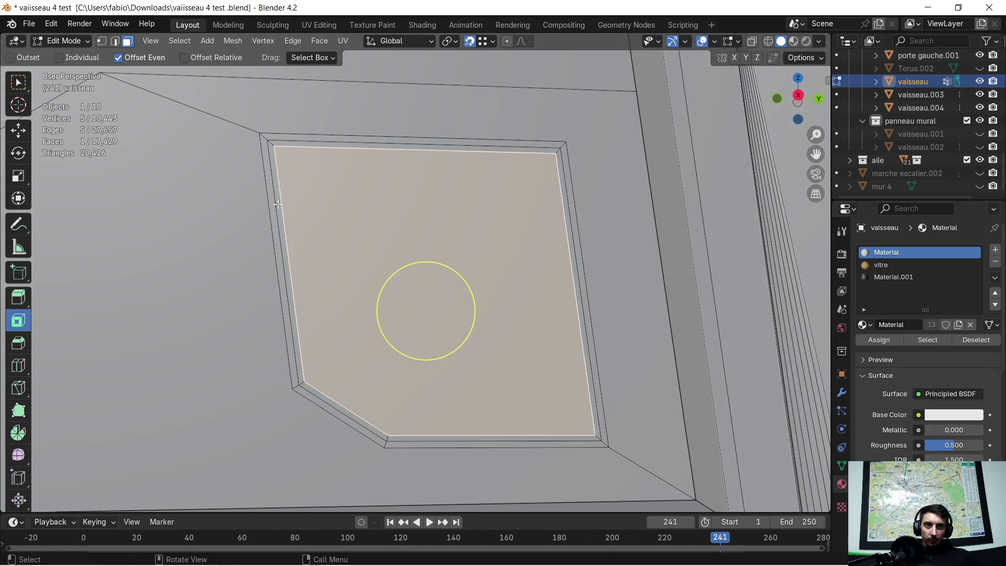
Select the left, right, bottom and diagonal bottom-left frame border strips.
left_click(278, 205, "alt")
left_click(276, 202, "alt")
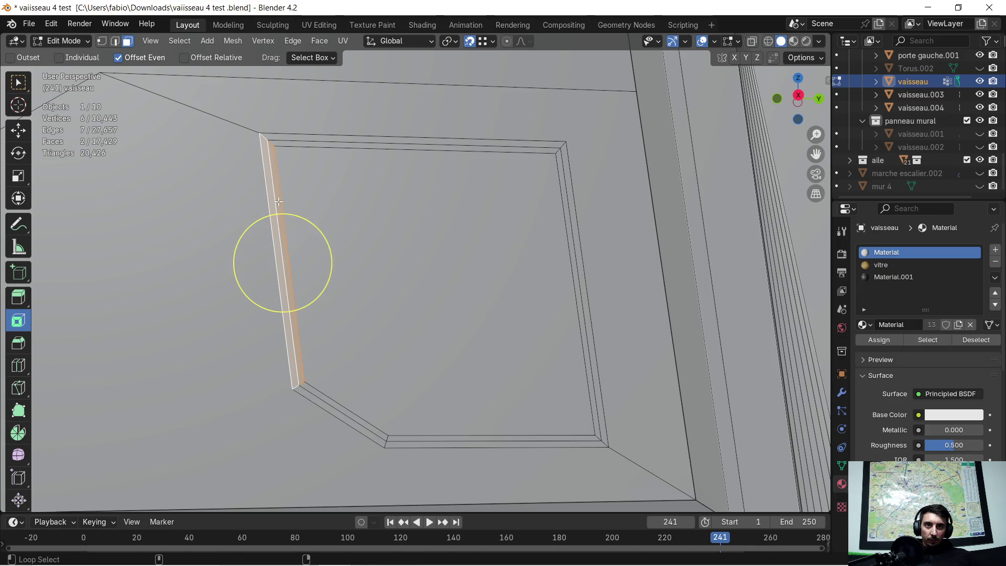
left_click(278, 198, "alt")
left_click(276, 195, "alt")
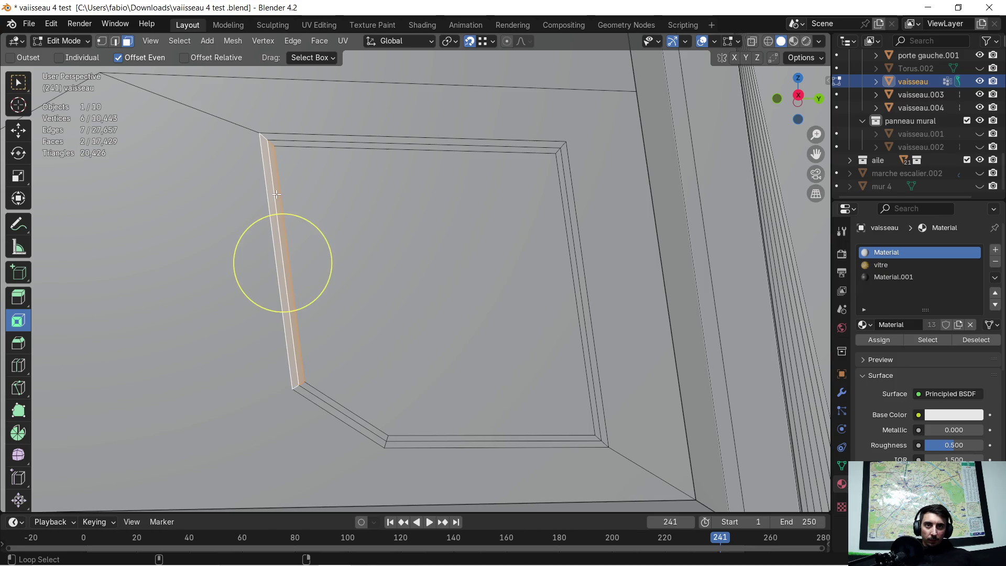
left_click(267, 160, "alt")
left_click(271, 146, "alt")
left_click(276, 141, "alt+shift")
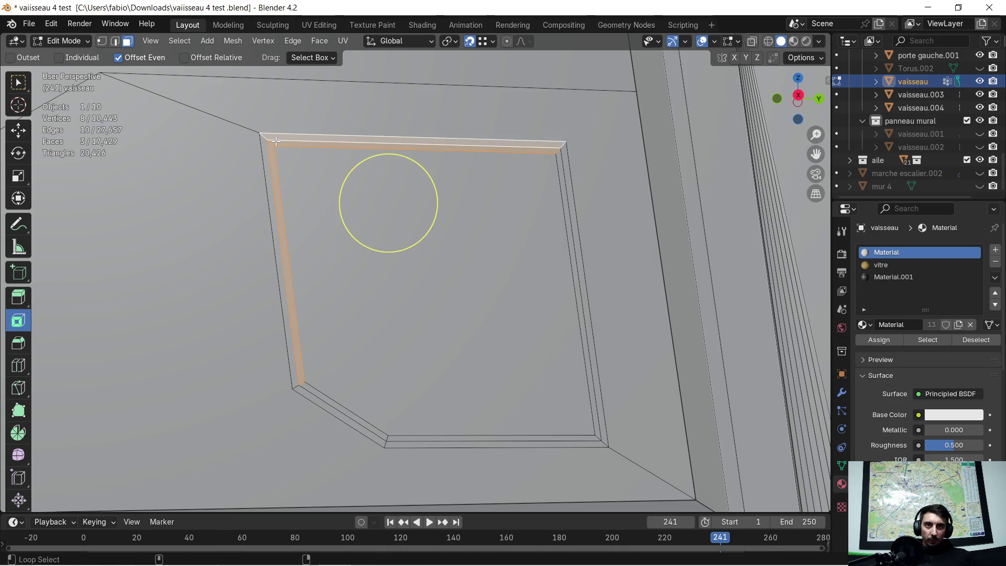
left_click(276, 142, "shift")
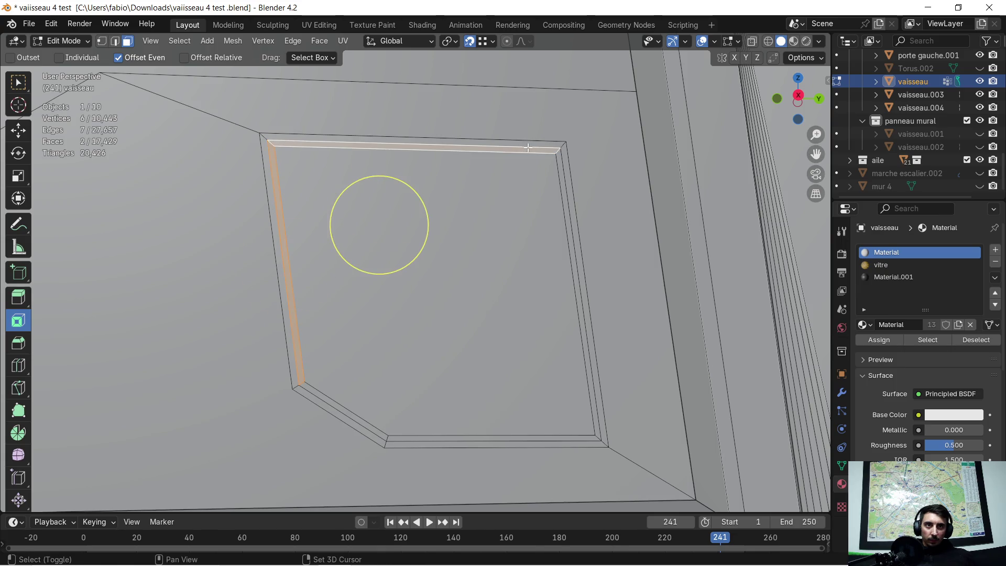
left_click(559, 159, "shift")
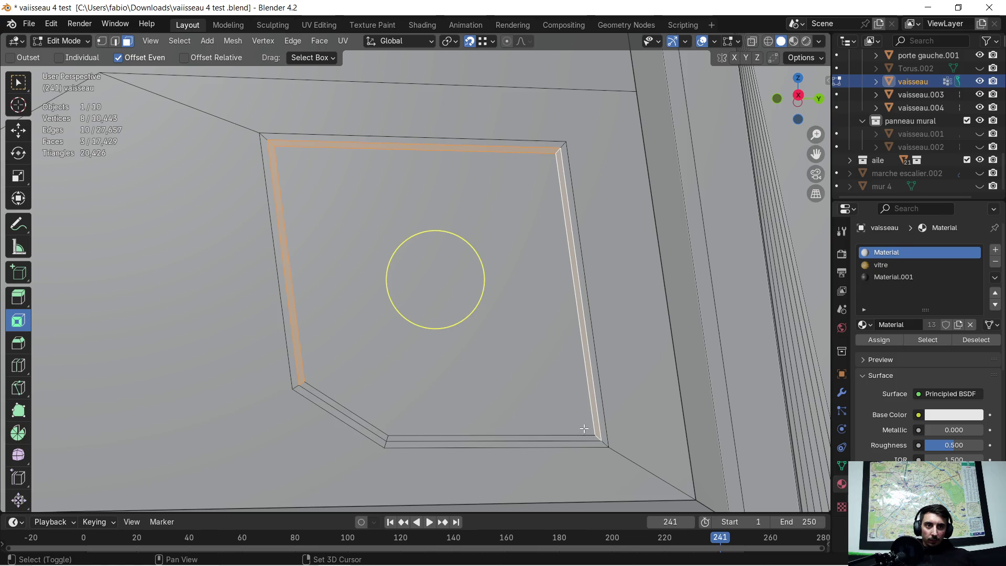
left_click(502, 440, "shift")
left_click(364, 421, "shift")
mouse_move(351, 424)
middle_mouse_down()
mouse_move(359, 413)
mouse_move(438, 418)
mouse_move(476, 430)
mouse_move(506, 460)
middle_mouse_up()
Extrude the selected border strips about 0.041 m inward along their normals.
key("e")
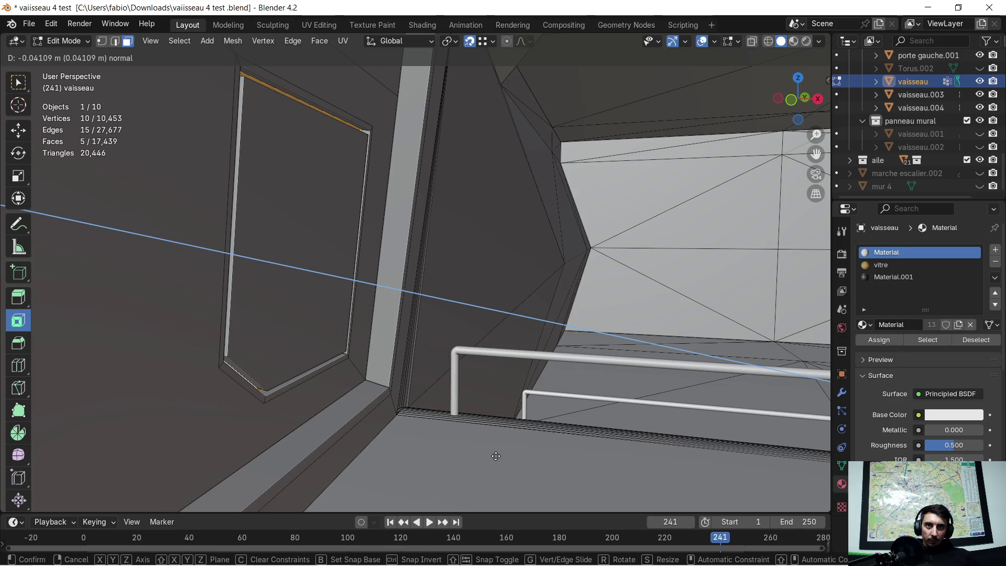
left_click(496, 456)
scroll(418, 423, "up", 3)
mouse_move(417, 422)
middle_mouse_down()
mouse_move(483, 254)
mouse_move(511, 228)
middle_mouse_up()
left_click(114, 42)
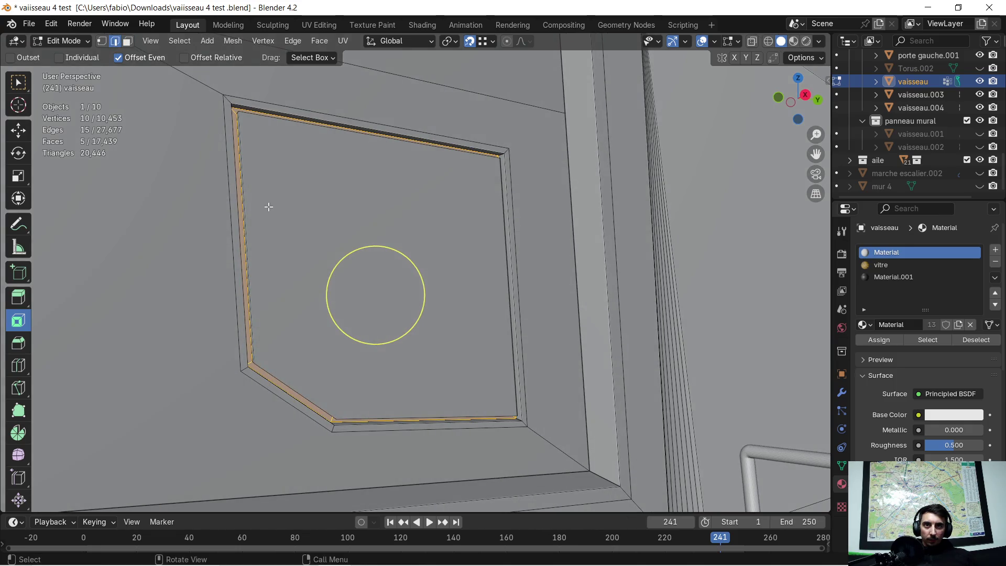
Bevel the window recess's inner edge loop 0.0793 m with 5 segments.
left_click(246, 224, "alt")
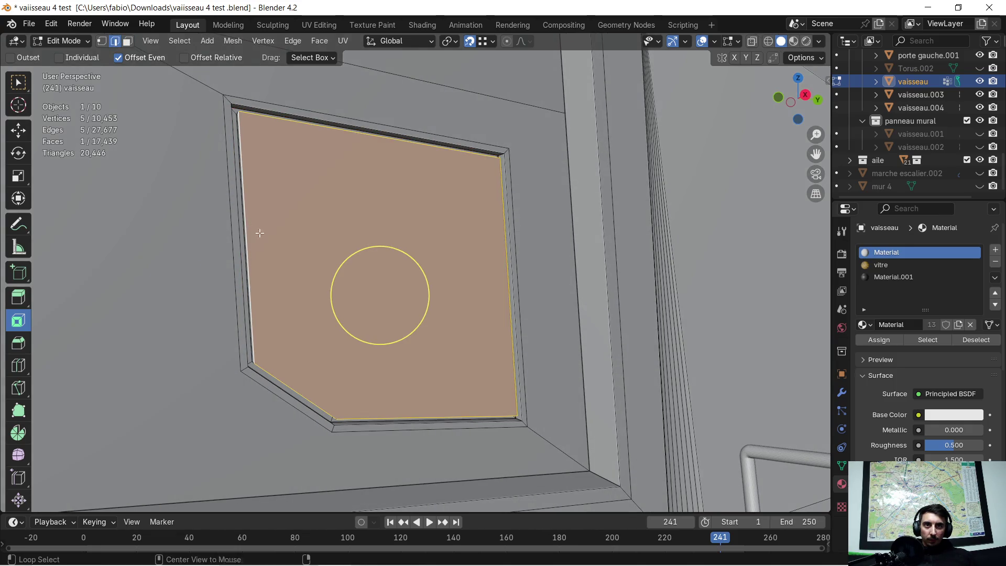
key("ctrl+b")
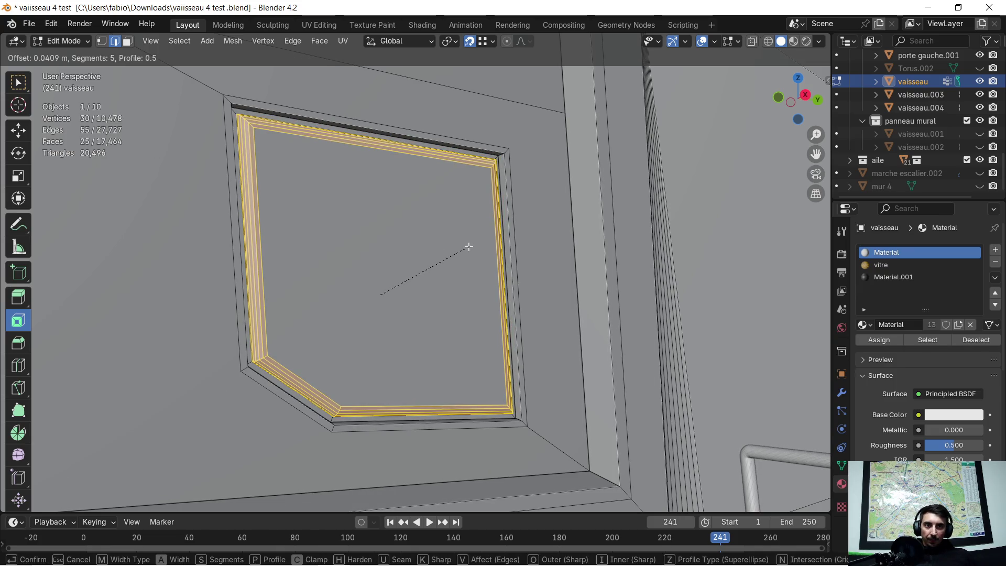
left_click(478, 240)
mouse_move(477, 241)
middle_mouse_down()
mouse_move(443, 250)
mouse_move(444, 271)
mouse_move(387, 265)
mouse_move(415, 251)
mouse_move(328, 216)
mouse_move(446, 278)
mouse_move(416, 269)
middle_mouse_up()
scroll(443, 250, "down", 2)
key("Tab")
key("Tab")
left_click(347, 209)
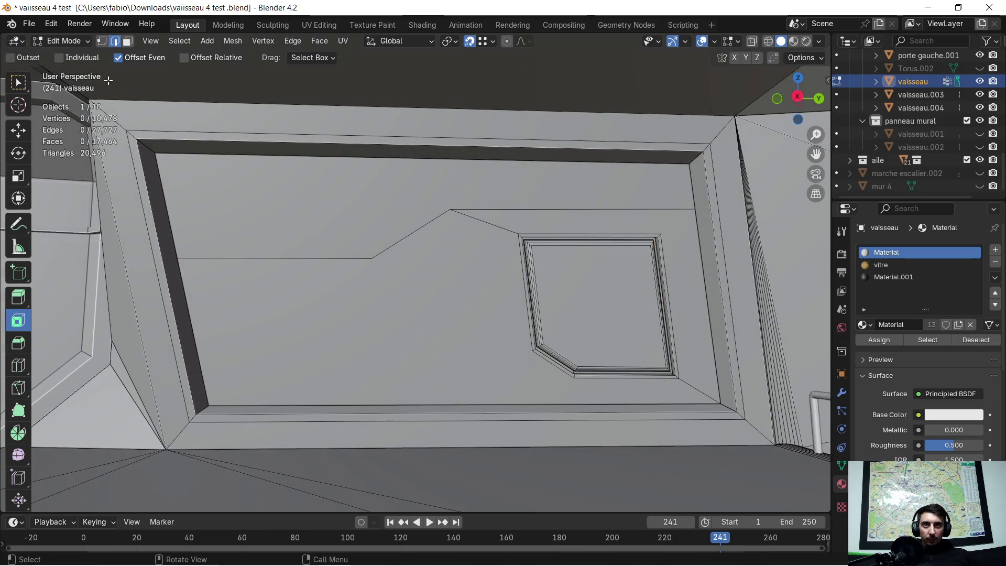
left_click(371, 229)
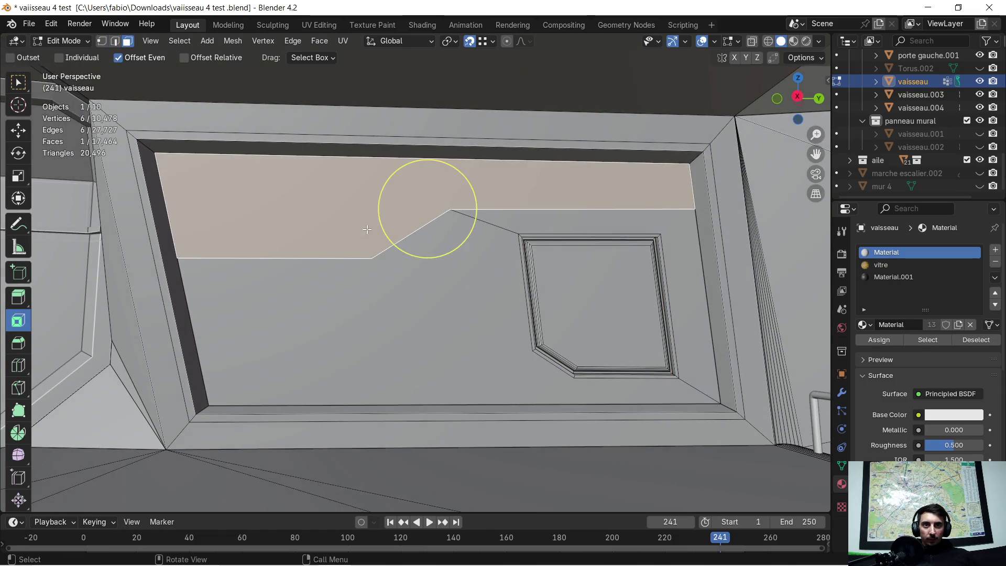
key("i")
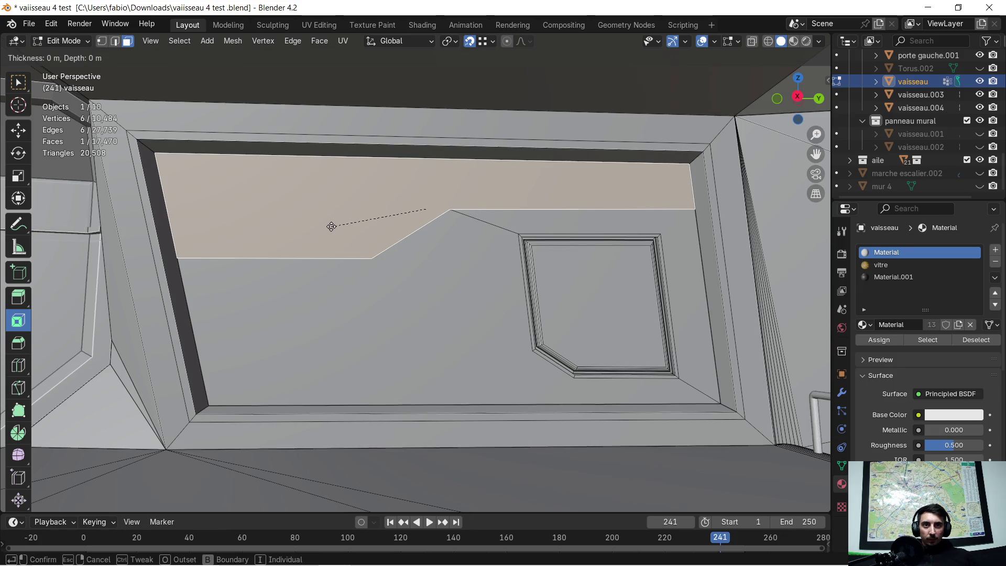
left_click(427, 209)
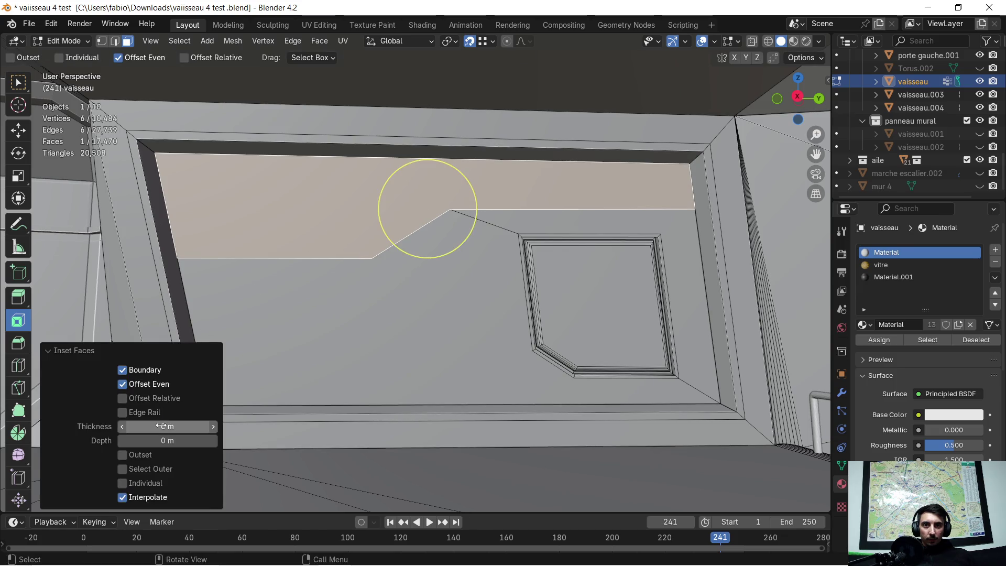
left_click_drag(168, 425, 189, 426)
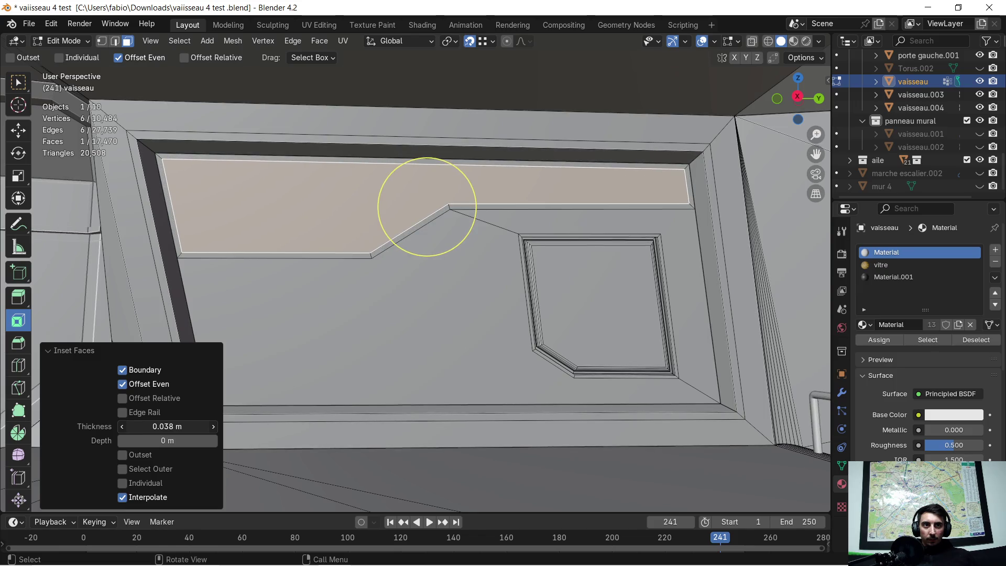
scroll(273, 281, "up", 2)
mouse_move(306, 274)
middle_mouse_down("shift")
mouse_move(474, 282)
mouse_move(443, 310)
middle_mouse_up("shift")
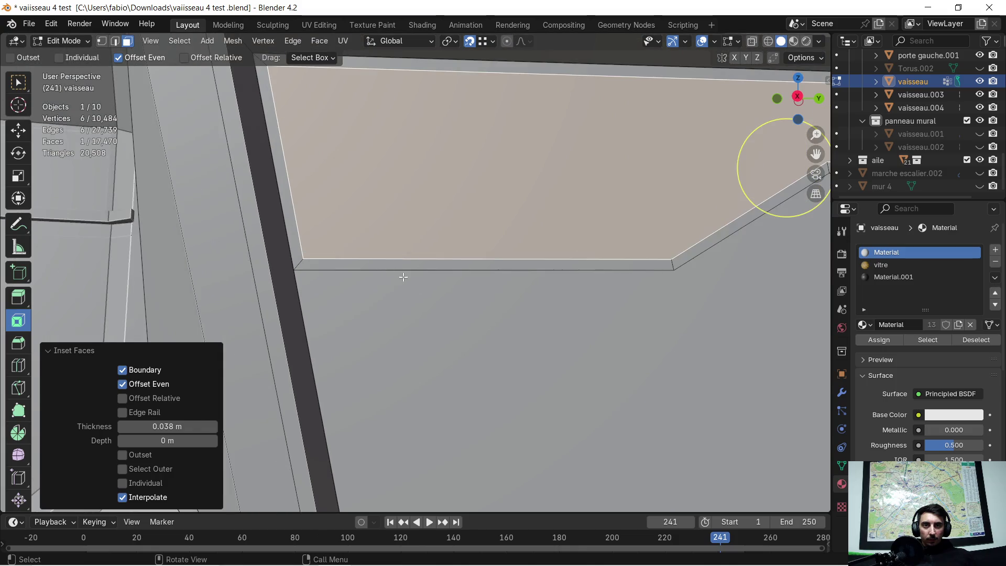
key("ctrl+z")
key("alt+a")
scroll(443, 310, "down", 3)
mouse_move(445, 308)
middle_mouse_down("shift")
mouse_move(449, 292)
mouse_move(475, 299)
mouse_move(463, 292)
middle_mouse_up("shift")
scroll(449, 292, "down", 2)
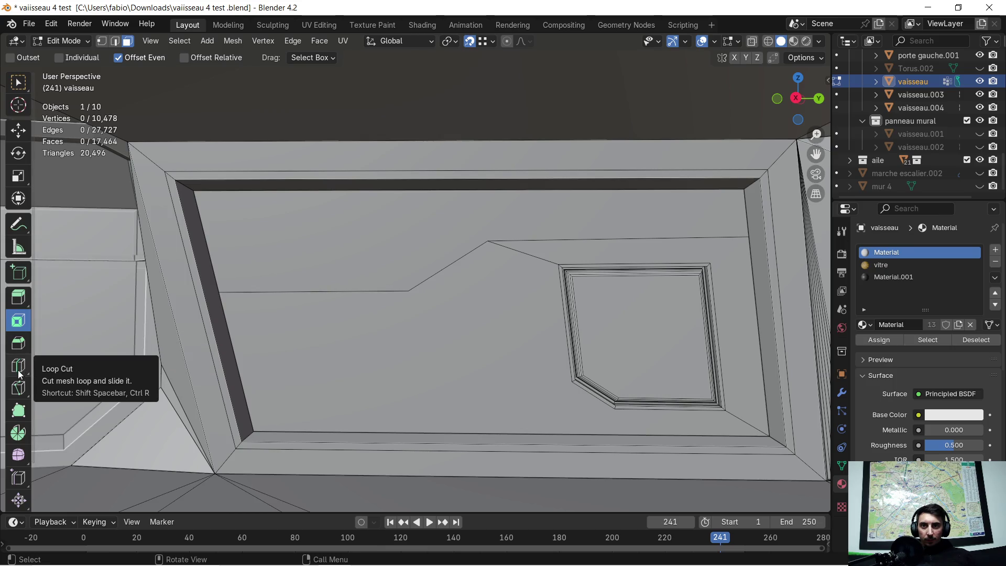
left_click(19, 388)
Knife-cut a second stepped line parallel to the first across the full wall panel.
scroll(210, 279, "up", 2)
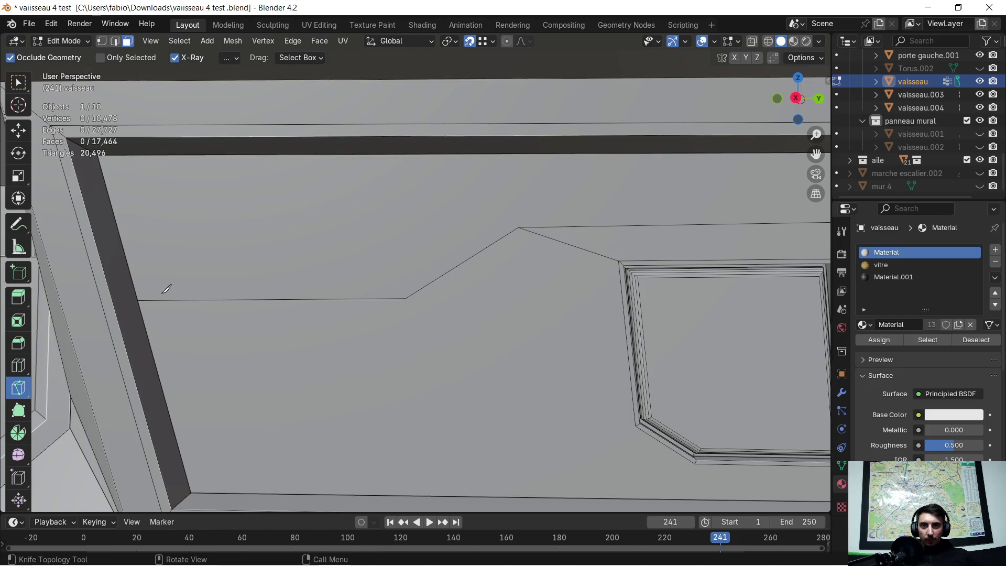
middle_click_drag(157, 290, 168, 279)
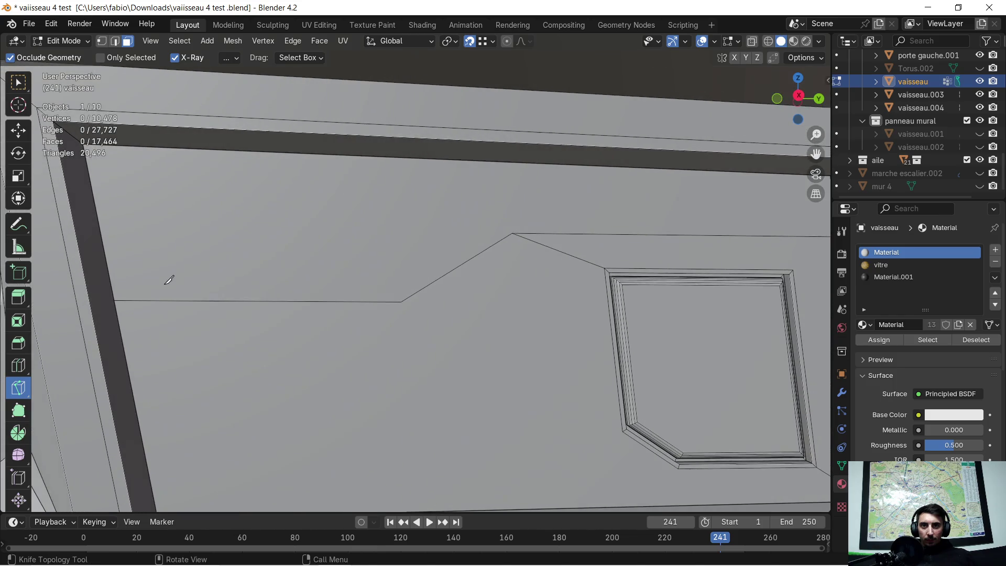
left_click(113, 294)
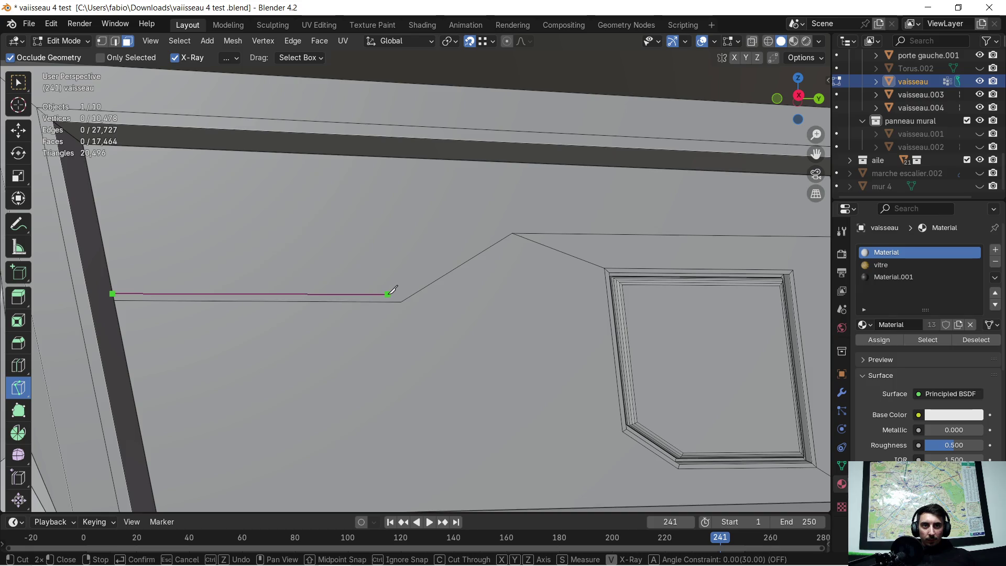
key("y")
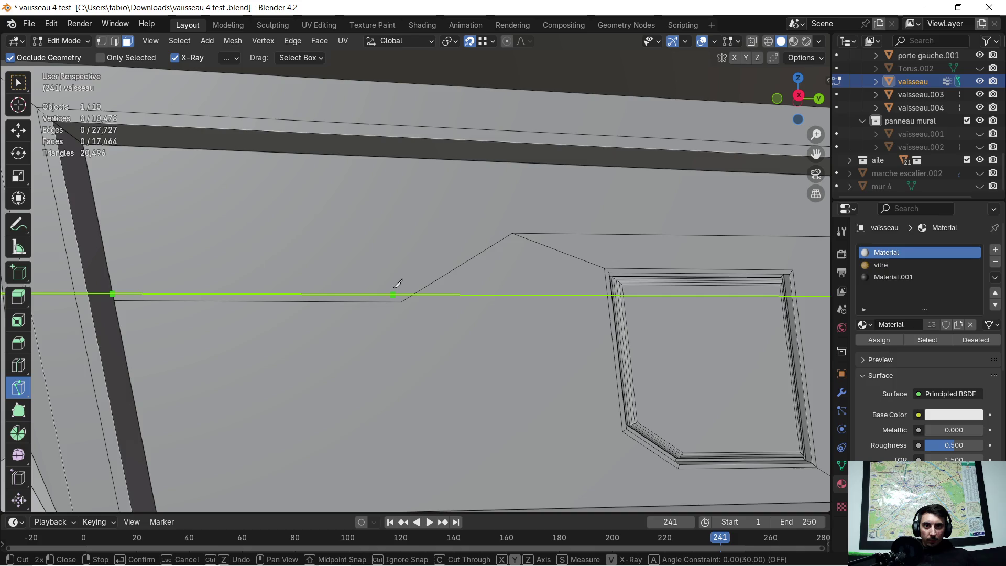
left_click(398, 286)
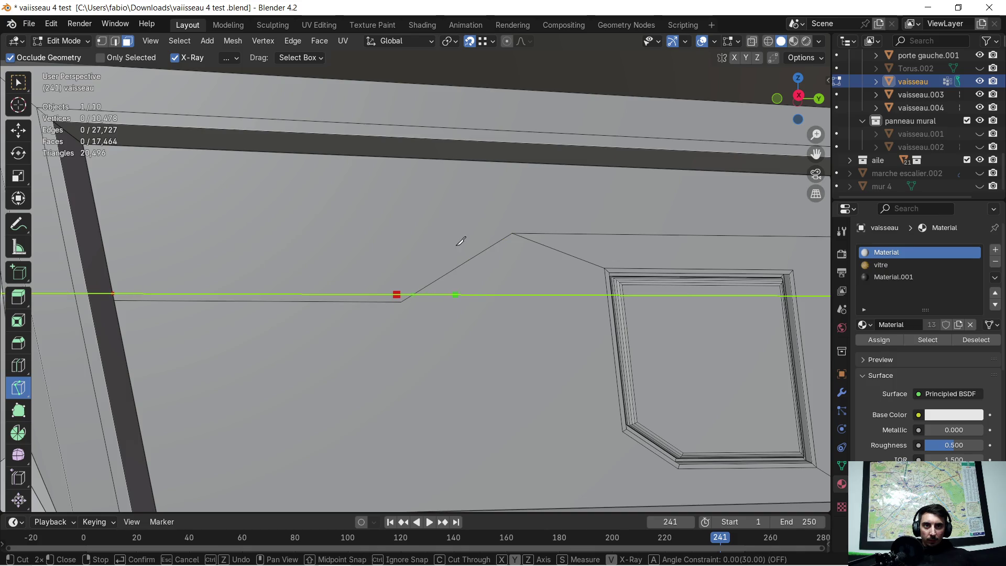
key("y")
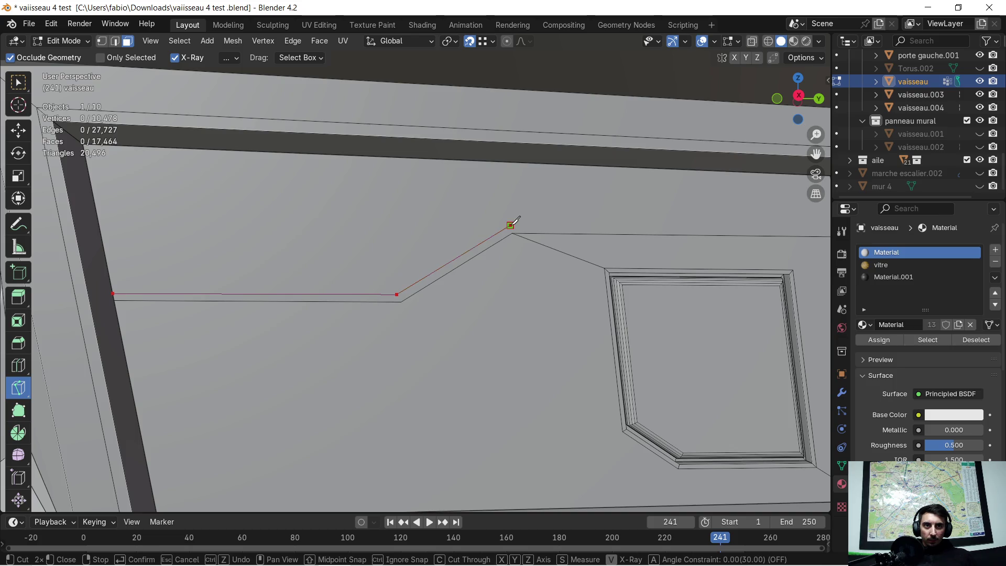
scroll(640, 218, "down", 1)
key("y")
key("y")
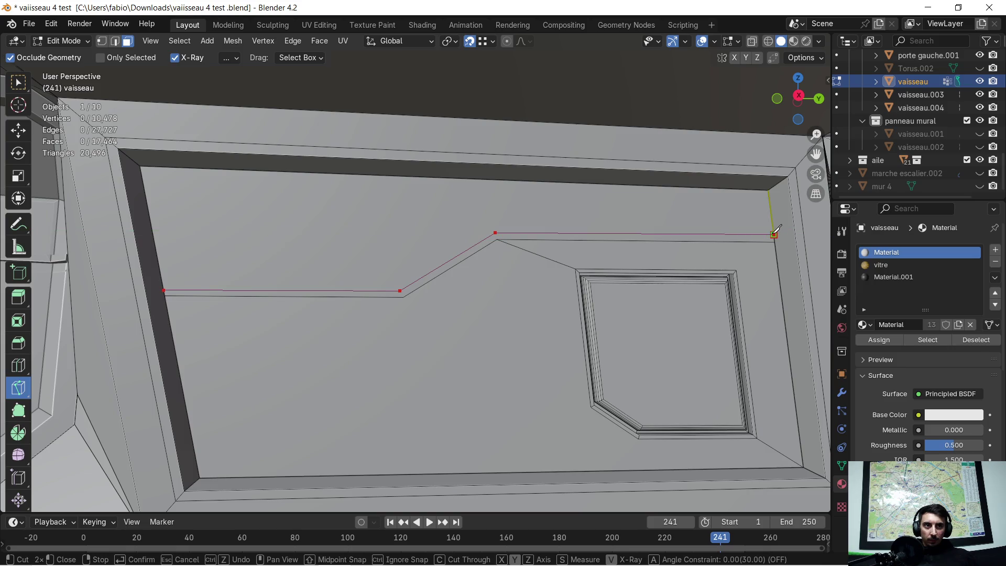
left_click(774, 234)
key("Return")
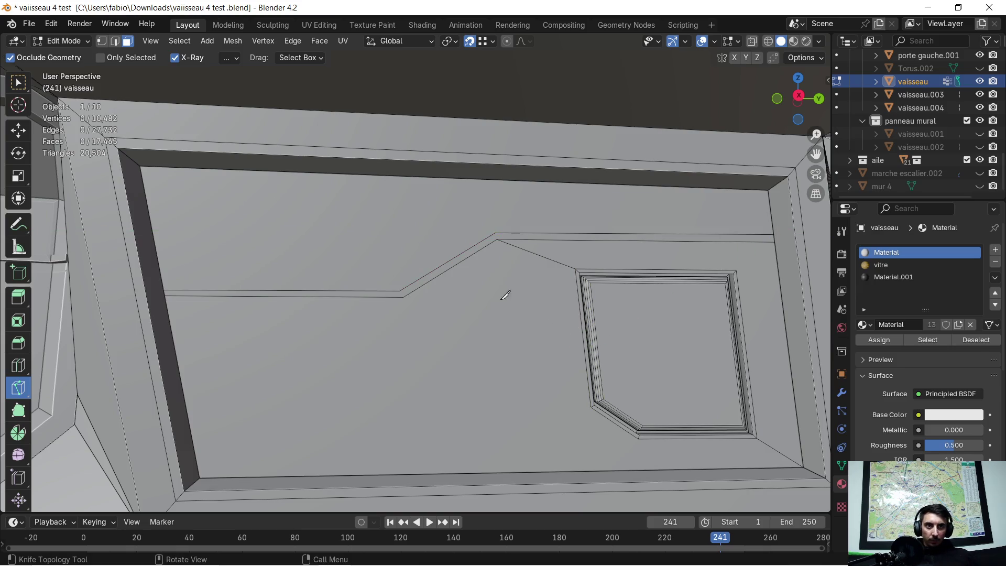
mouse_move(422, 307)
middle_mouse_down()
mouse_move(485, 311)
mouse_move(451, 292)
middle_mouse_up()
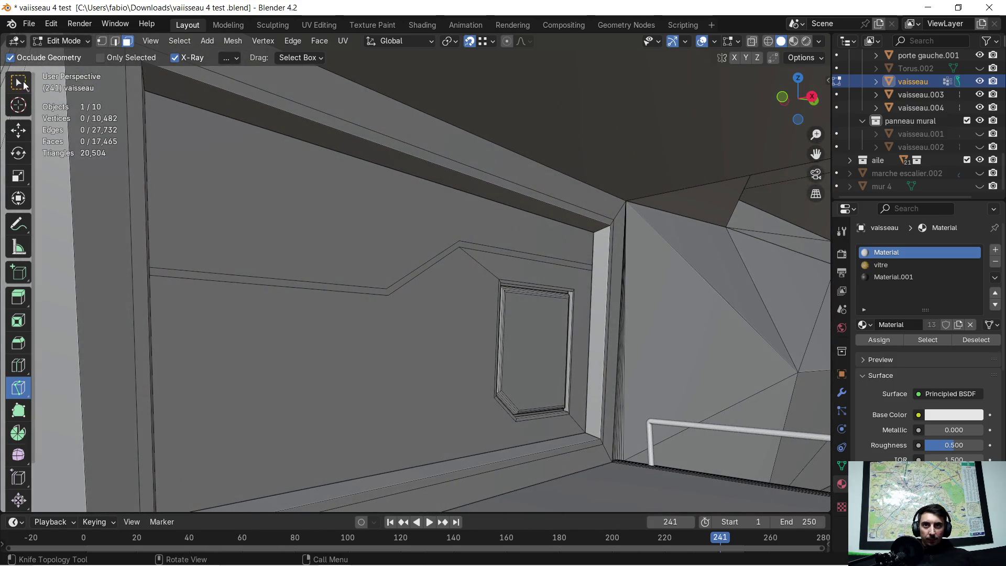
Extrude the thin strip between the two panel lines about 0.023 m inward.
left_click(18, 82)
left_click(290, 280)
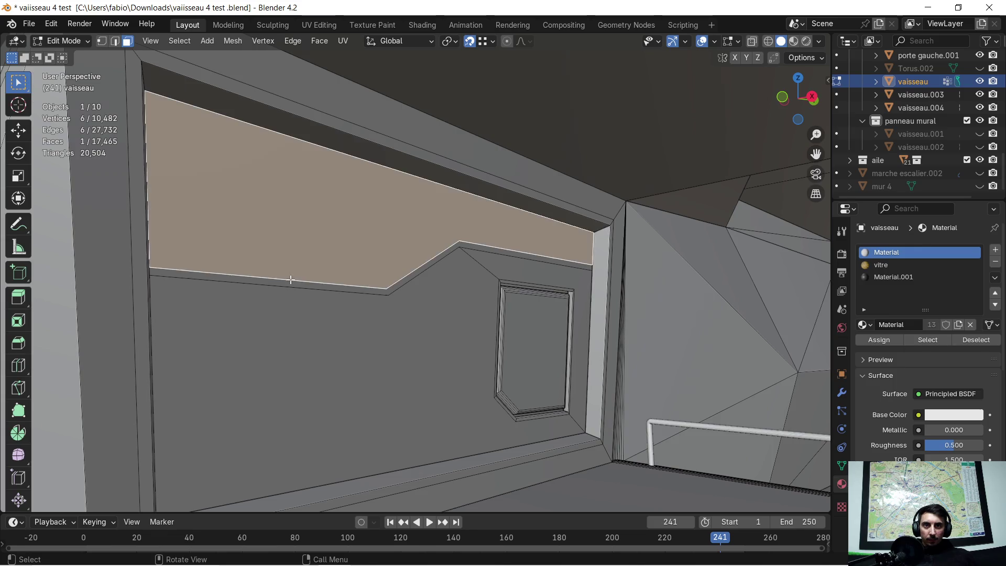
left_click(299, 285)
middle_click_drag(406, 307, 430, 315)
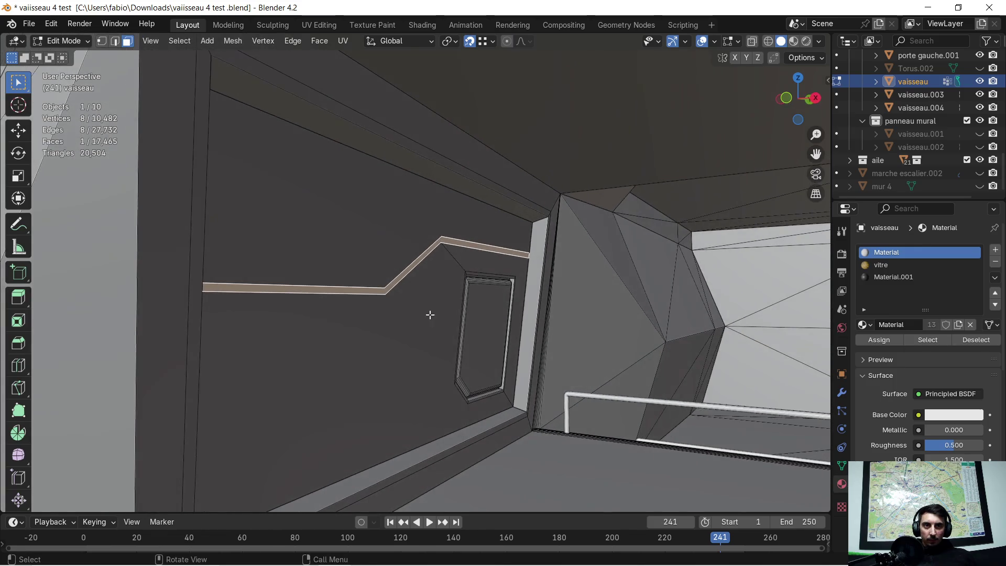
key("e")
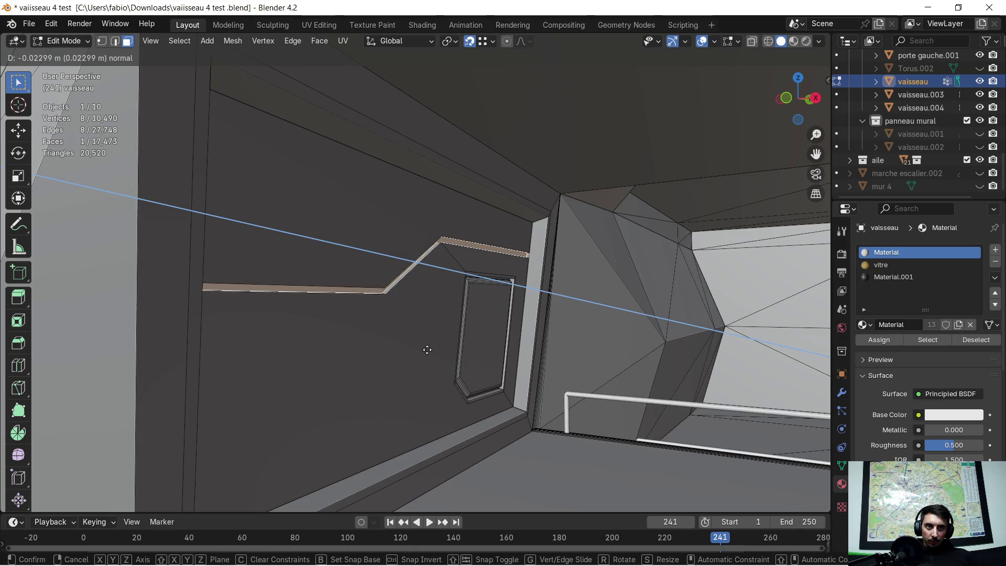
left_click(427, 349)
mouse_move(427, 348)
middle_mouse_down()
mouse_move(380, 320)
mouse_move(558, 341)
mouse_move(377, 366)
mouse_move(365, 348)
mouse_move(444, 349)
mouse_move(457, 360)
mouse_move(410, 303)
mouse_move(382, 321)
middle_mouse_up()
Toggle out of and back into Edit Mode, then select the large lower wall face.
key("Tab")
scroll(457, 360, "up", 3)
scroll(411, 305, "down", 2)
key("Tab")
left_click(317, 360)
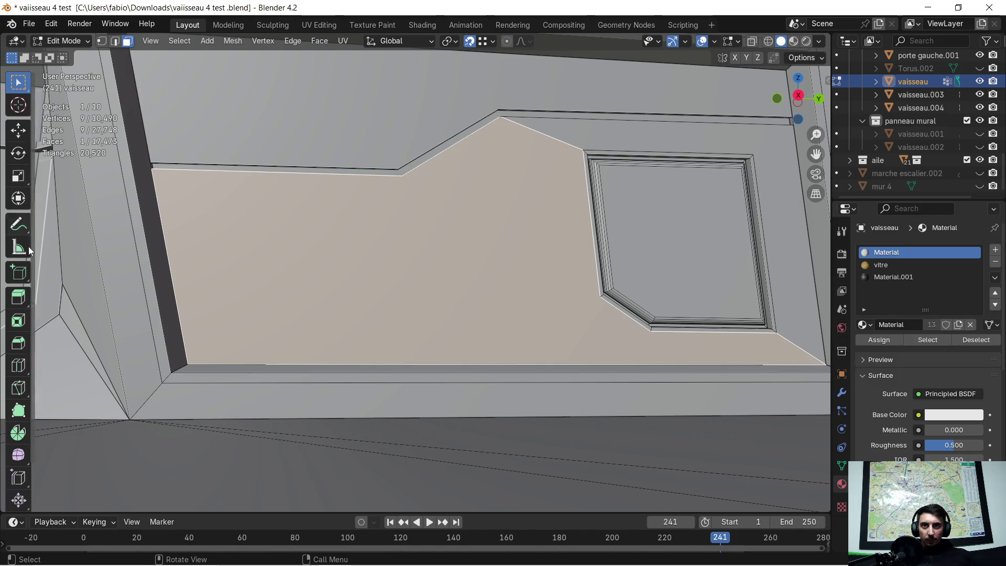
Knife-cut the first run of the offset outline along the panel's bottom edge, locking to Y and Z.
left_click(18, 388)
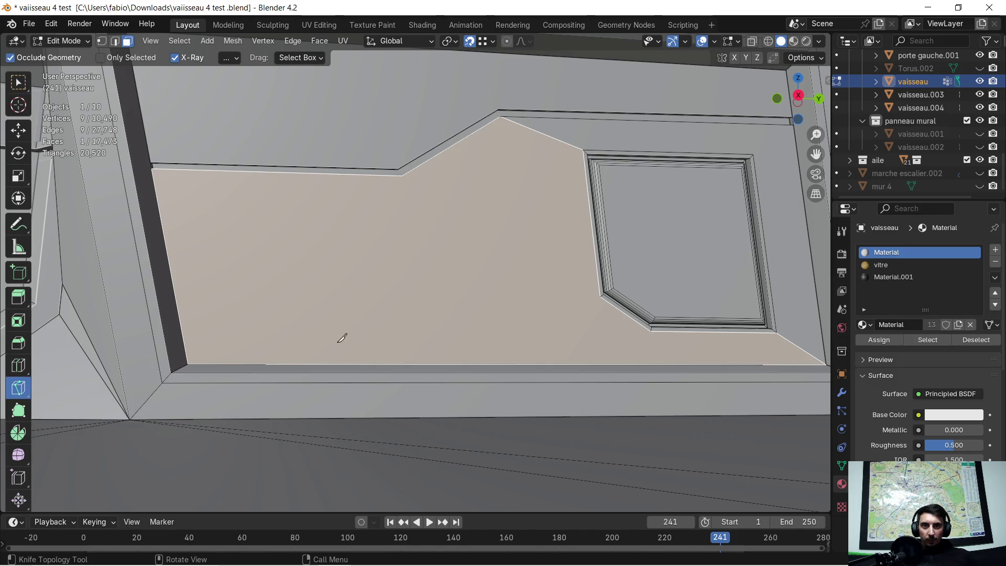
left_click(281, 364)
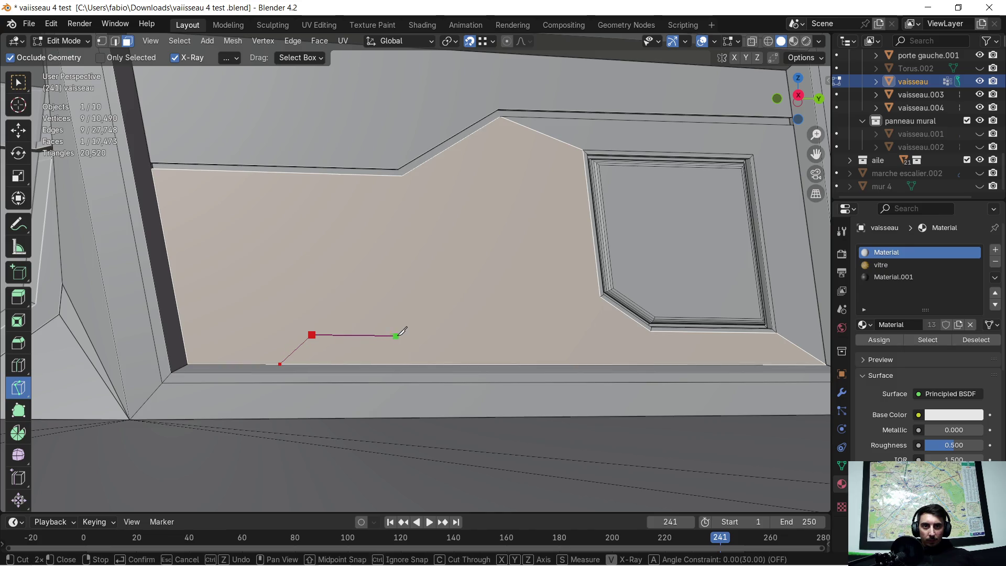
key("y")
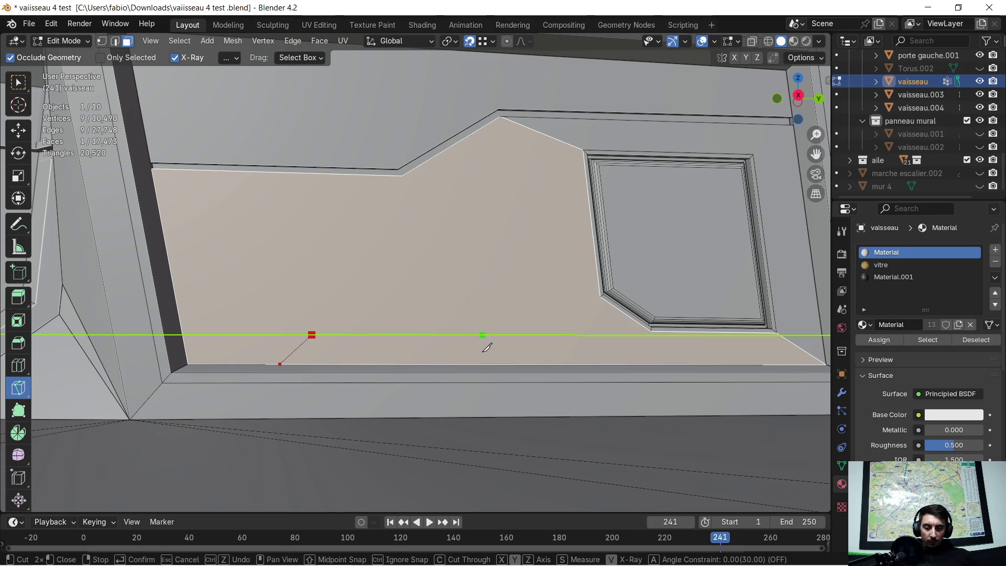
left_click(485, 335)
key("z")
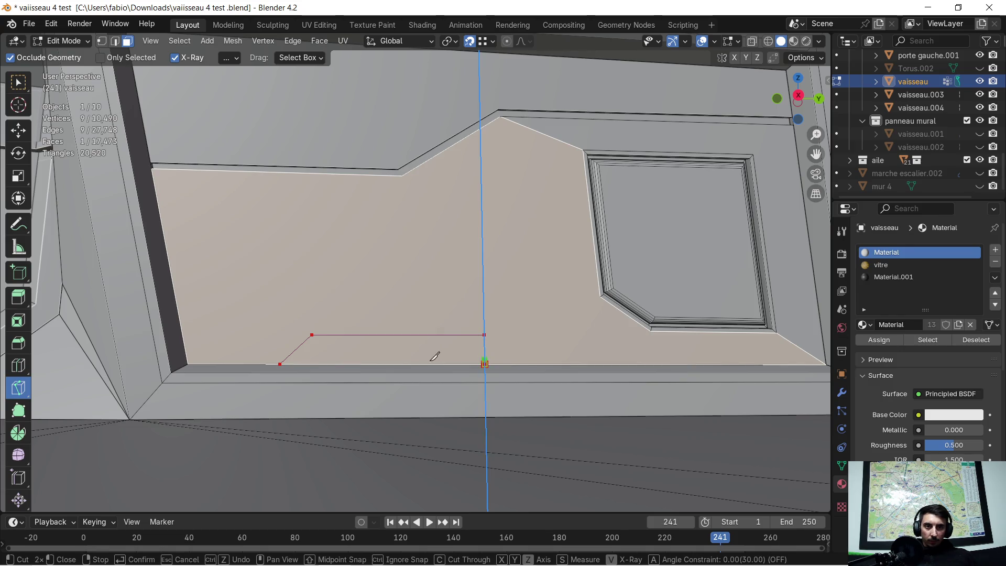
scroll(419, 356, "up", 4)
mouse_move(362, 359)
middle_mouse_down("shift")
mouse_move(428, 274)
mouse_move(417, 272)
middle_mouse_up("shift")
key("z")
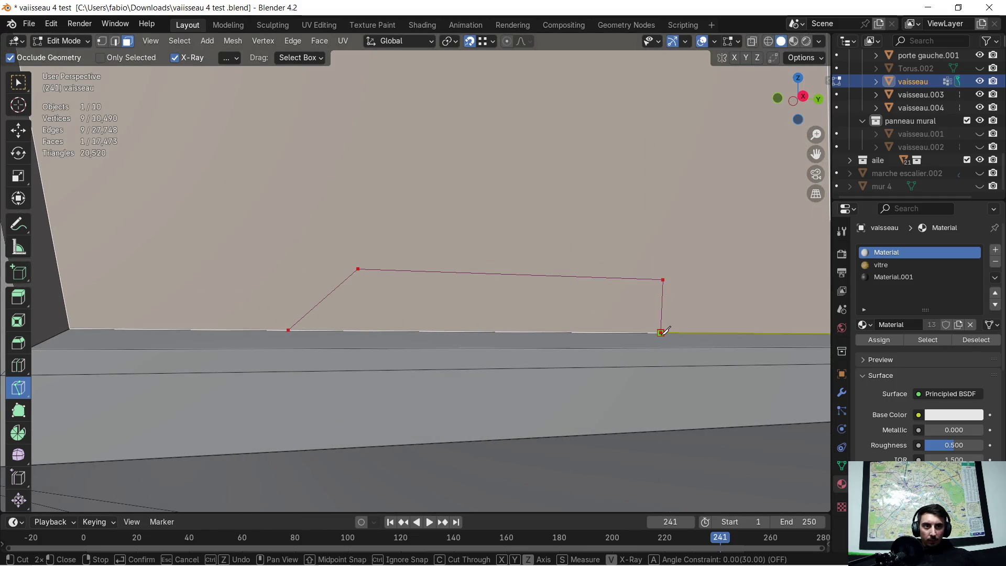
left_click(661, 332)
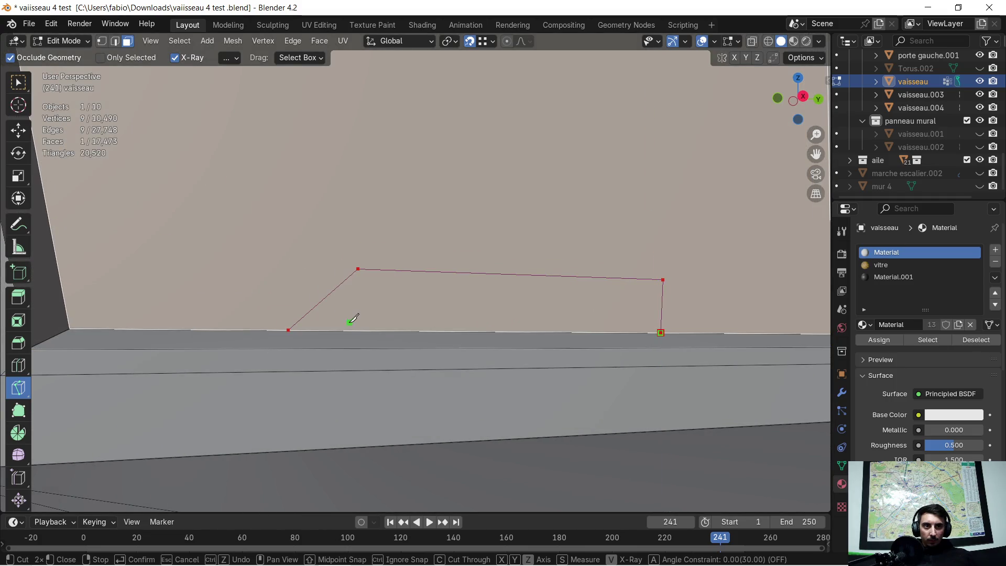
Cut the inner outline up to the top right corner with Y/Z axis locks, and confirm the cut.
left_click(301, 327)
key("z")
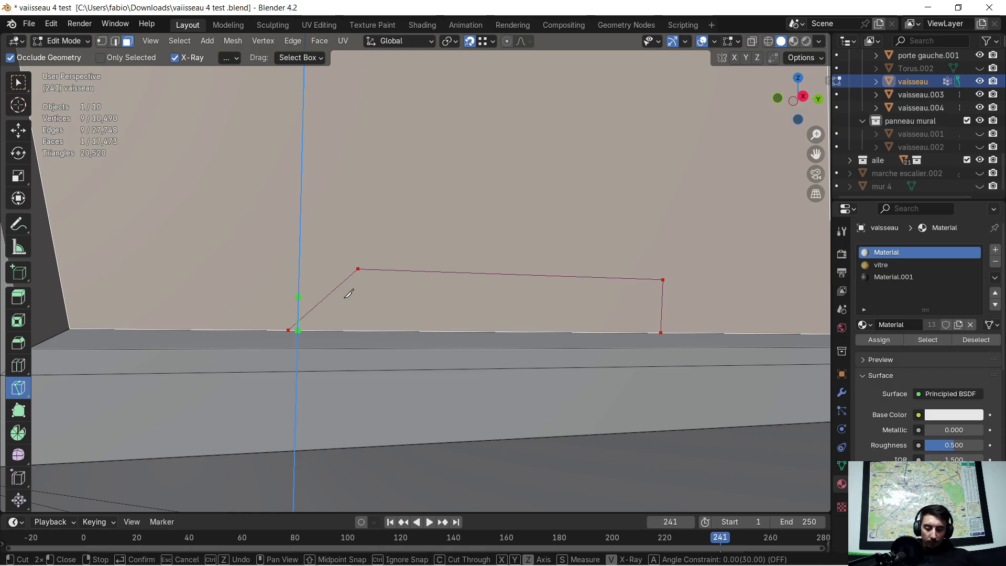
key("z")
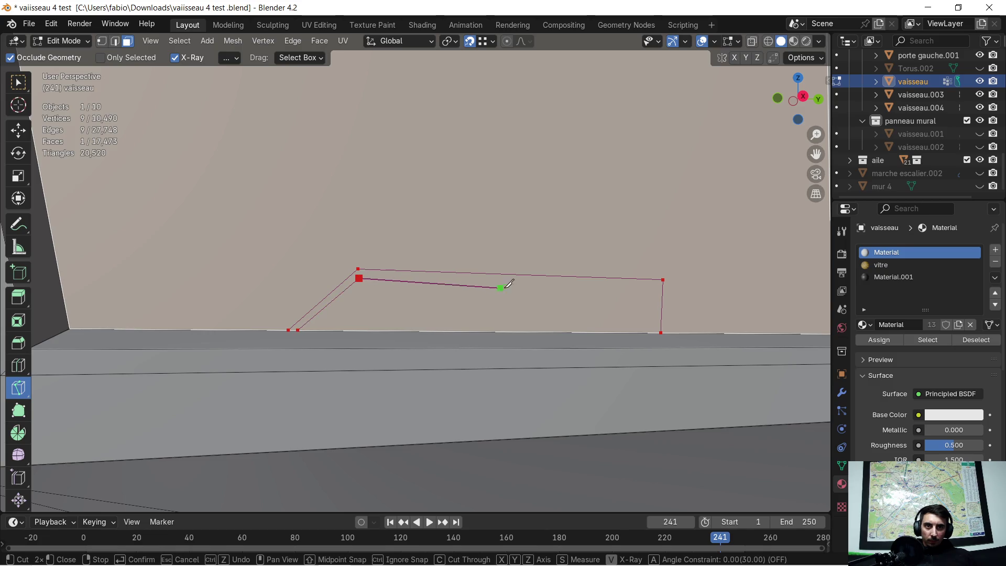
key("y")
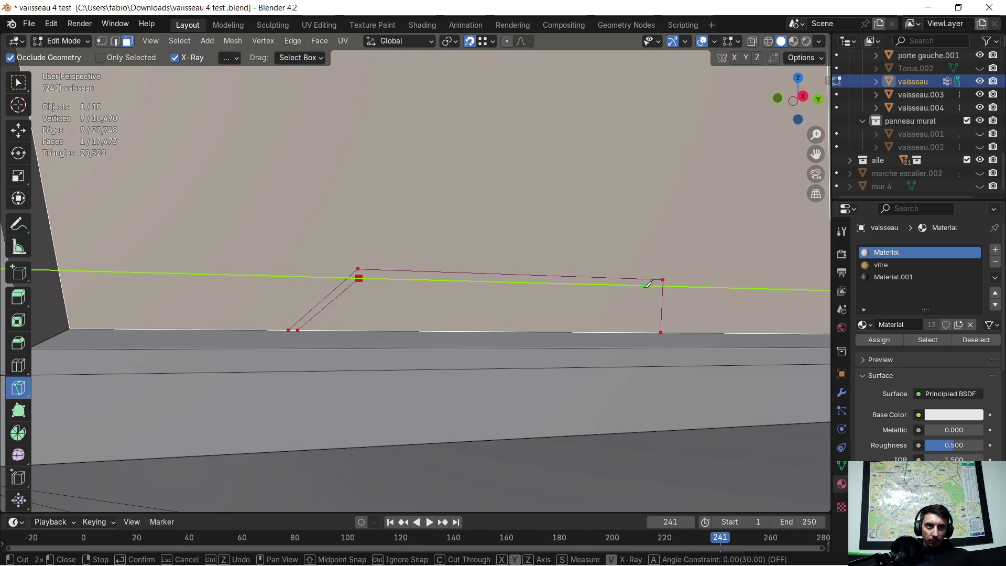
left_click(655, 286)
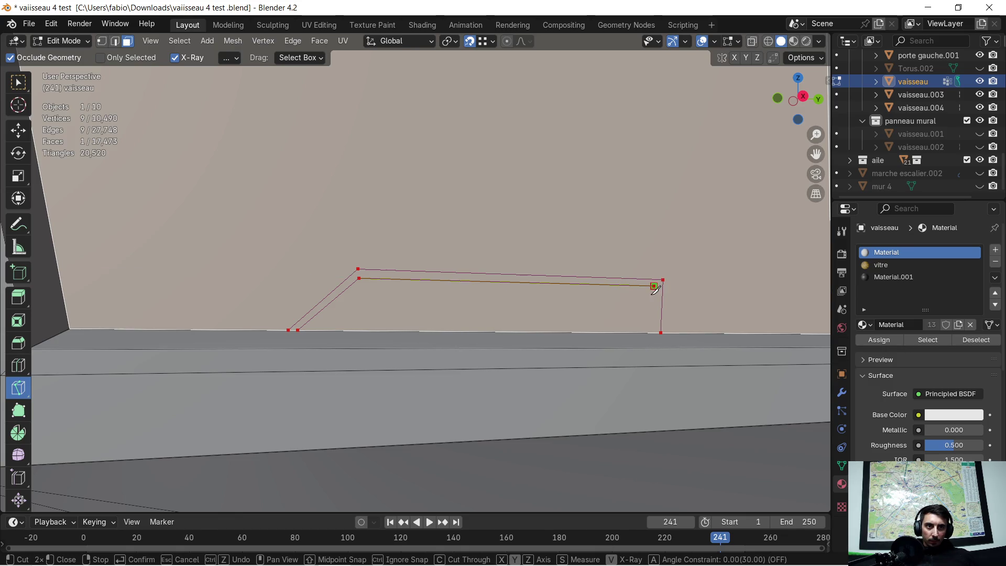
key("y")
key("z")
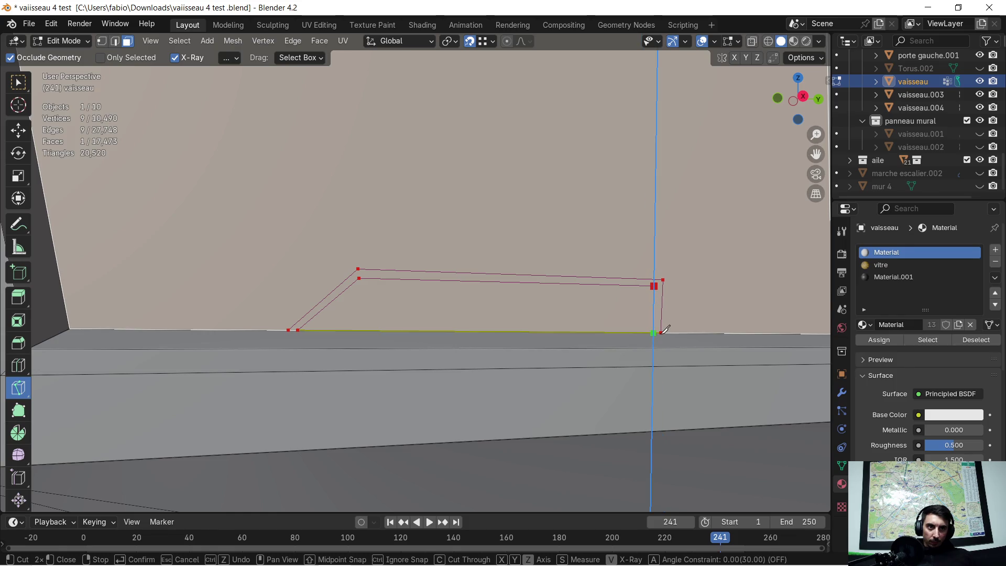
middle_click_drag(665, 329, 614, 335)
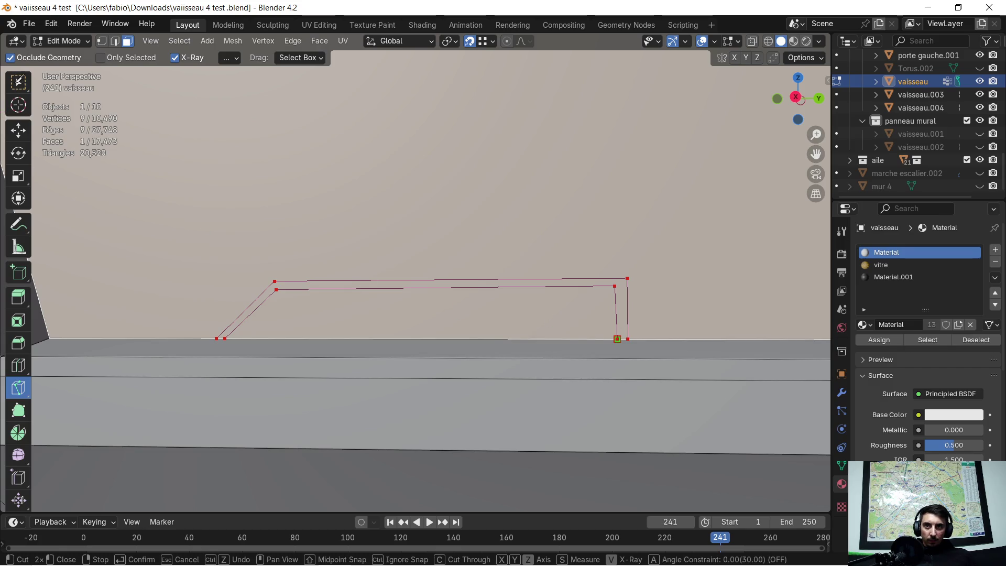
key("Return")
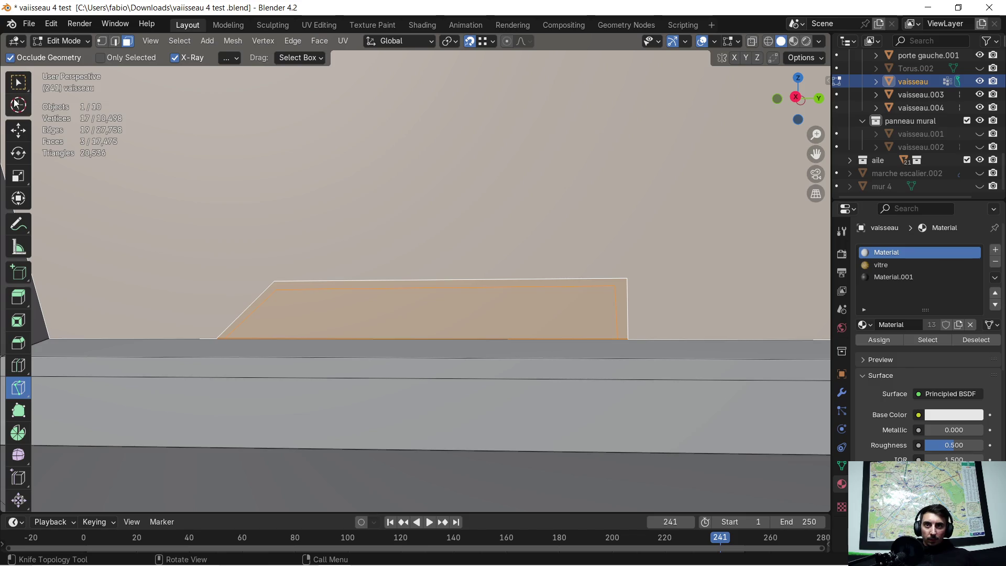
In vertex select mode, slide the inner outline's right corner point along Y.
left_click(18, 83)
scroll(631, 304, "up", 2)
scroll(518, 288, "up", 3)
scroll(518, 287, "down", 2)
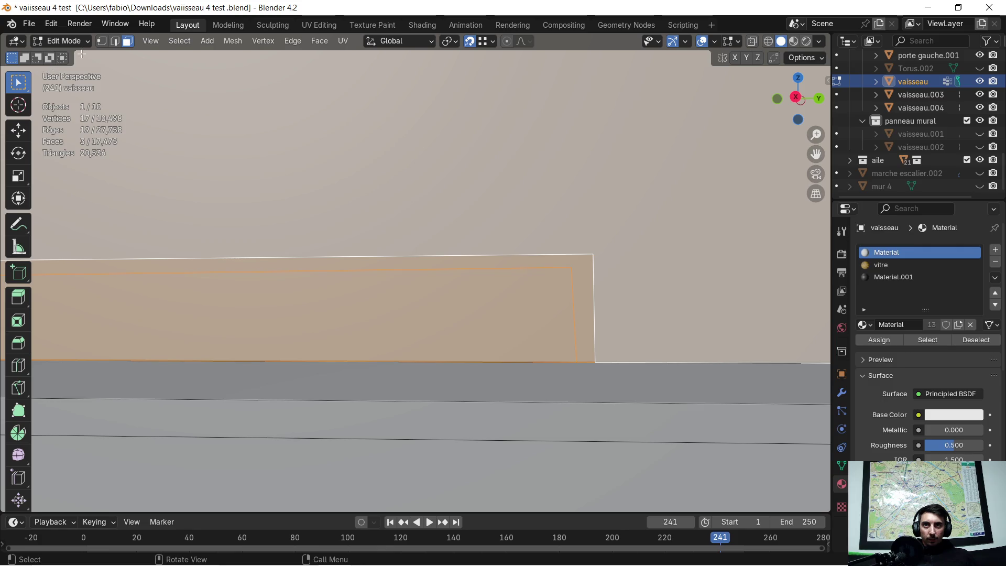
left_click(102, 41)
left_click(575, 265)
key("g")
key("y")
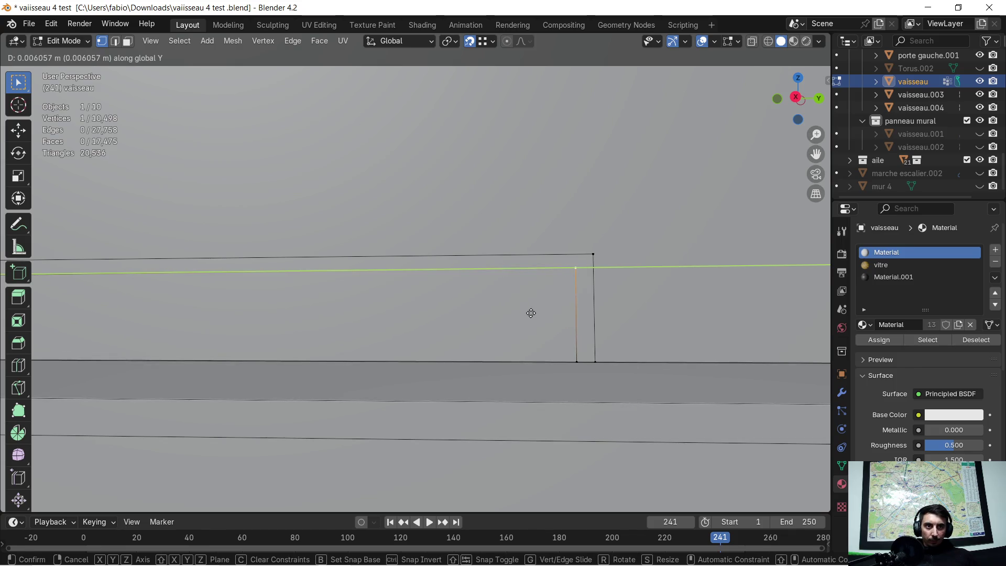
left_click(531, 313)
Nudge the inner outline's step corner point along Y, then Z, then Y again.
middle_click_drag(332, 315, 631, 319)
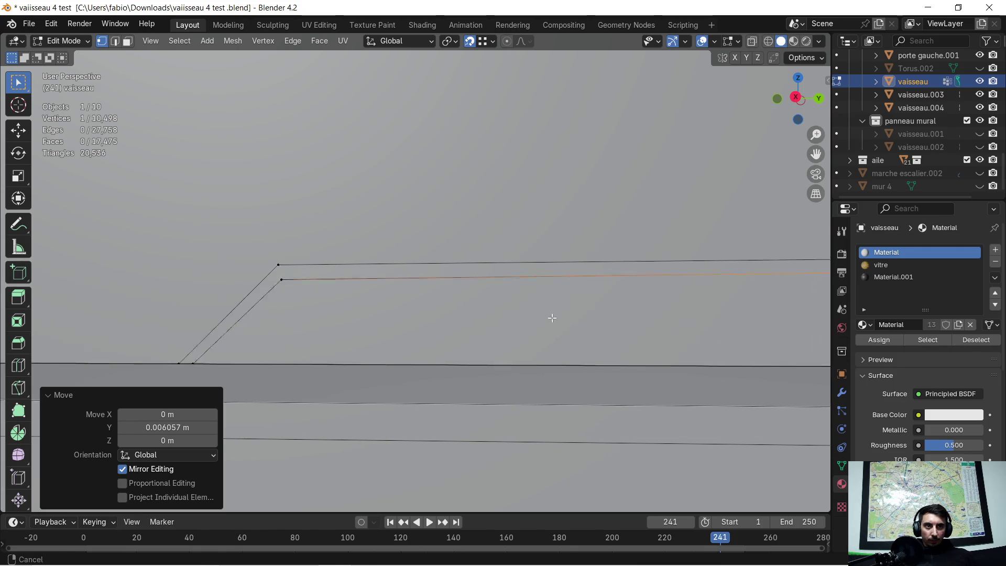
left_click(552, 279)
middle_click_drag(550, 316, 542, 318)
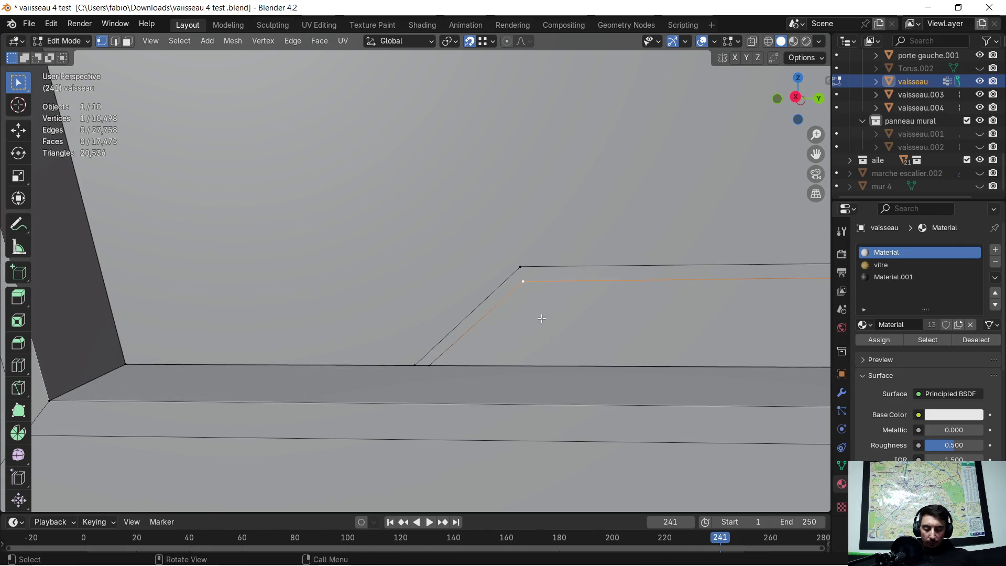
key("g")
key("y")
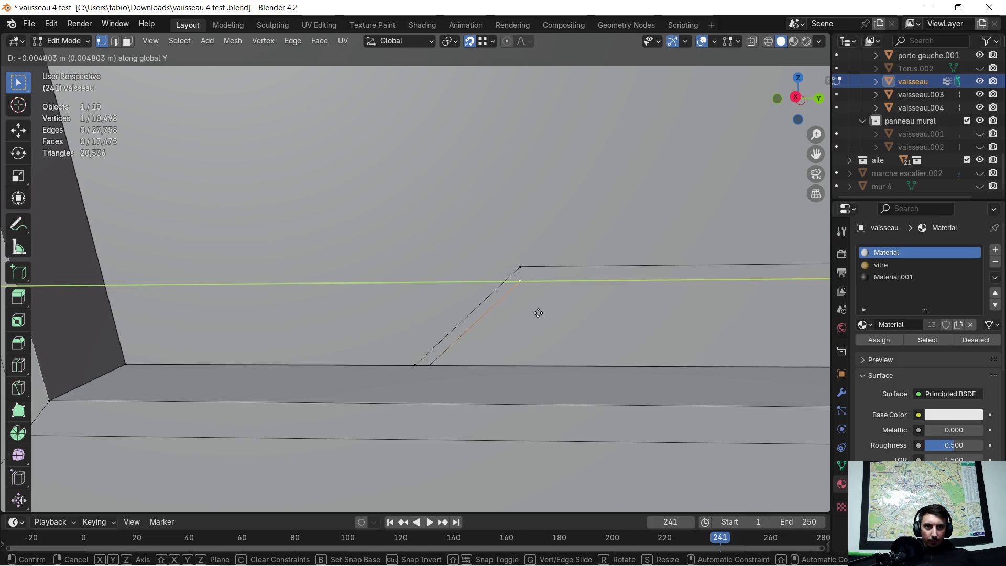
left_click(538, 313)
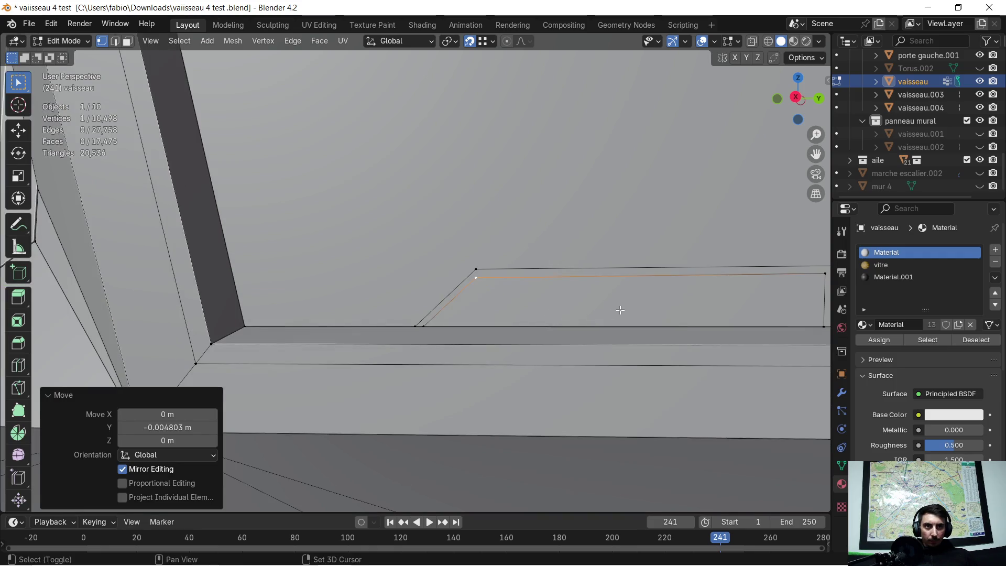
middle_click_drag(559, 312, 492, 310)
scroll(379, 295, "up", 1)
scroll(378, 293, "up", 1)
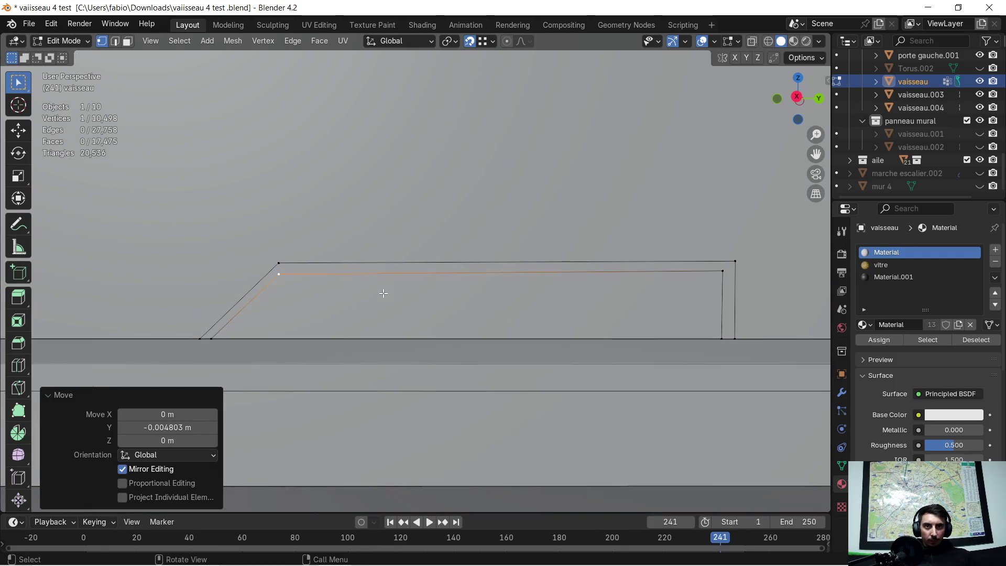
key("g")
key("z")
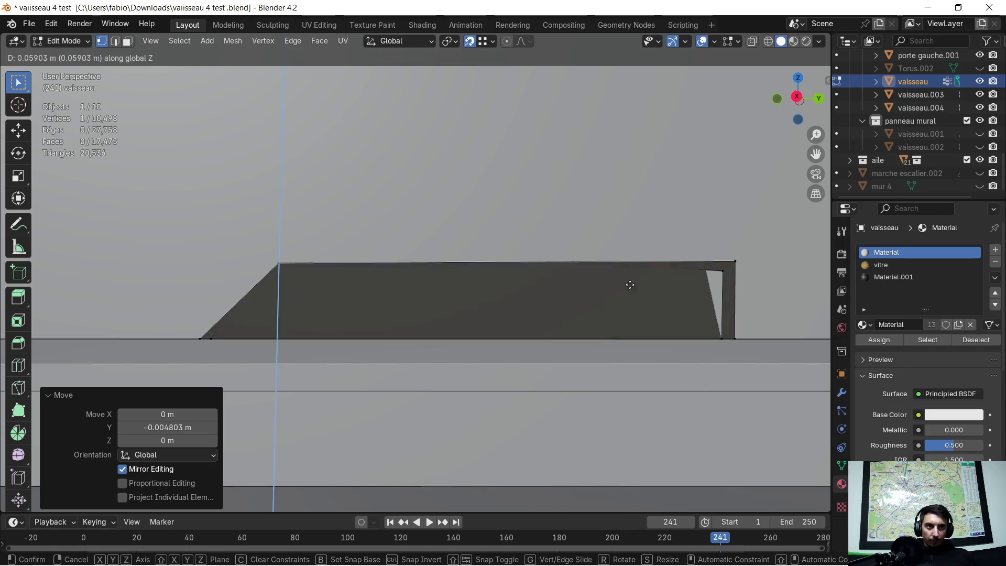
left_click(719, 280)
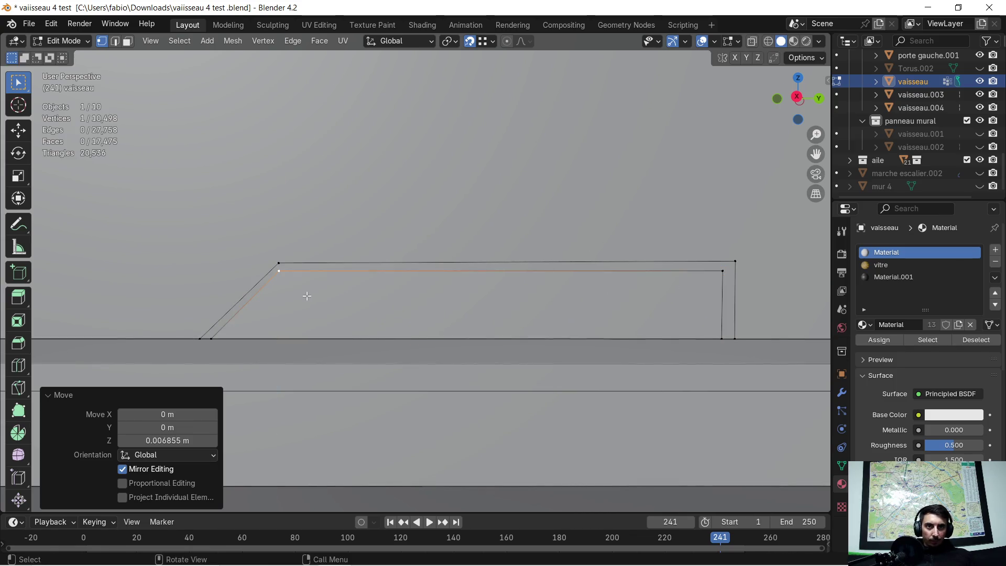
middle_click_drag(307, 296, 438, 304, "shift")
key("g")
key("y")
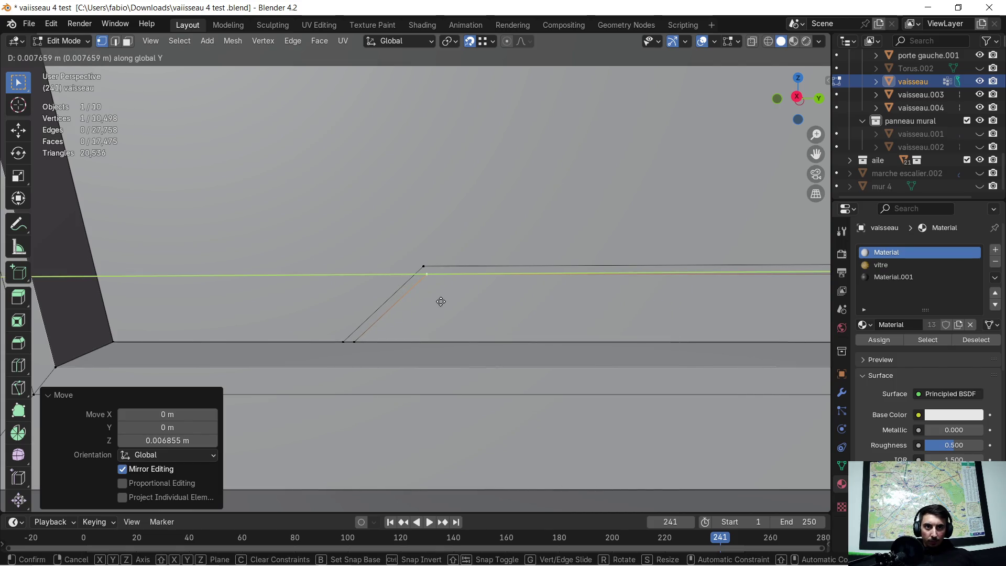
left_click(441, 302)
mouse_move(423, 307)
middle_mouse_down()
mouse_move(420, 324)
mouse_move(415, 278)
middle_mouse_up()
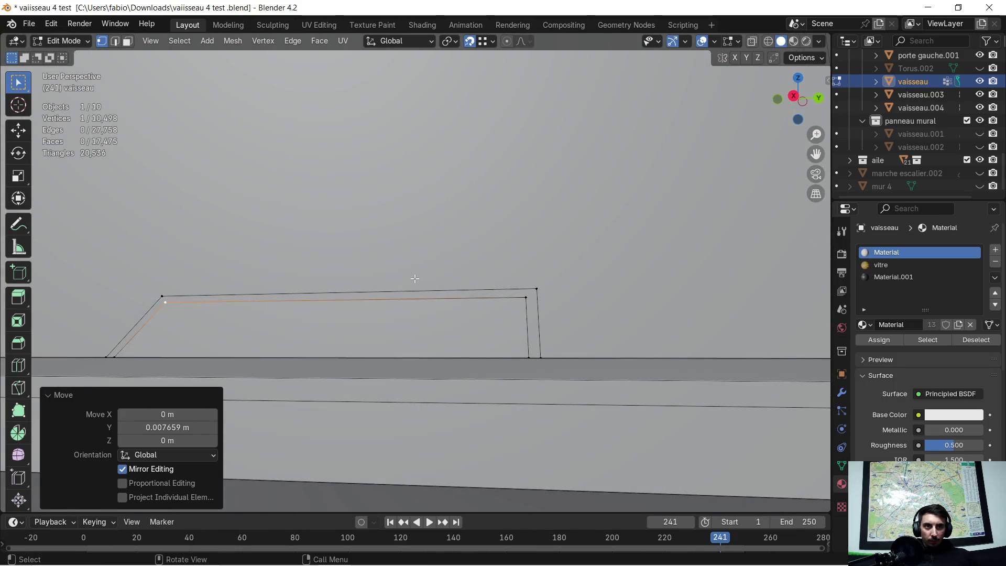
In edge select mode, shift the inner right edge 0.010987 m along Y to even the strip's width.
left_click(112, 44)
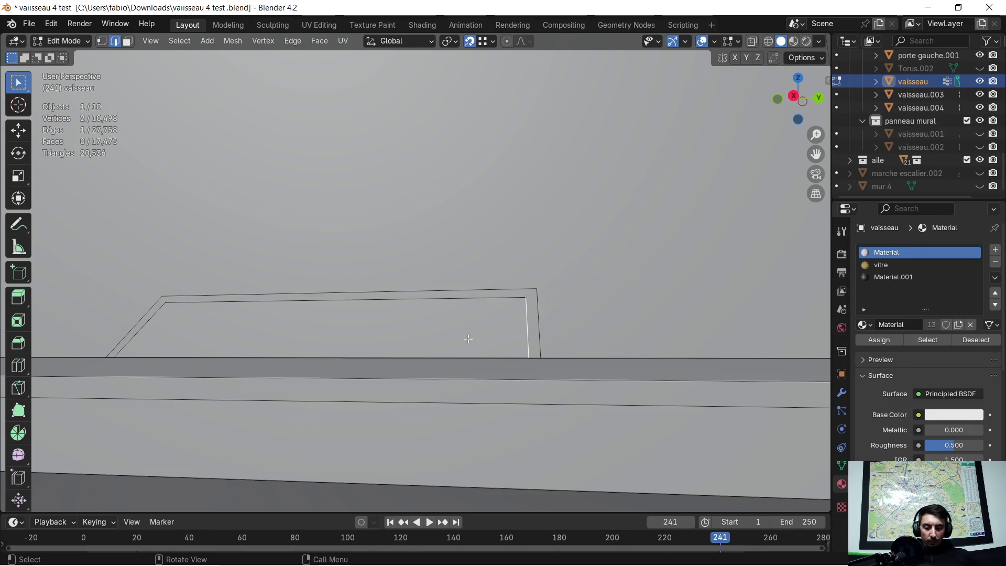
key("g")
key("y")
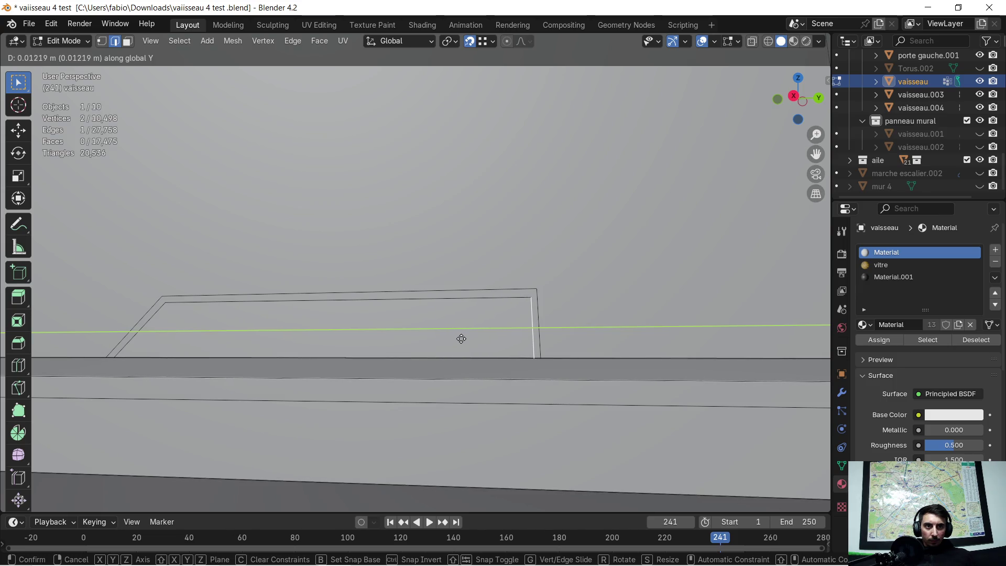
left_click(461, 339)
middle_click_drag(460, 338, 497, 343)
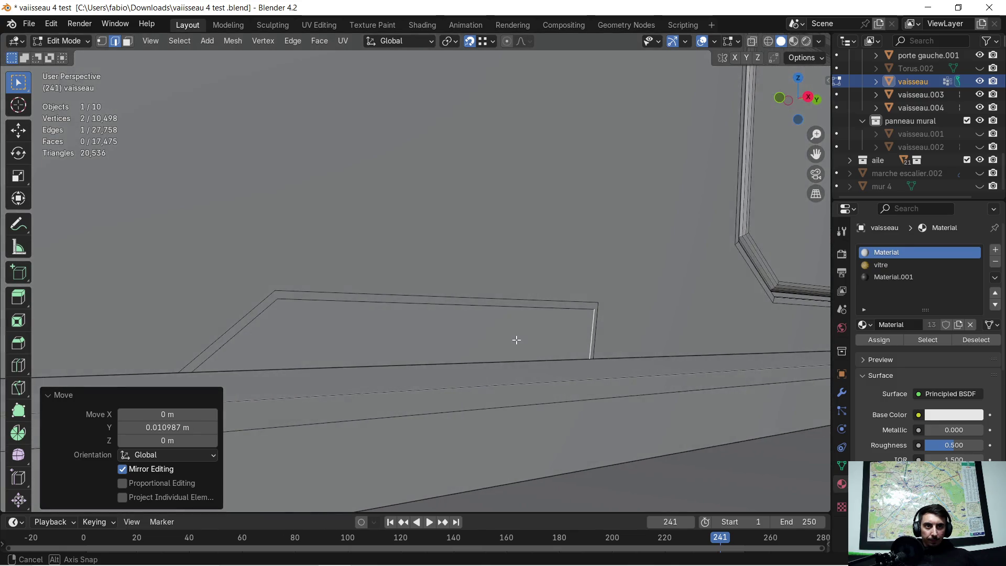
scroll(497, 344, "down", 1)
scroll(492, 341, "down", 1)
scroll(490, 340, "down", 1)
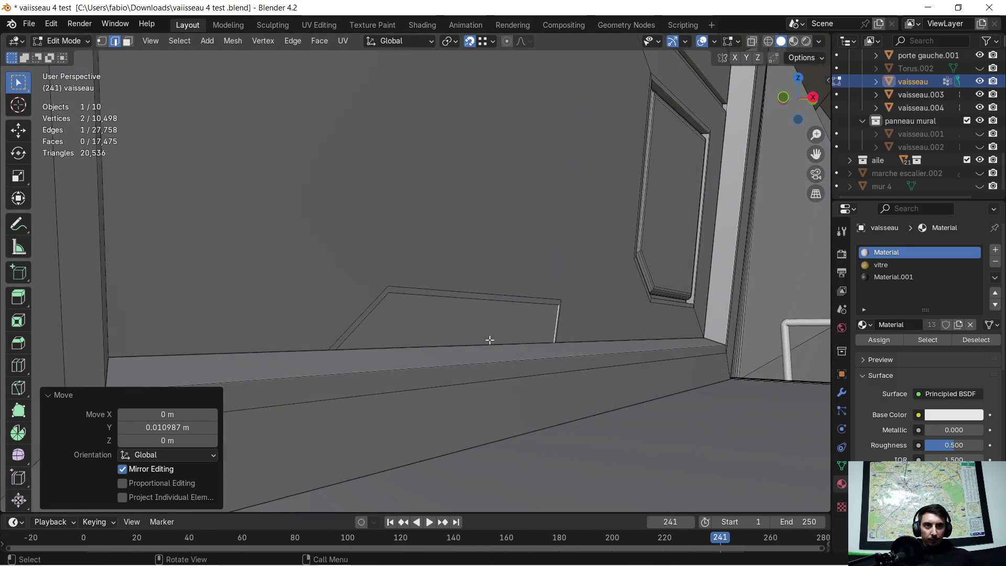
left_click(126, 44)
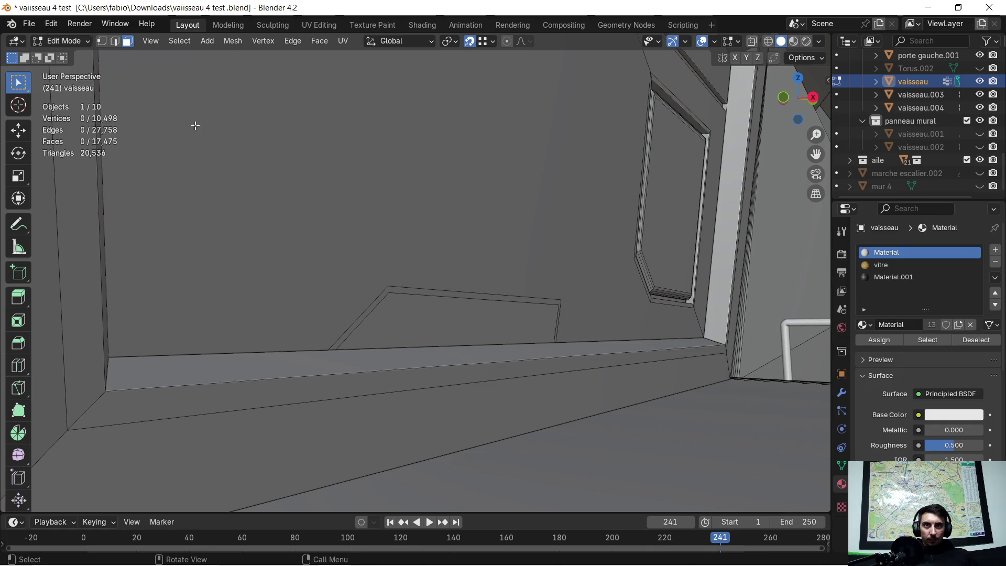
Extrude the thin border strip face -0.022024 m inward as a groove and return to Object Mode.
left_click(386, 291)
middle_click_drag(382, 312, 450, 360)
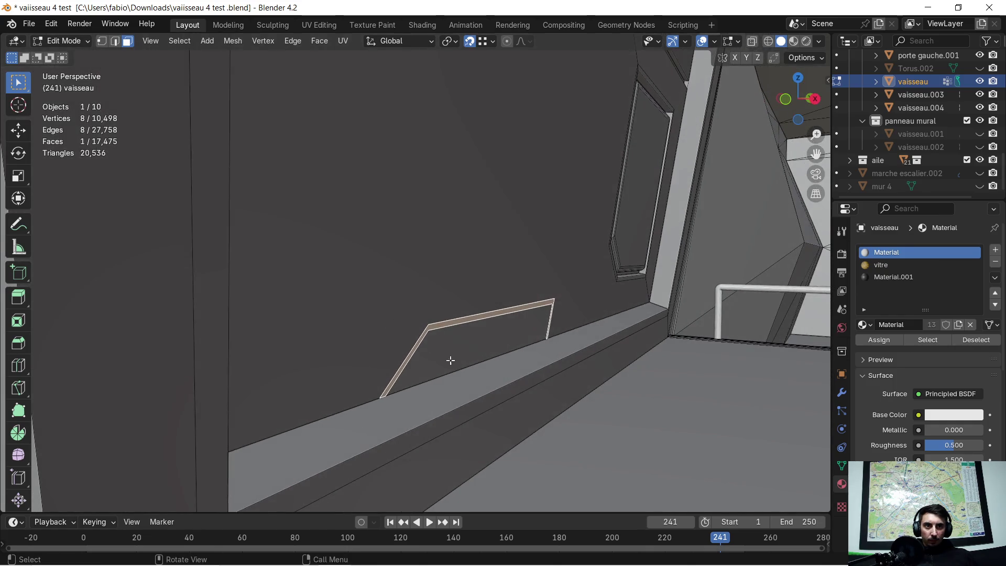
key("e")
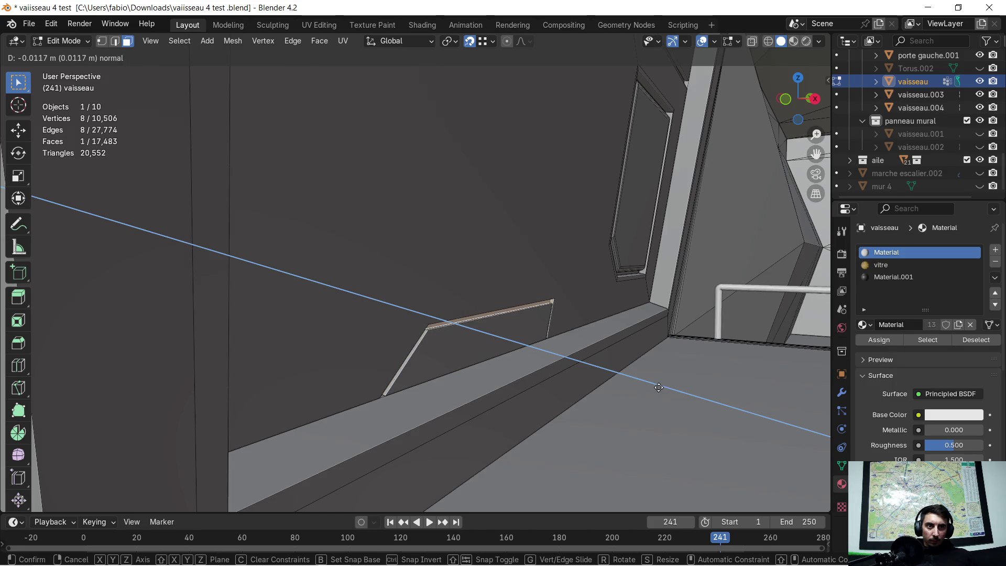
left_click(658, 383)
mouse_move(658, 382)
middle_mouse_down()
mouse_move(589, 373)
mouse_move(580, 363)
mouse_move(602, 337)
middle_mouse_up()
key("Tab")
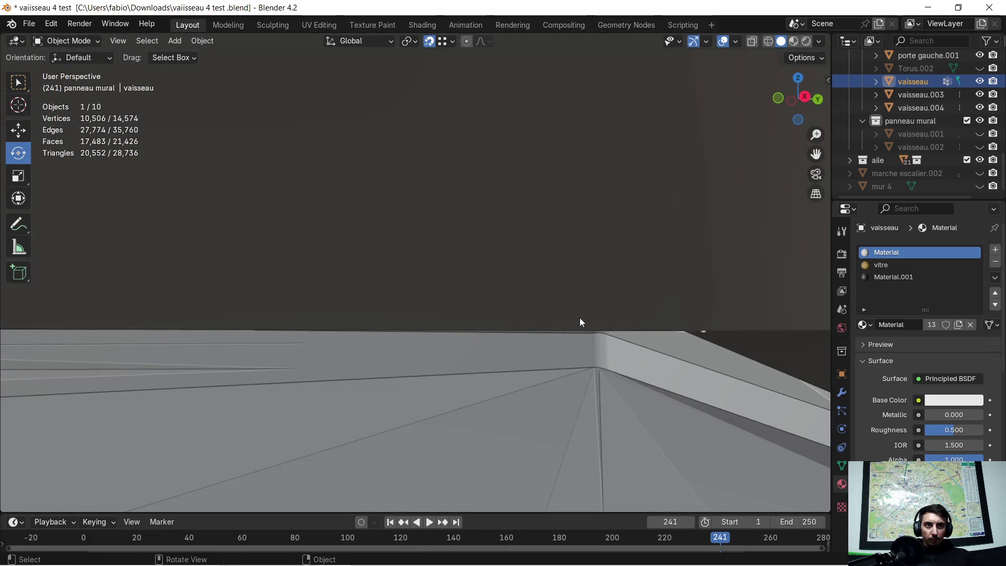
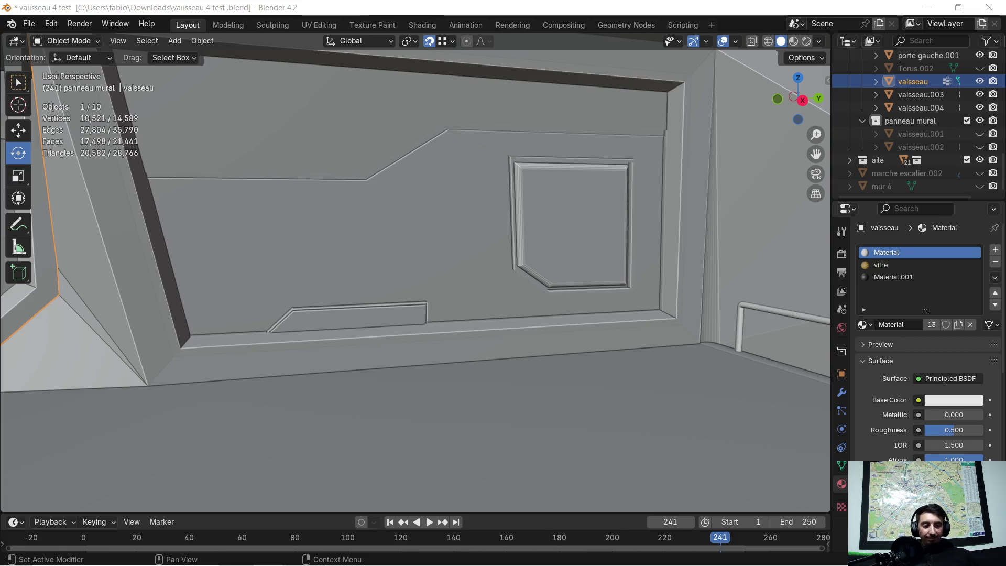
Orbit the view to face the wall panel and enter Edit Mode on the vaisseau mesh.
mouse_move(416, 182)
middle_mouse_down()
mouse_move(484, 228)
mouse_move(342, 264)
mouse_move(444, 197)
mouse_move(451, 244)
middle_mouse_up()
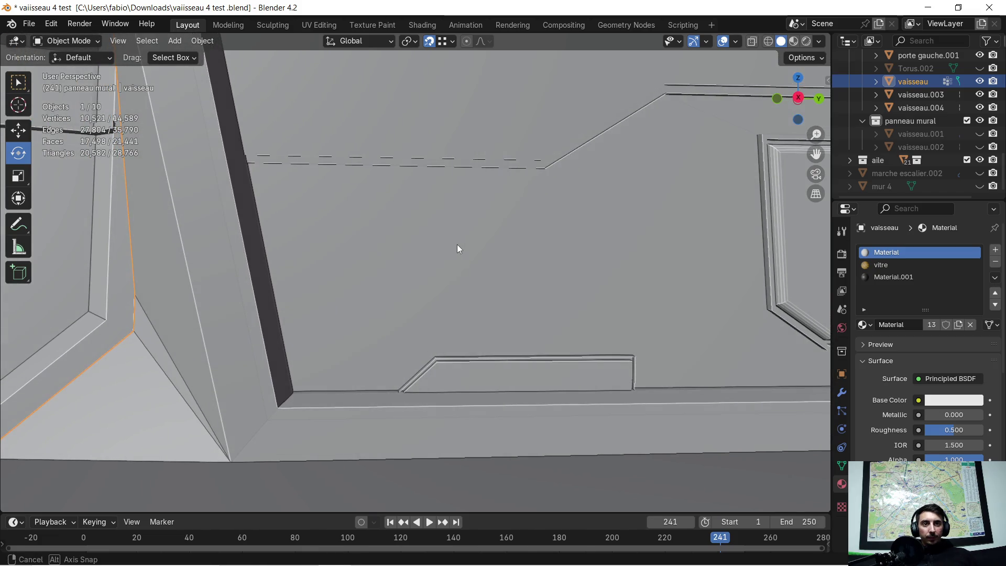
mouse_move(453, 244)
middle_mouse_down()
mouse_move(483, 263)
mouse_move(518, 265)
middle_mouse_up()
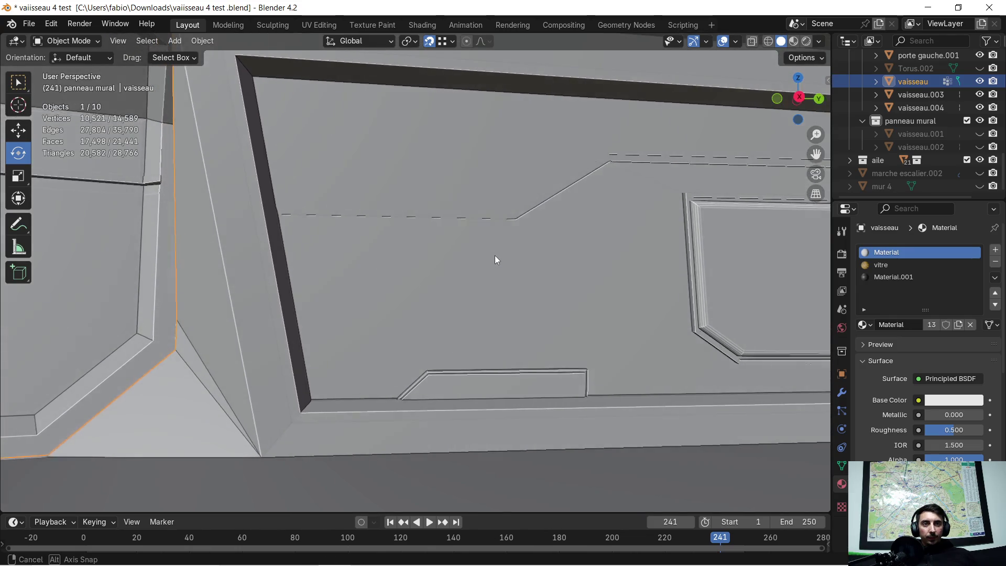
key("Tab")
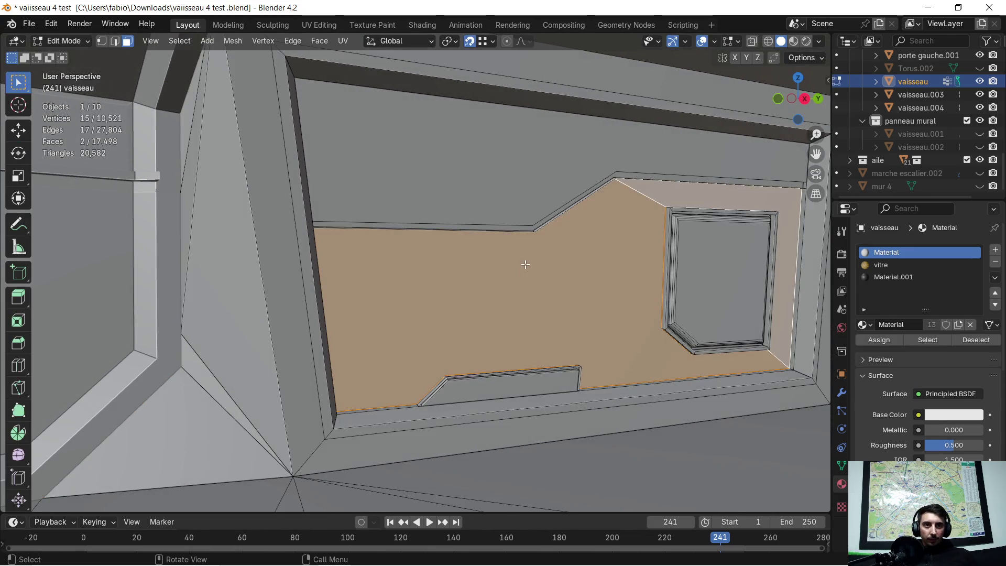
Select only the upper panel face and extrude it outward about 0.053 m.
scroll(529, 266, "up", 2)
left_click(529, 267, "shift")
scroll(576, 157, "down", 3)
mouse_move(600, 112)
middle_mouse_down()
mouse_move(610, 197)
mouse_move(594, 194)
middle_mouse_up()
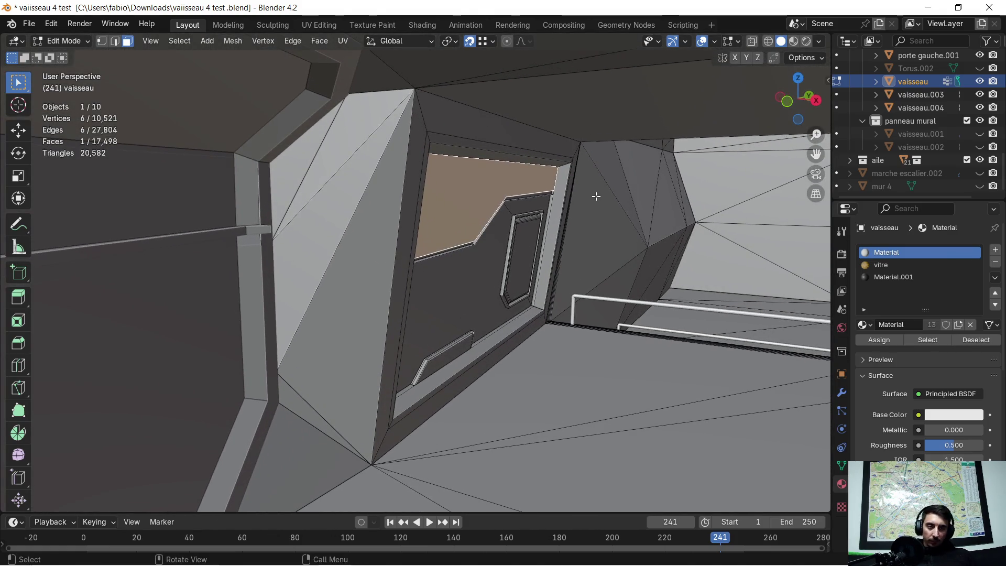
key("e")
left_click(609, 210)
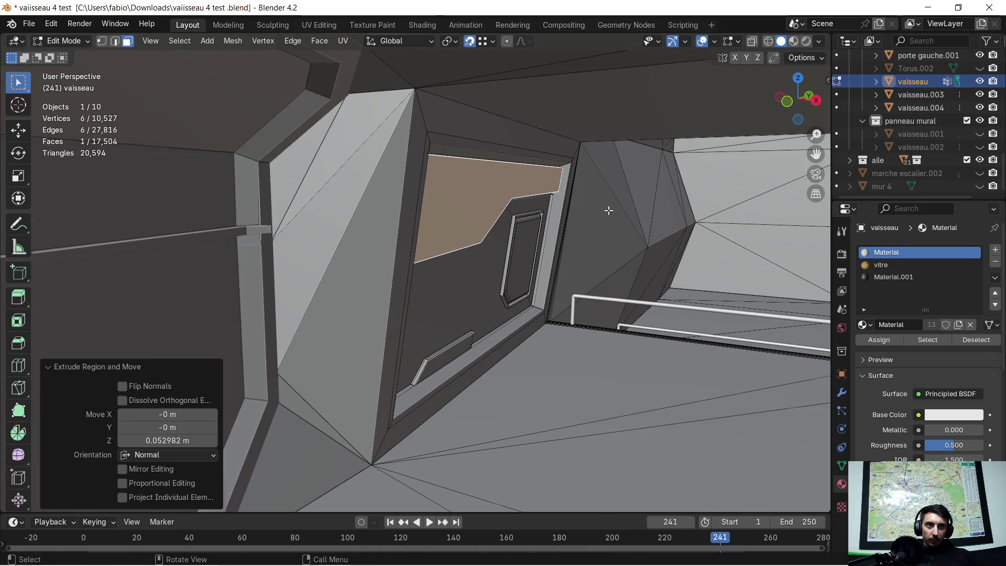
scroll(561, 213, "up", 5)
mouse_move(578, 241)
middle_mouse_down()
mouse_move(501, 242)
mouse_move(449, 289)
mouse_move(491, 275)
mouse_move(442, 233)
mouse_move(423, 250)
mouse_move(414, 231)
middle_mouse_up()
key("Tab")
key("Tab")
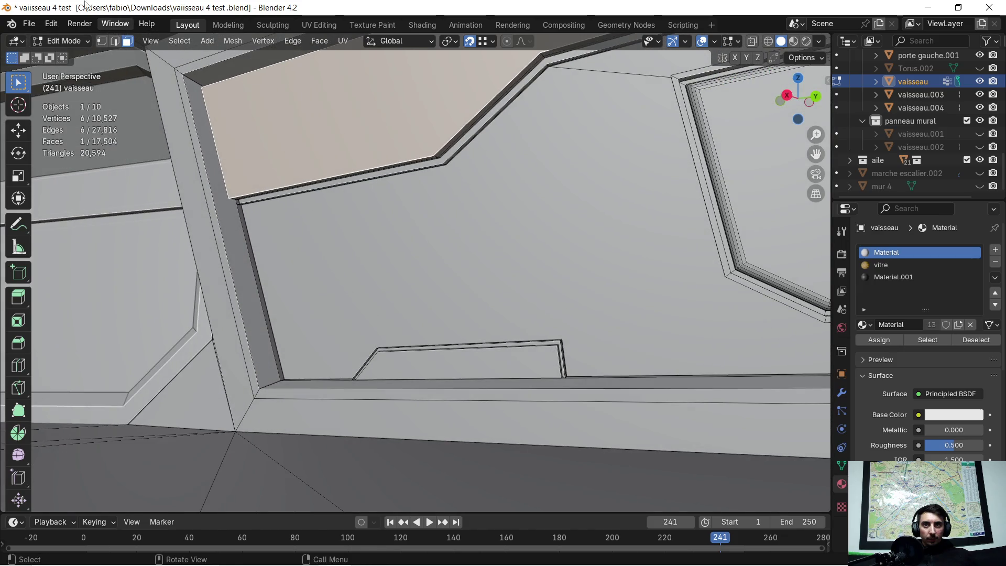
Bevel the raised section's two lower edges with 5 segments into a rounded molding.
left_click(116, 46)
left_click(396, 161)
mouse_move(448, 137)
middle_mouse_down()
mouse_move(454, 144)
mouse_move(434, 177)
middle_mouse_up()
left_click(454, 153, "shift")
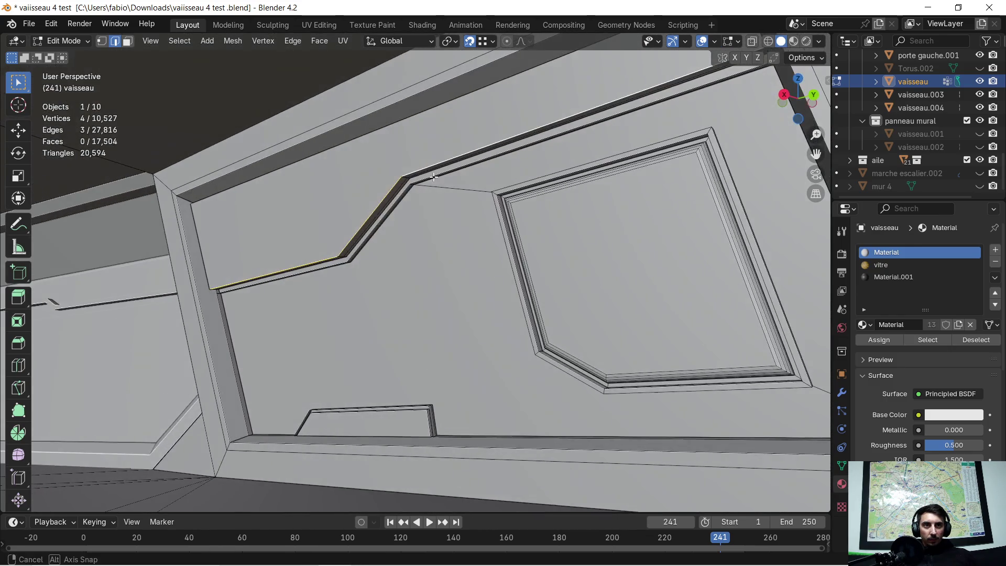
key("ctrl+b")
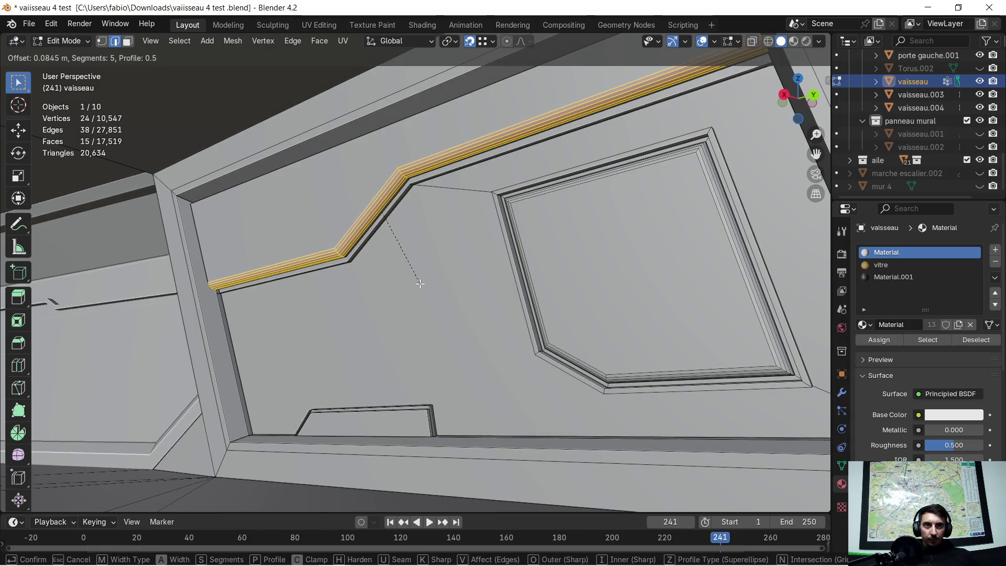
left_click(421, 283)
mouse_move(420, 283)
middle_mouse_down()
mouse_move(462, 271)
mouse_move(493, 300)
mouse_move(452, 229)
middle_mouse_up()
Leave Edit Mode to inspect the molding along the wall, then return to editing.
key("Tab")
mouse_move(391, 234)
middle_mouse_down("shift")
mouse_move(448, 237)
mouse_move(428, 226)
middle_mouse_up("shift")
scroll(463, 234, "up", 3)
key("Tab")
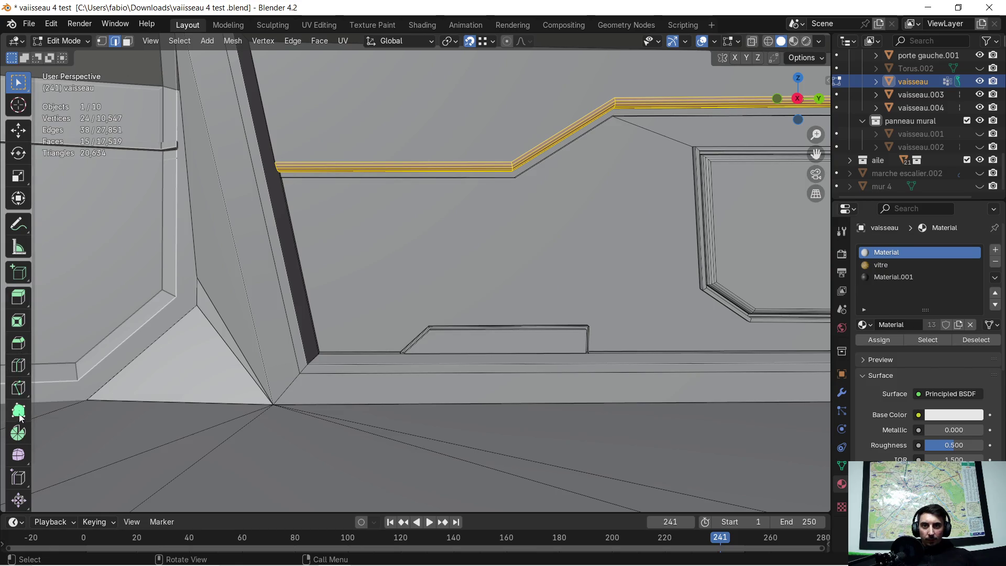
Knife-cut the outline's top edge along Y and its right side along Z.
left_click(18, 389)
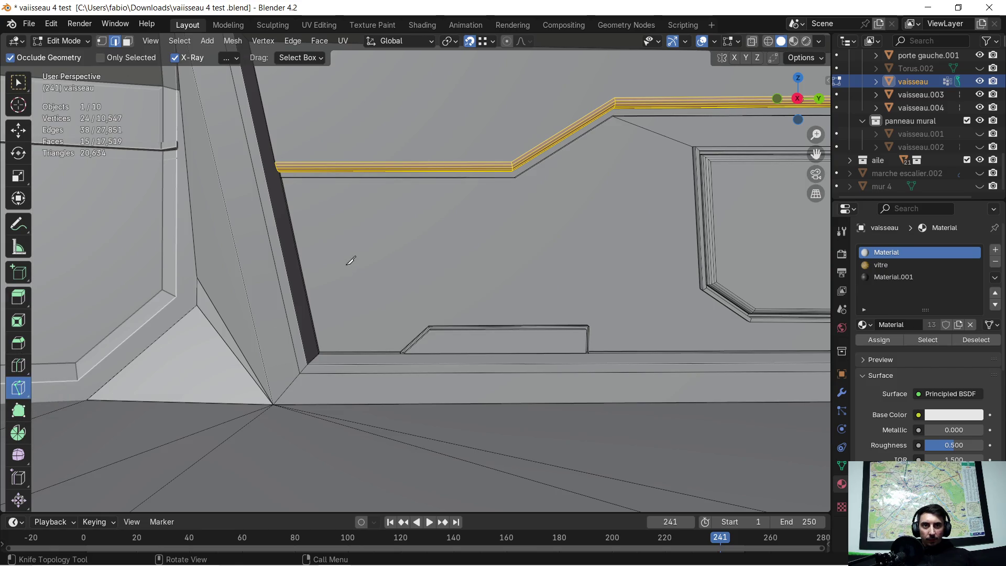
left_click(320, 206)
key("y")
left_click(566, 205)
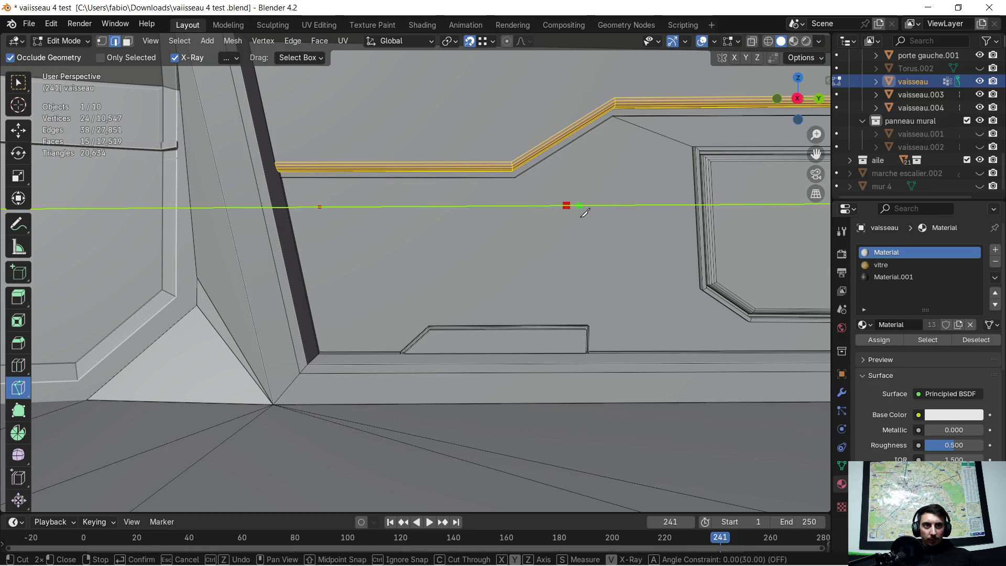
key("y")
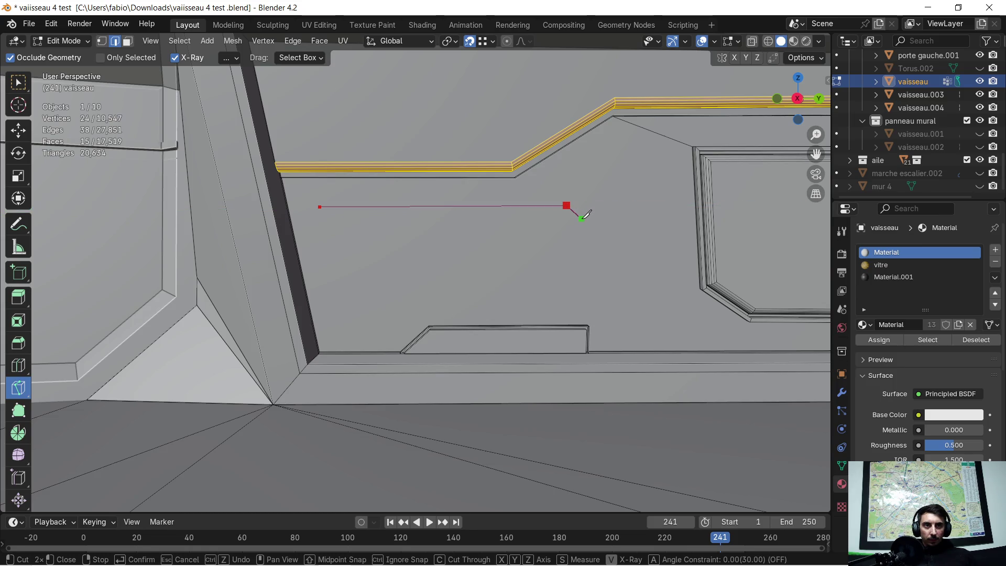
key("z")
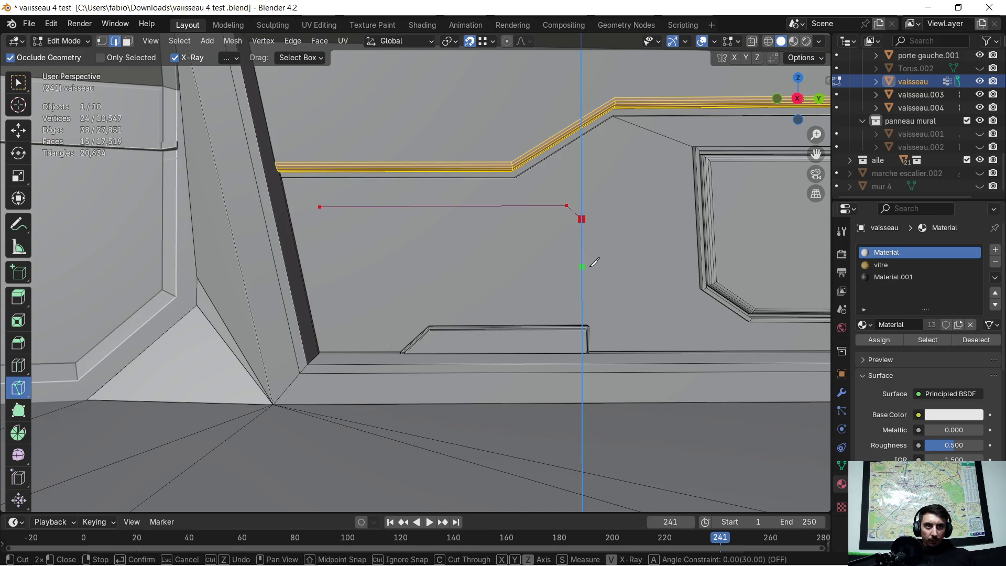
left_click(578, 285)
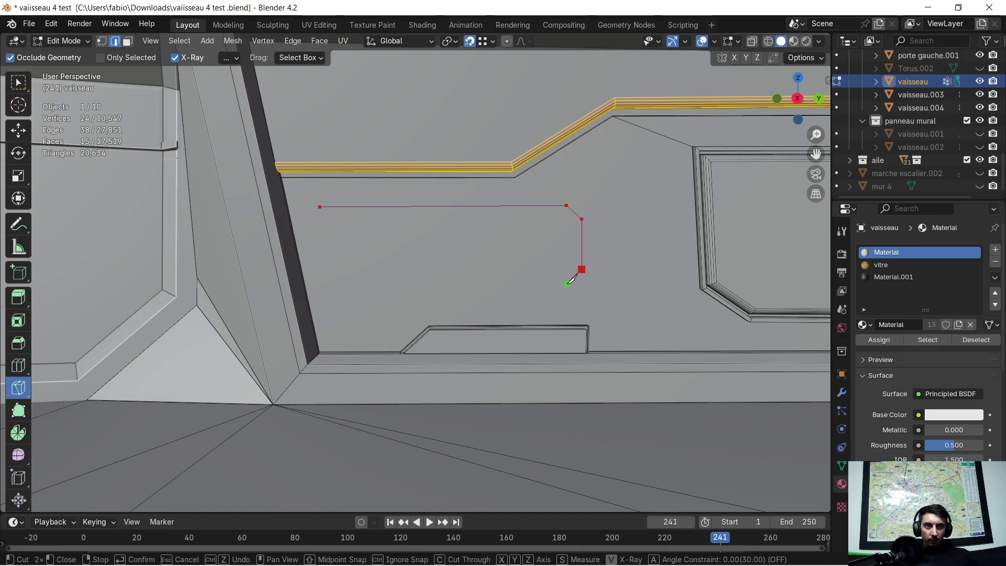
Cut the bottom chamfer, bottom edge and left side, then commit the cut as a new face.
left_click(558, 282)
key("y")
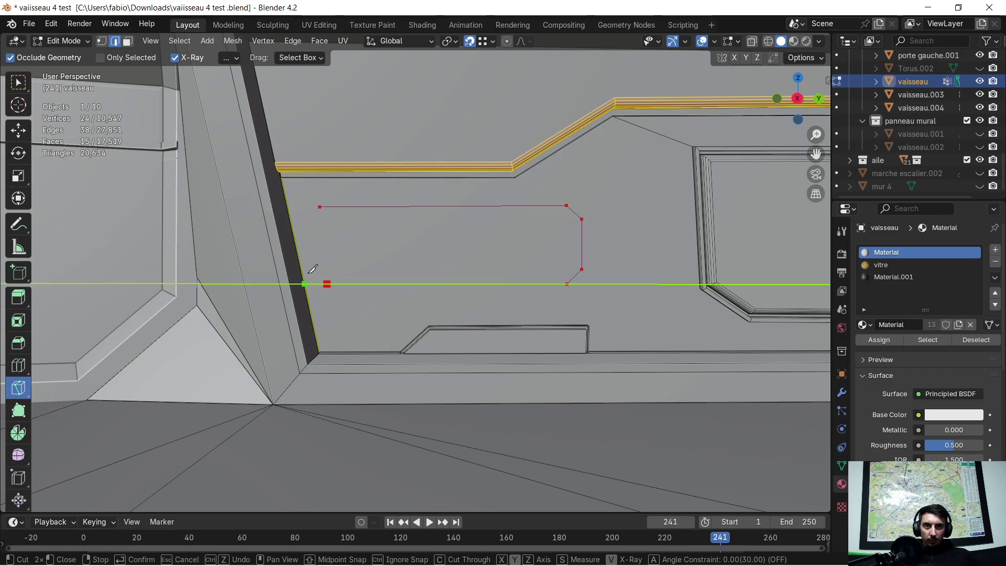
left_click(326, 284)
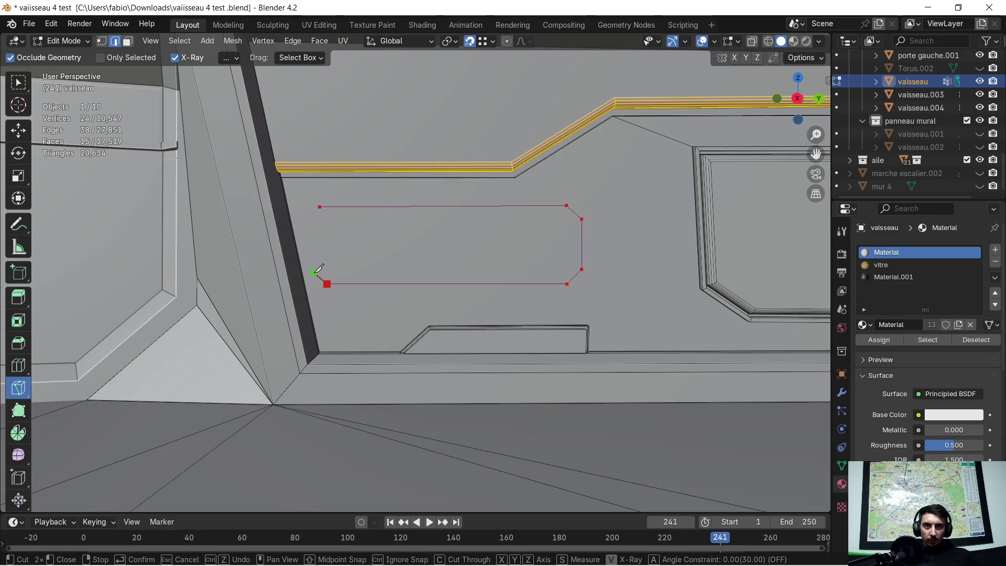
key("z")
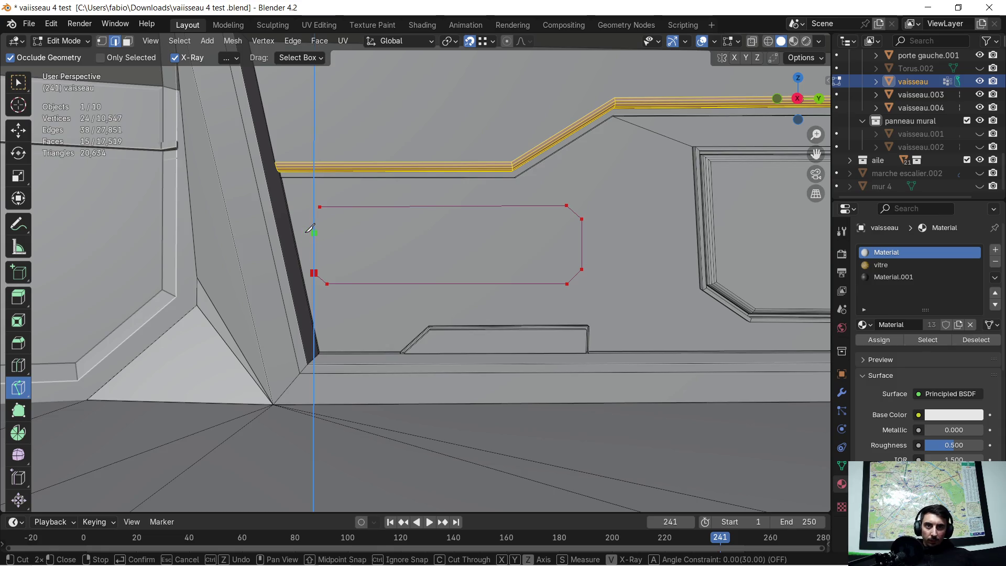
left_click(314, 222)
key("z")
key("z")
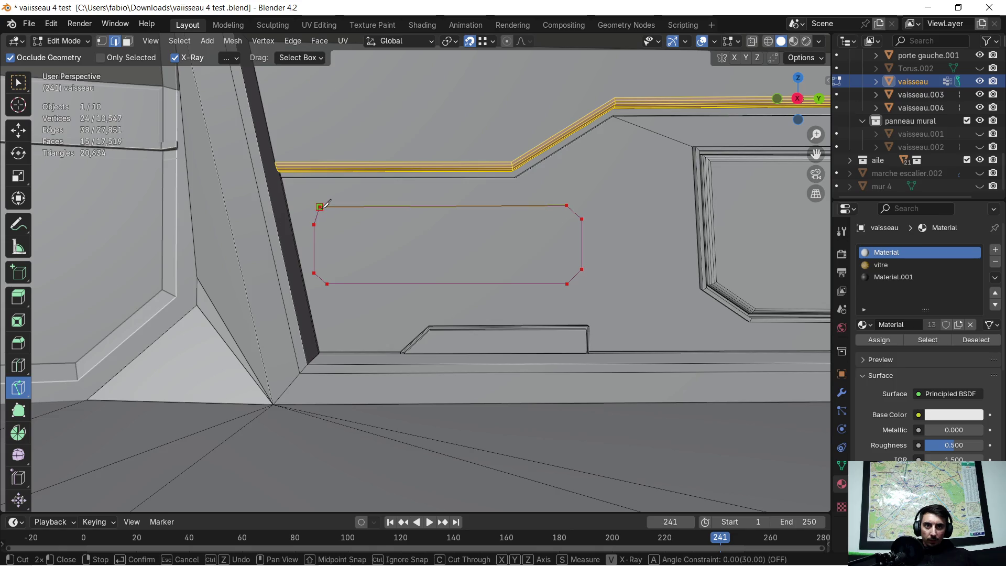
key("Return")
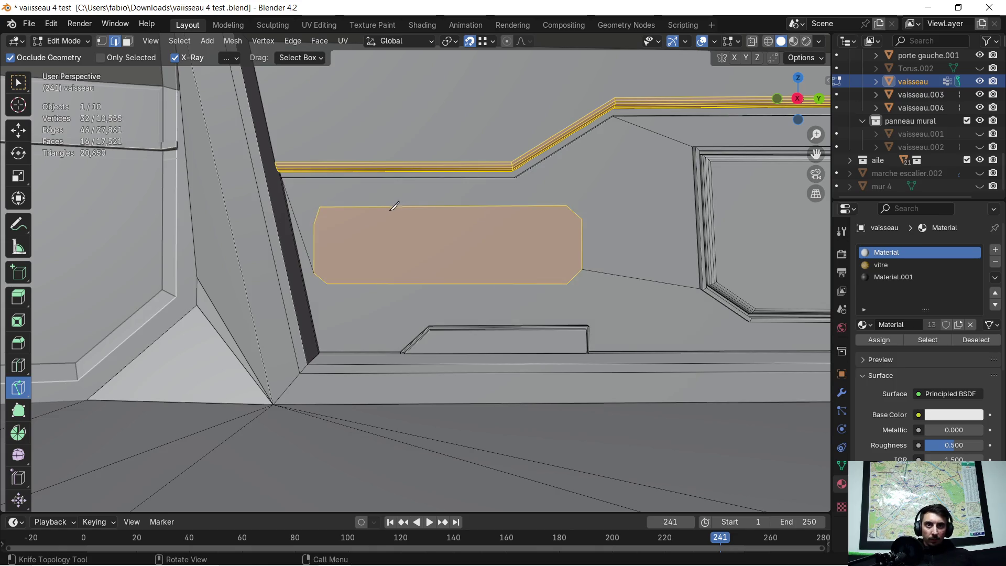
In vertex select, shift the upper-left chamfer vertex along Y.
left_click(23, 121)
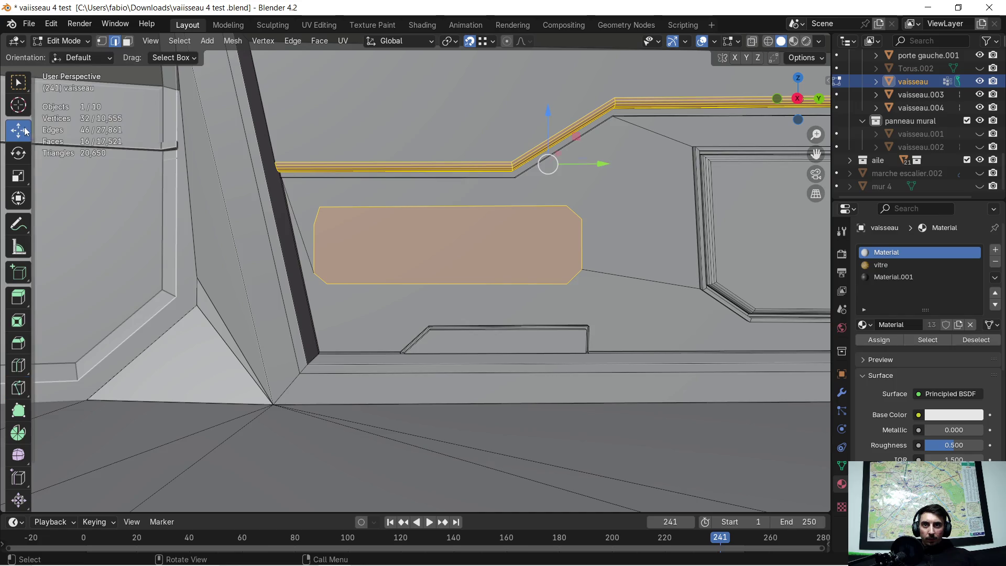
left_click(103, 41)
scroll(312, 173, "up", 2)
scroll(367, 199, "up", 2)
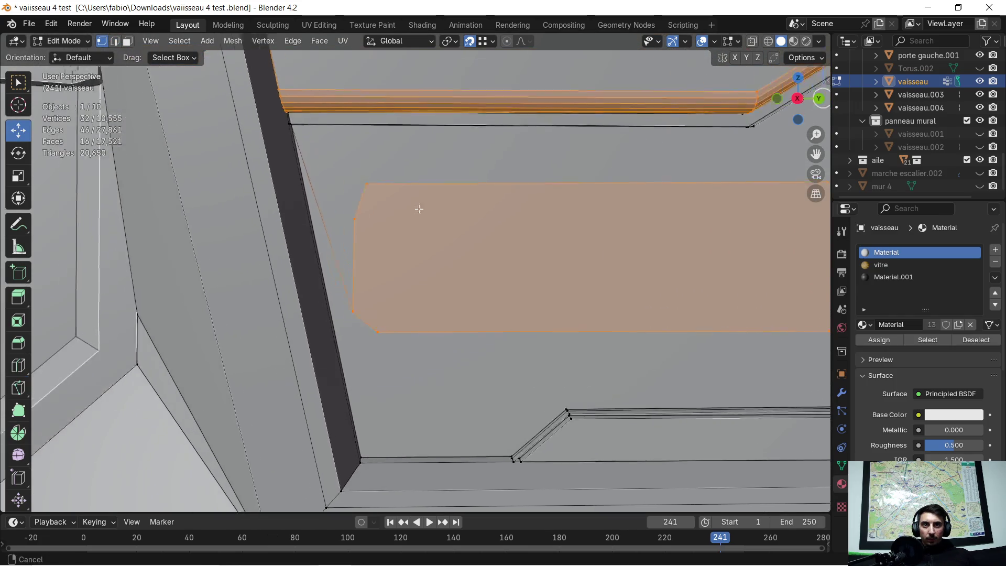
scroll(416, 203, "up", 2)
left_click(381, 215)
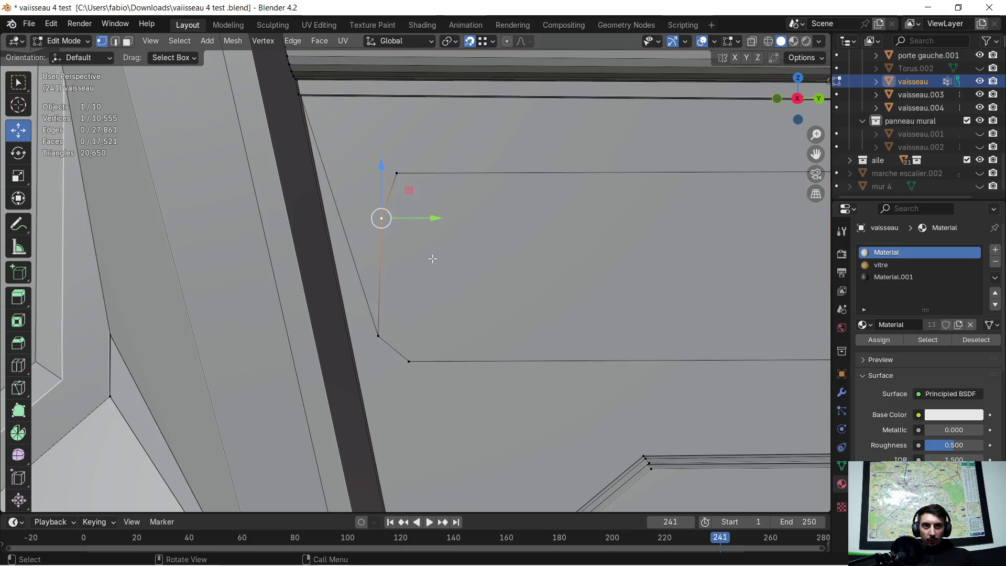
key("g")
key("y")
left_click(377, 330)
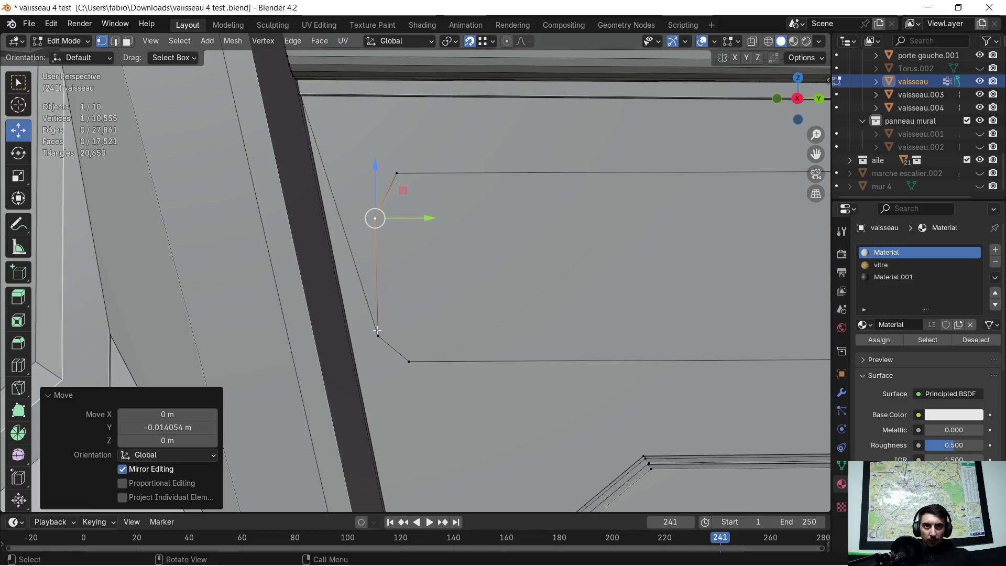
Shift the lower-left chamfer vertex along Y, then return to Object Mode.
left_click(410, 361)
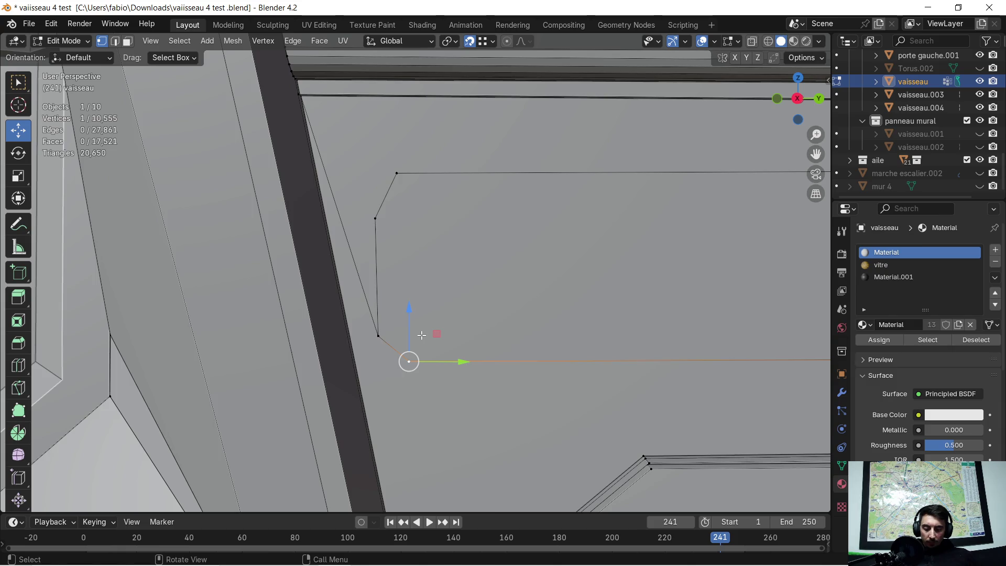
key("g")
key("y")
left_click(395, 174)
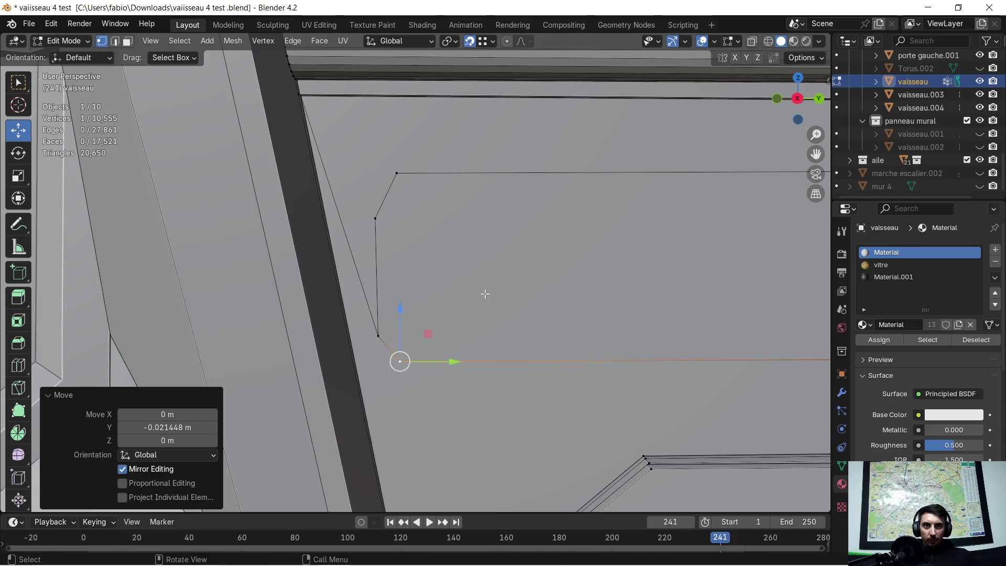
scroll(485, 294, "down", 1)
middle_click_drag(496, 225, 397, 225, "shift")
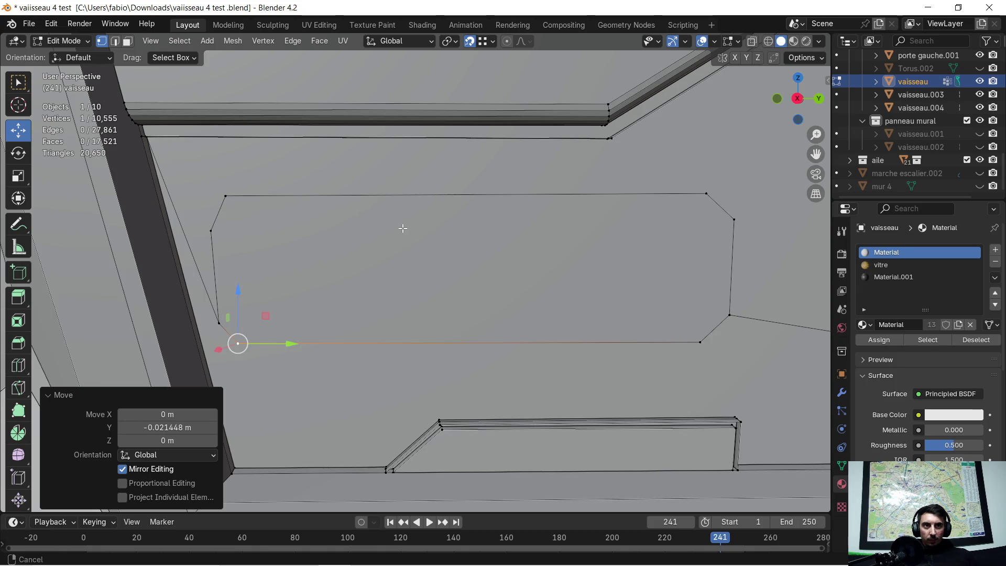
mouse_move(509, 219)
middle_mouse_down("shift")
mouse_move(478, 193)
mouse_move(413, 236)
mouse_move(442, 236)
mouse_move(431, 237)
middle_mouse_up("shift")
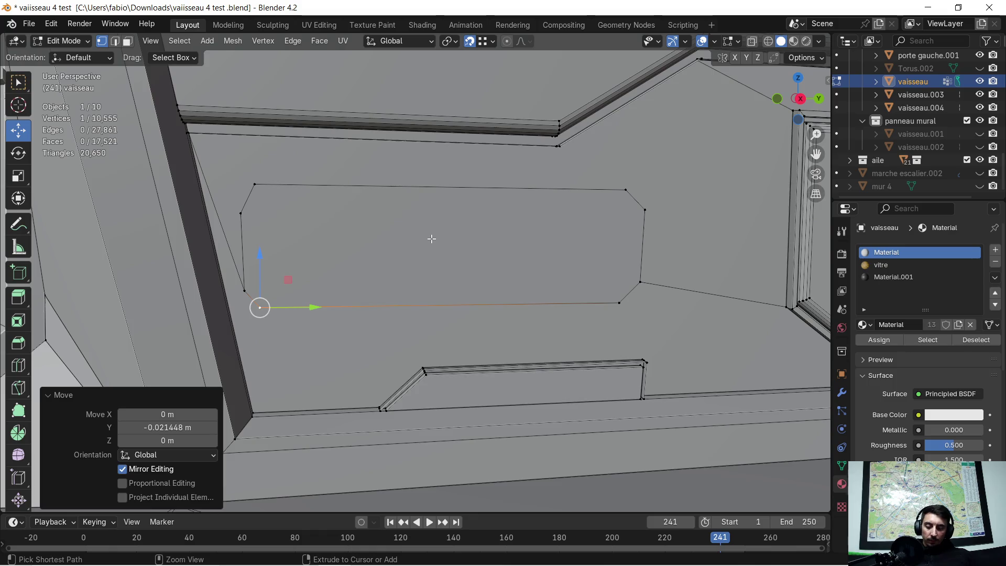
key("ctrl+z")
key("ctrl+z")
key("ctrl+z")
key("ctrl+z")
key("Tab")
scroll(424, 234, "down", 3)
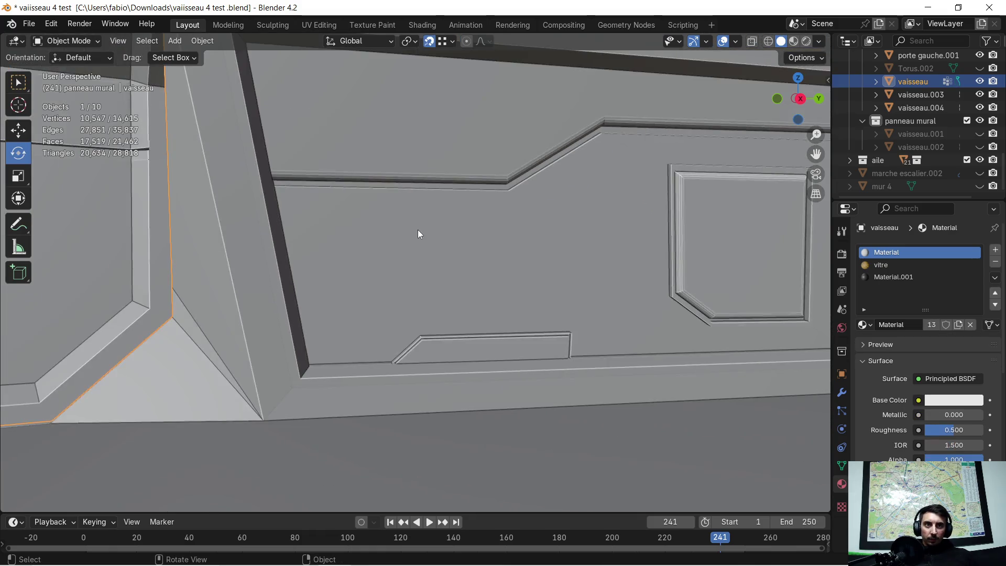
Orbit around the whole wall panel and deselect the ship object.
middle_click_drag(417, 229, 439, 259)
key("Tab")
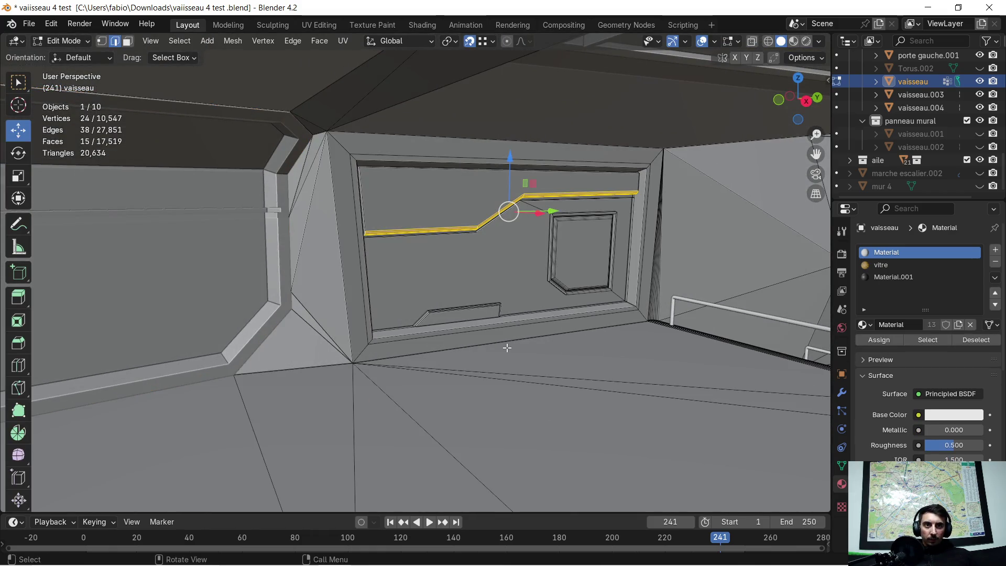
key("Tab")
scroll(445, 343, "up", 5)
scroll(445, 333, "down", 2)
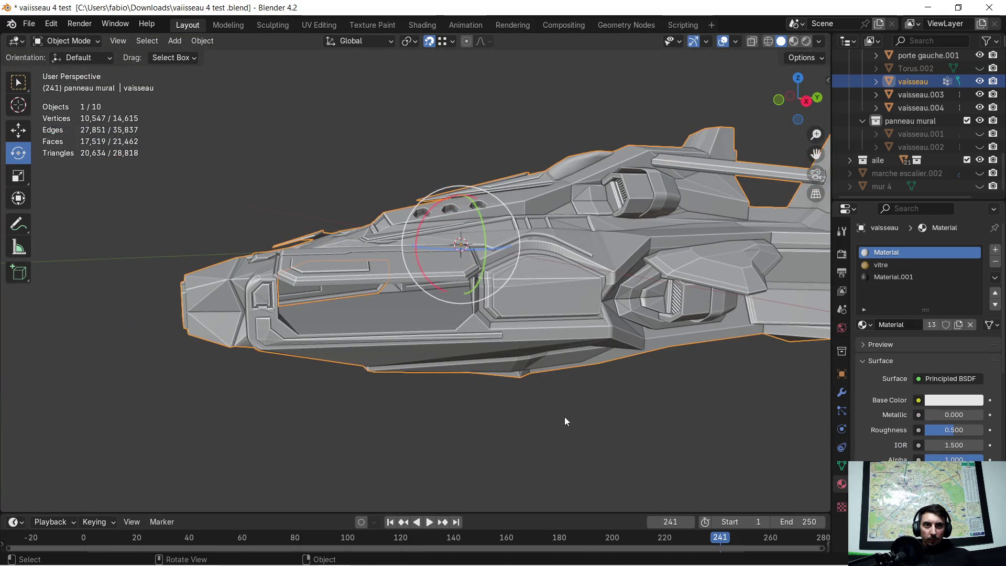
left_click(565, 417)
middle_click_drag(564, 417, 529, 376)
Add a new mesh cube, Cube.015, to the scene.
left_click(175, 40)
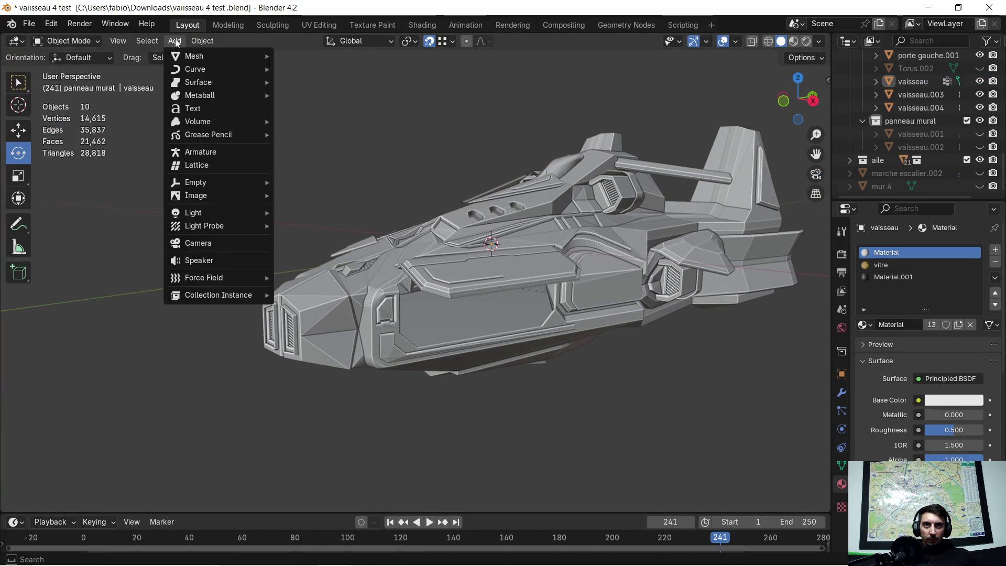
mouse_move(181, 62)
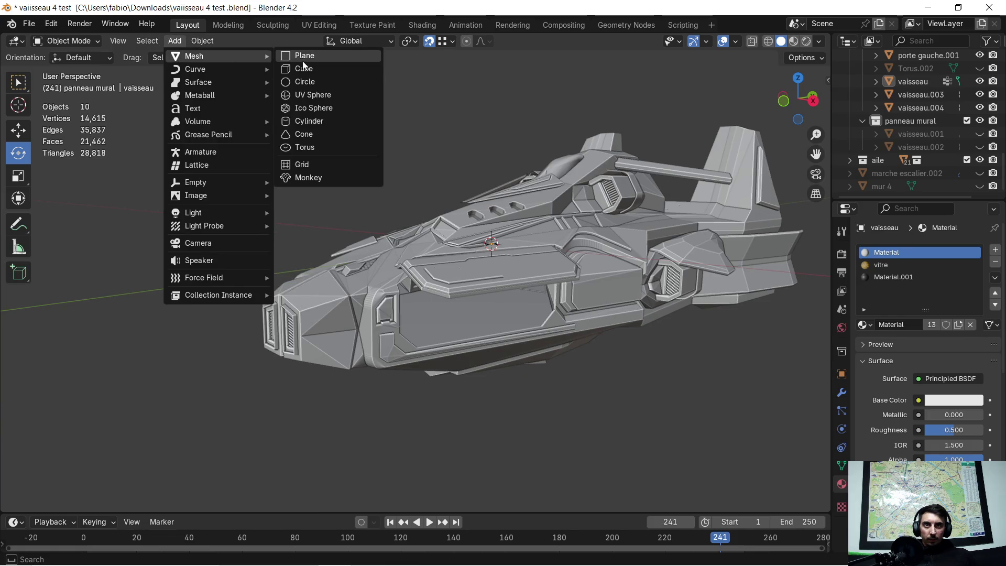
left_click(304, 68)
scroll(403, 291, "up", 1)
scroll(378, 268, "up", 2)
scroll(573, 308, "up", 3)
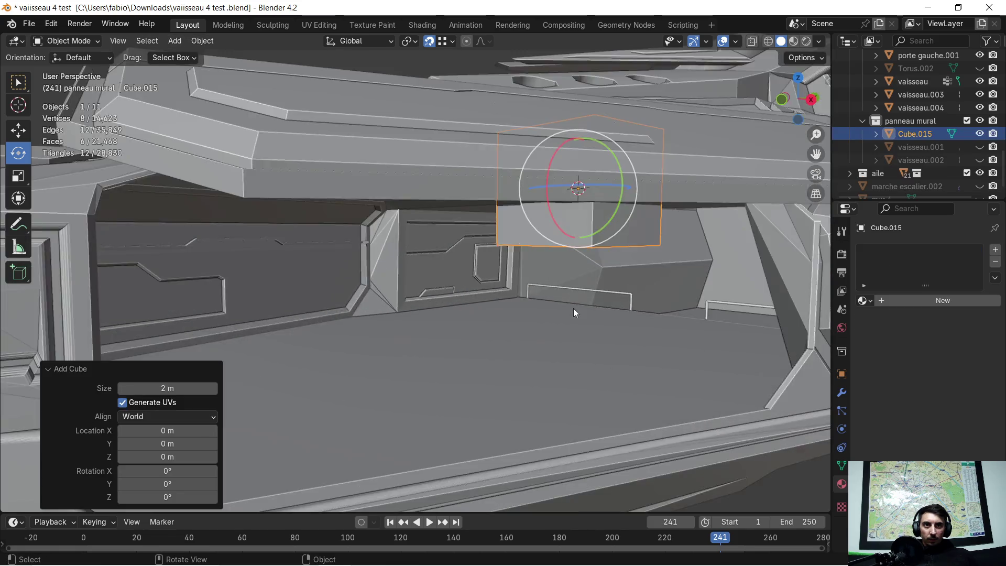
Lower Cube.015 1.7445 m along Z.
middle_click_drag(574, 308, 466, 221)
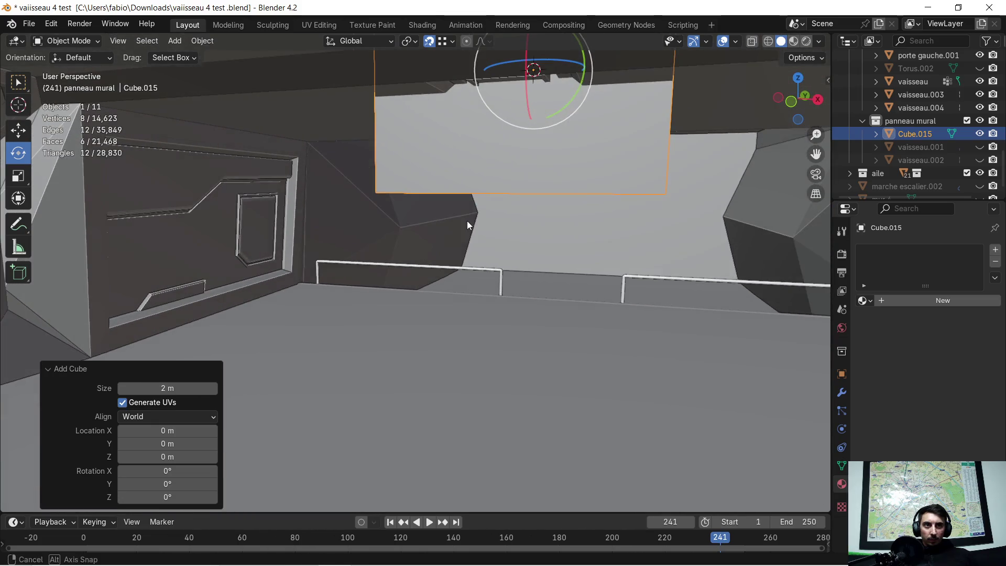
key("g")
key("z")
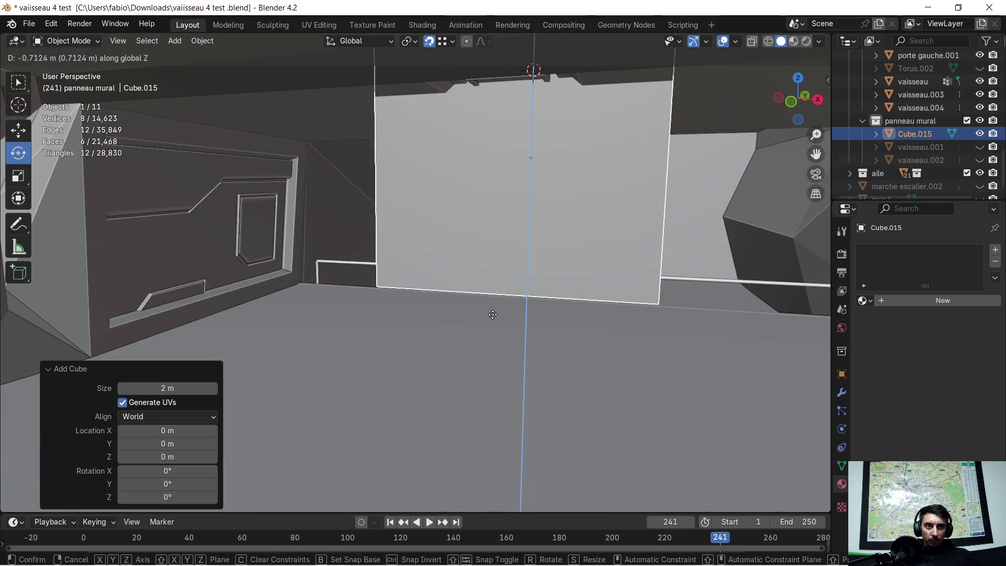
left_click(420, 437)
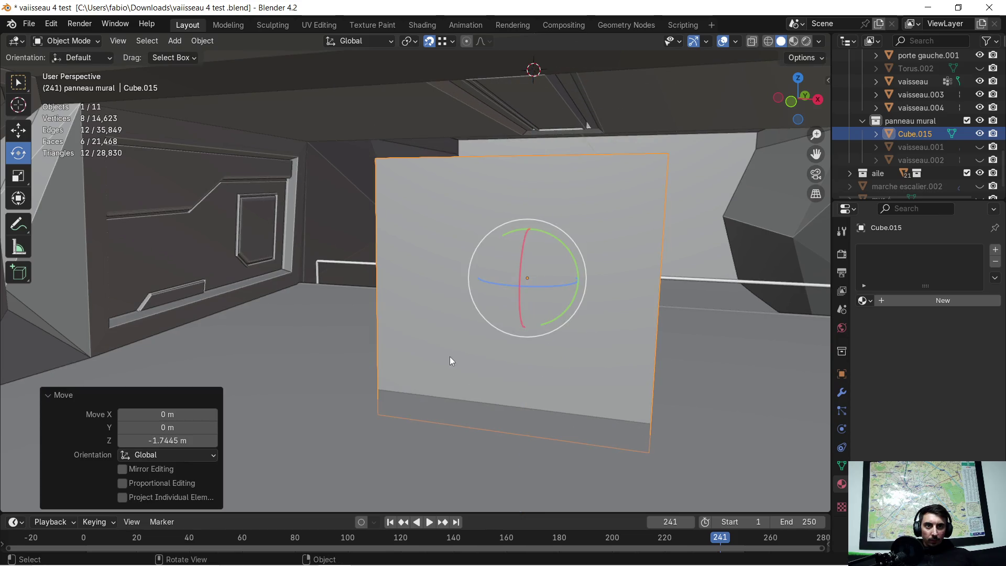
Scale the cube to 0.45 and move it -2.8986 m along X to the wall panel.
key("s")
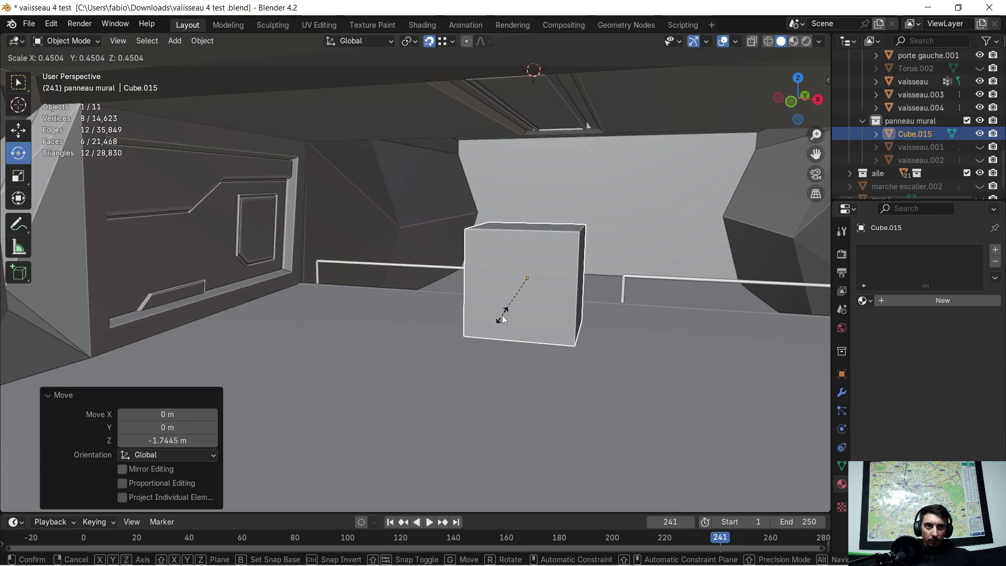
left_click(507, 295)
scroll(506, 293, "up", 1)
scroll(514, 288, "up", 2)
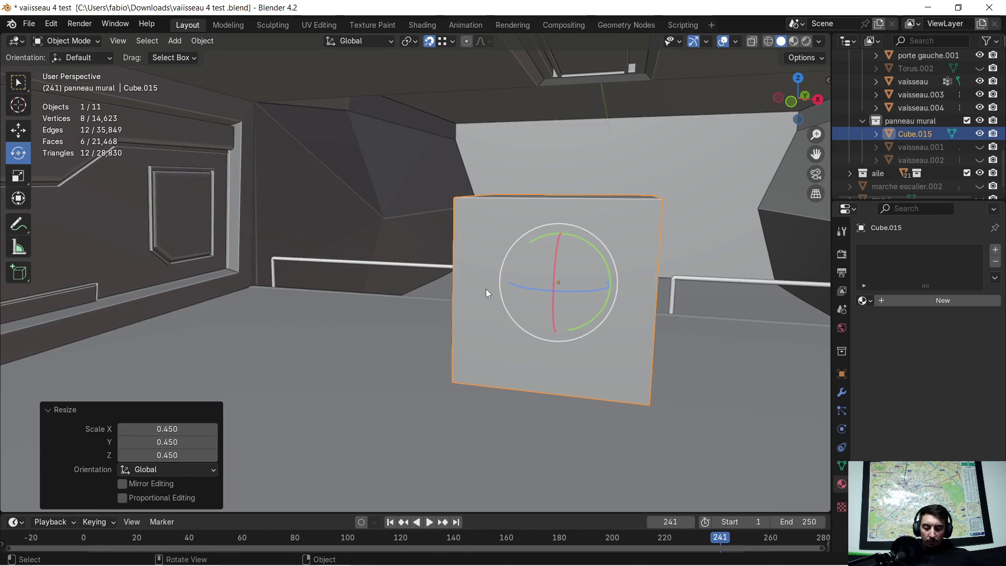
key("g")
key("x")
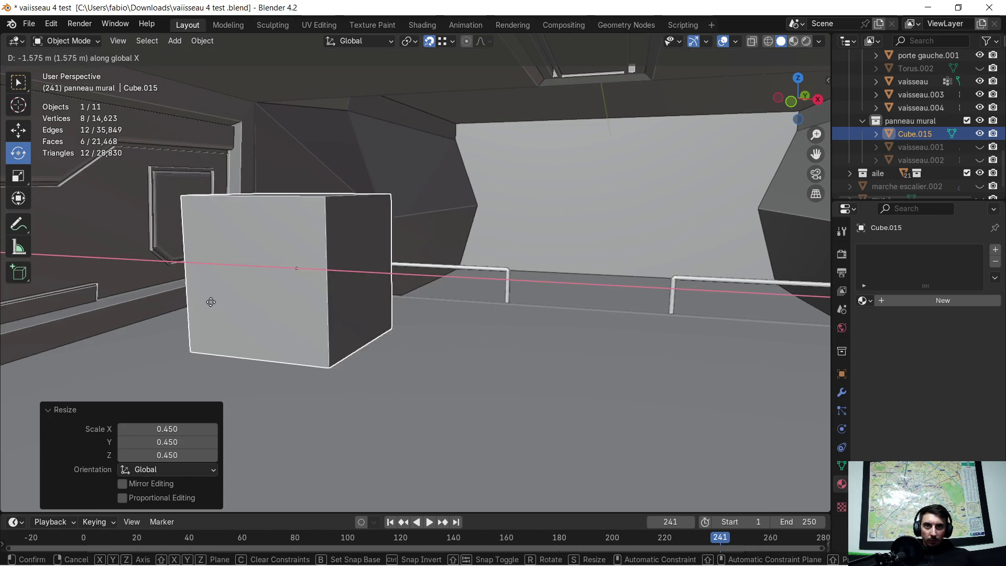
left_click(53, 314)
mouse_move(53, 313)
middle_mouse_down()
mouse_move(219, 262)
mouse_move(447, 298)
middle_mouse_up()
Flatten the cube to 0.508 in Z, widen it to 1.297 in Y, and pick a top edge in Edit Mode.
key("s")
key("z")
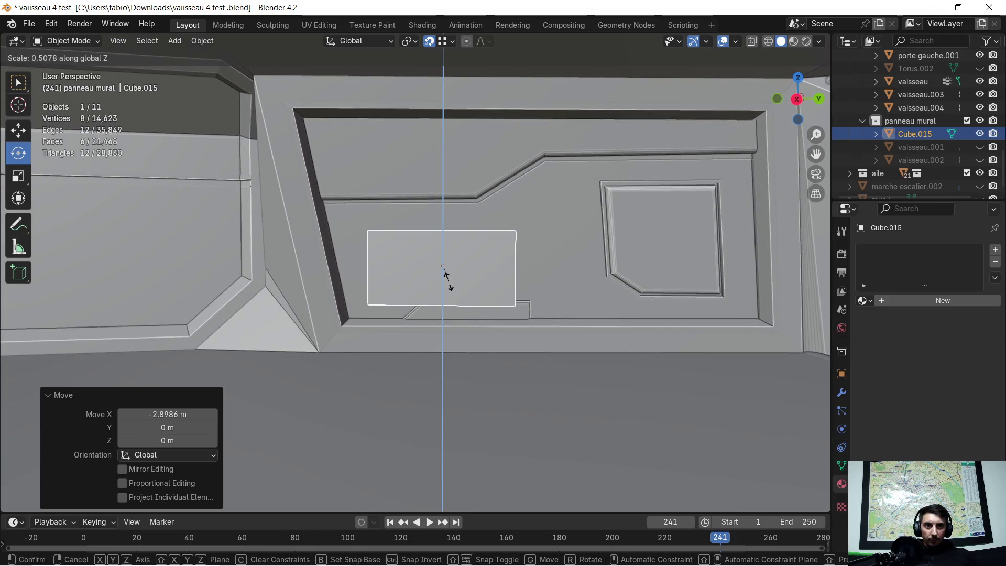
left_click(449, 285)
key("s")
key("y")
left_click(493, 306)
middle_click_drag(492, 307, 444, 247)
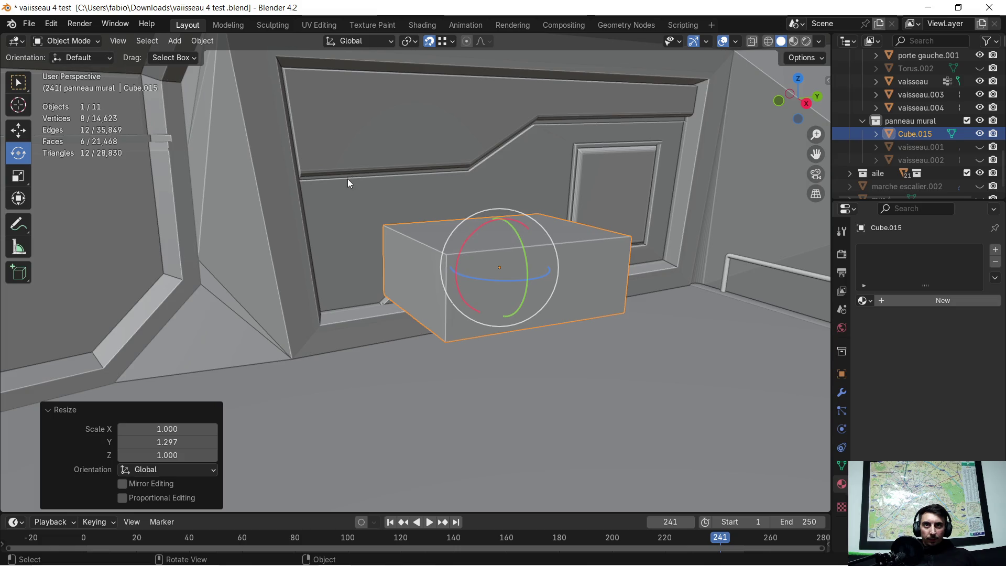
key("Tab")
left_click(431, 252)
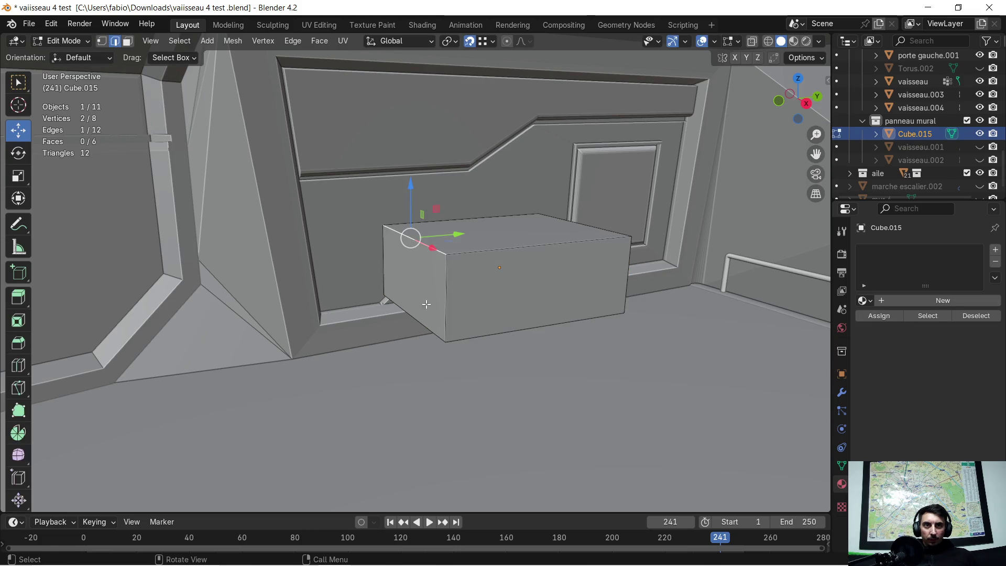
Try a rounded bevel on the box's selected end edges.
middle_click_drag(431, 320, 452, 280)
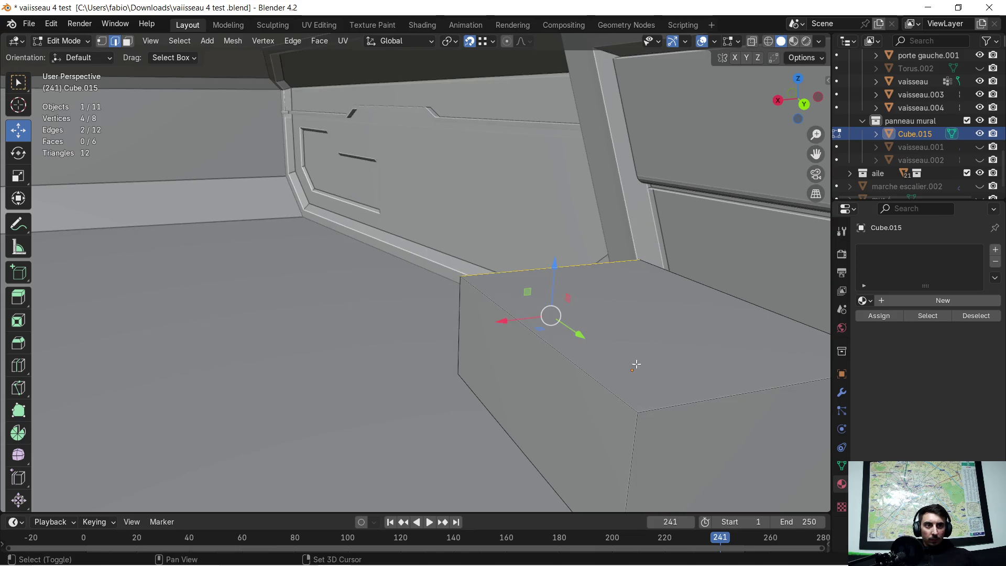
scroll(667, 386, "down", 2)
middle_click_drag(611, 414, 537, 368)
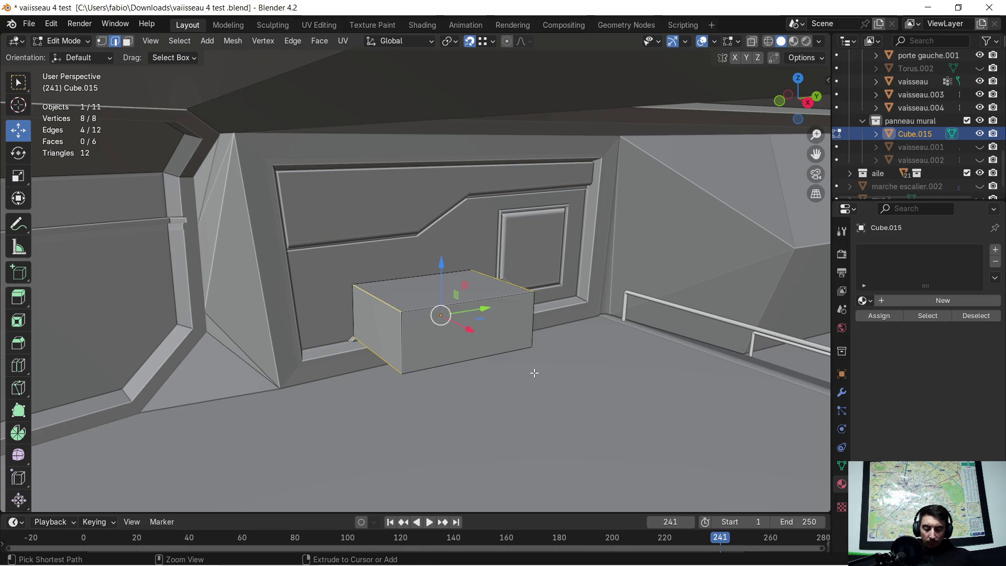
key("ctrl+b")
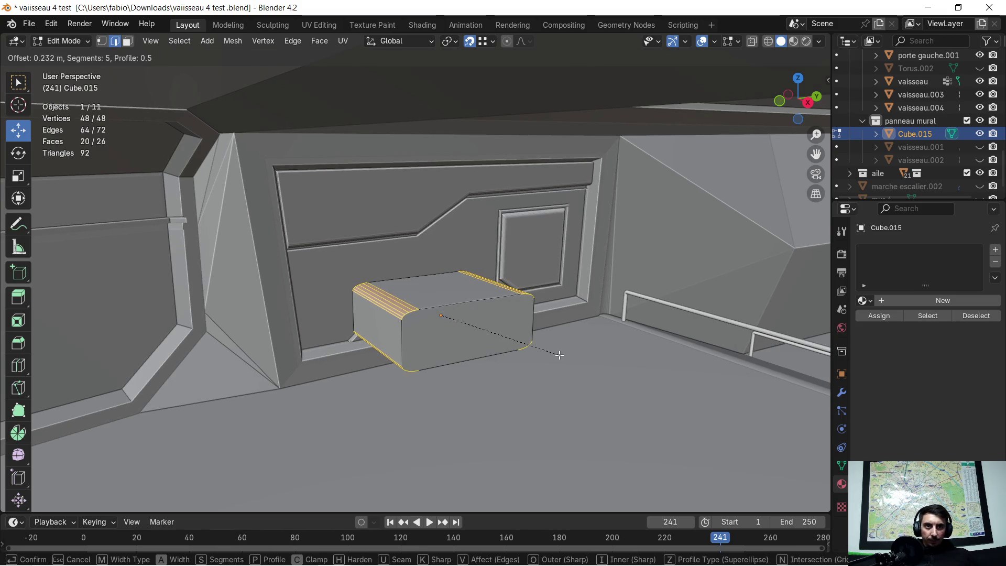
left_click(563, 353)
mouse_move(563, 353)
middle_mouse_down()
mouse_move(510, 319)
mouse_move(559, 357)
mouse_move(636, 333)
middle_mouse_up()
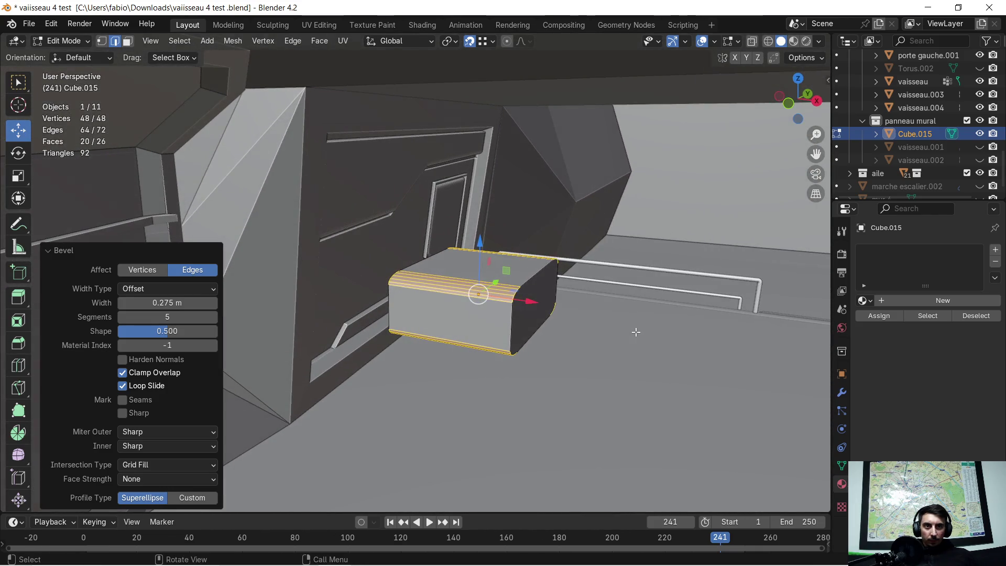
Nudge the bevelled box geometry along X, Z and Y.
key("g")
key("x")
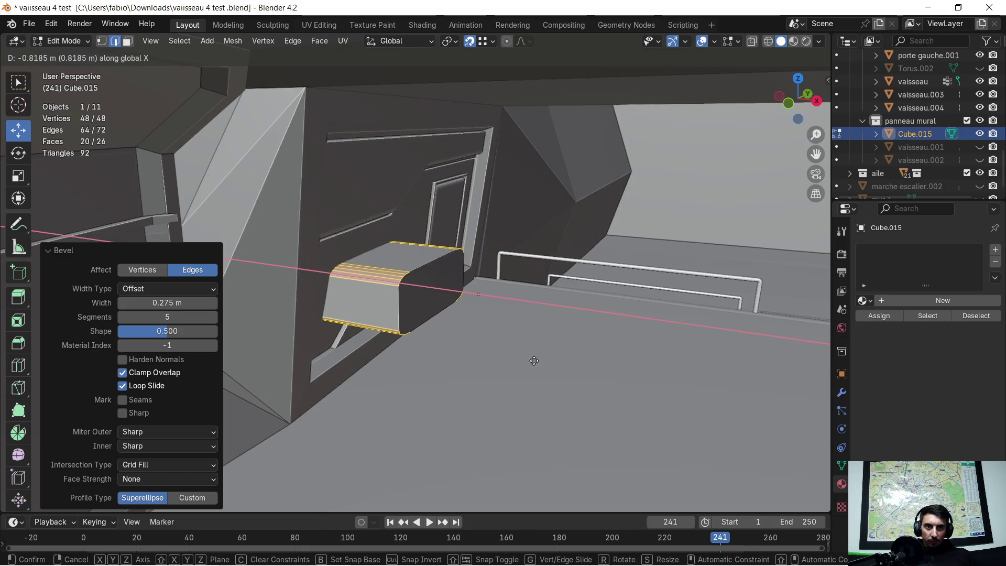
left_click(533, 361)
mouse_move(533, 361)
middle_mouse_down()
mouse_move(571, 349)
mouse_move(536, 383)
middle_mouse_up()
scroll(571, 349, "down", 1)
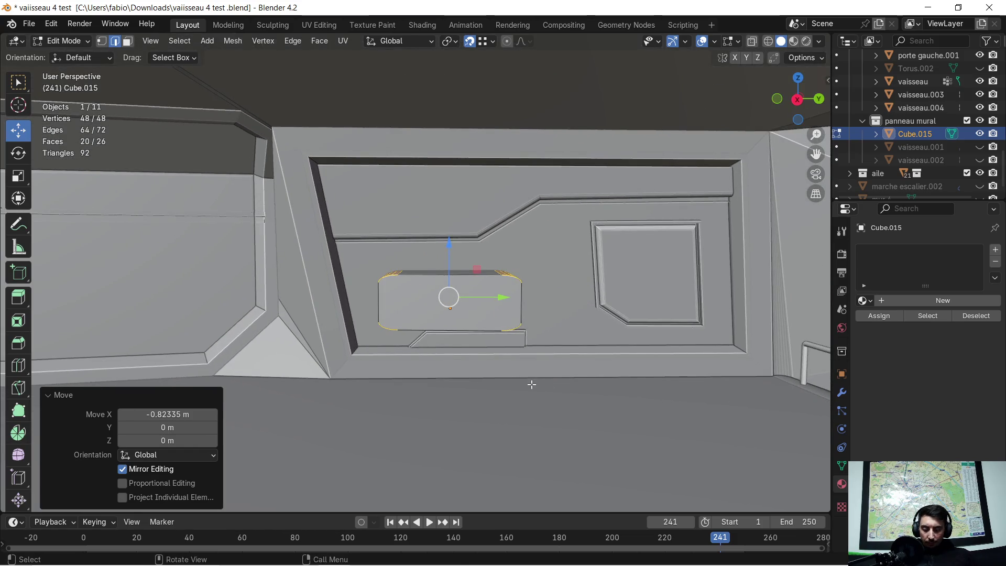
key("g")
key("z")
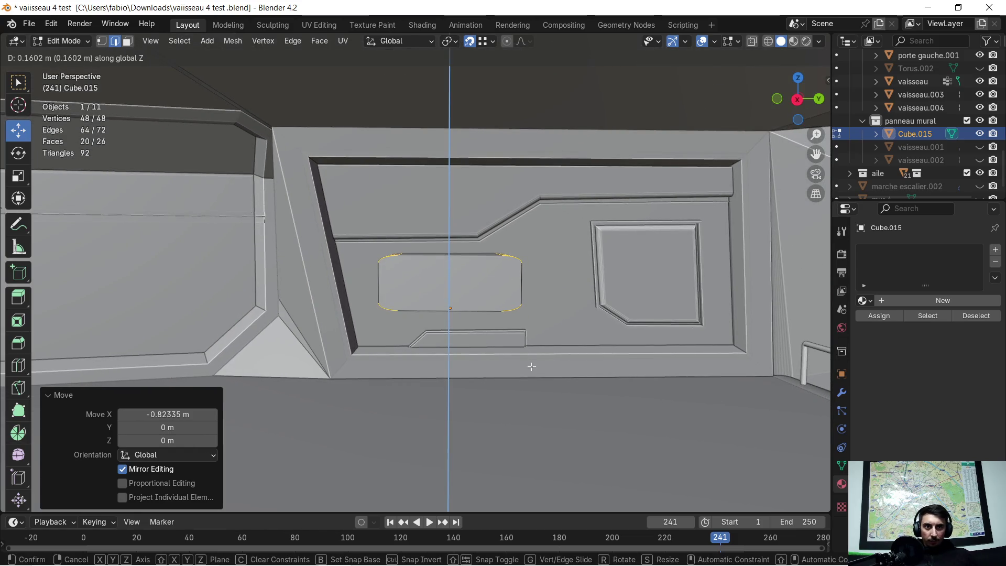
left_click(532, 367)
key("g")
key("y")
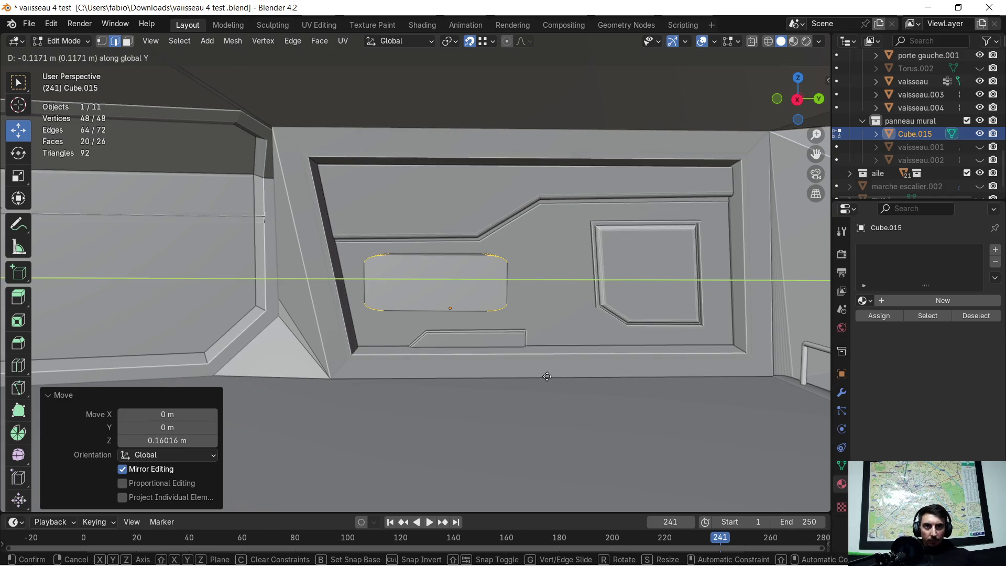
left_click(547, 376)
mouse_move(547, 376)
middle_mouse_down()
mouse_move(519, 342)
mouse_move(512, 359)
middle_mouse_up()
Undo back to the plain box and re-bevel the edges with 1 segment, 0.276 m wide.
key("ctrl+z")
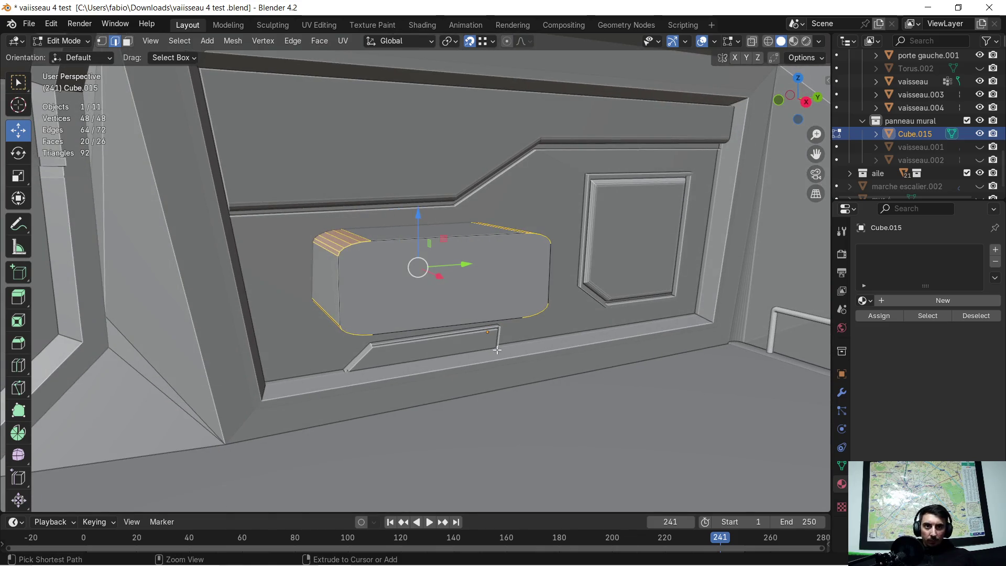
key("ctrl+z")
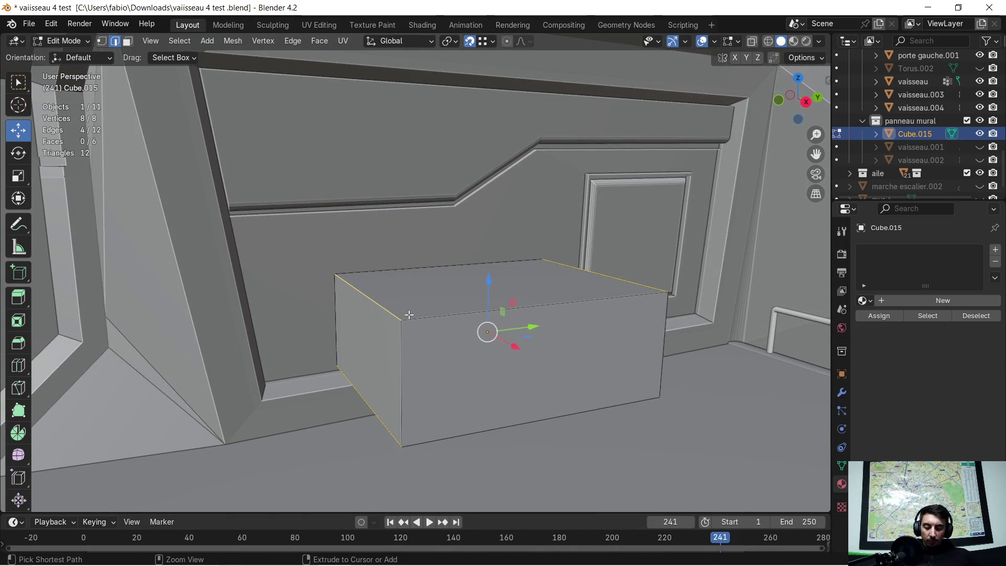
key("ctrl+b")
left_click(269, 339)
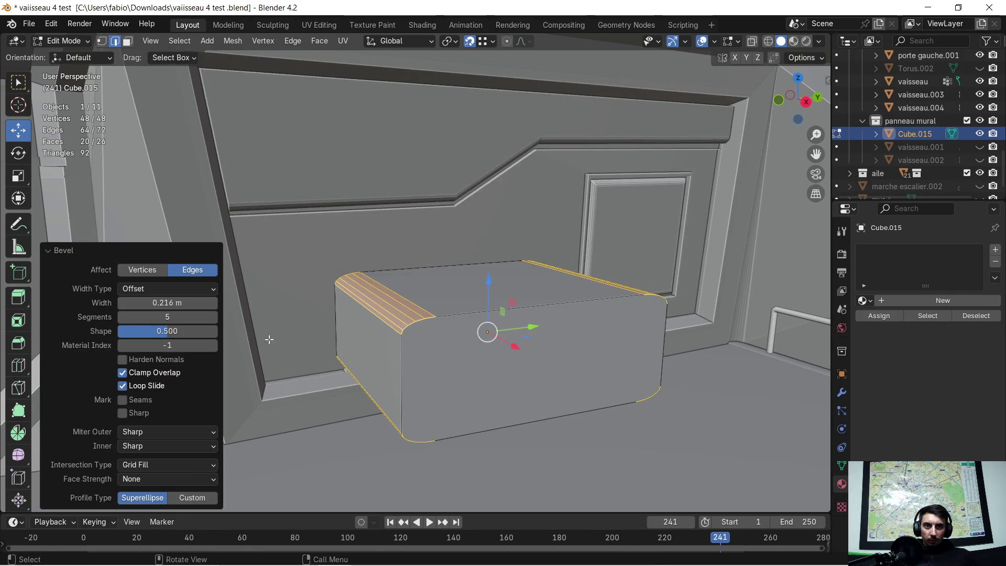
left_click_drag(190, 315, 168, 315)
mouse_move(496, 339)
middle_mouse_down()
mouse_move(372, 352)
mouse_move(403, 331)
middle_mouse_up()
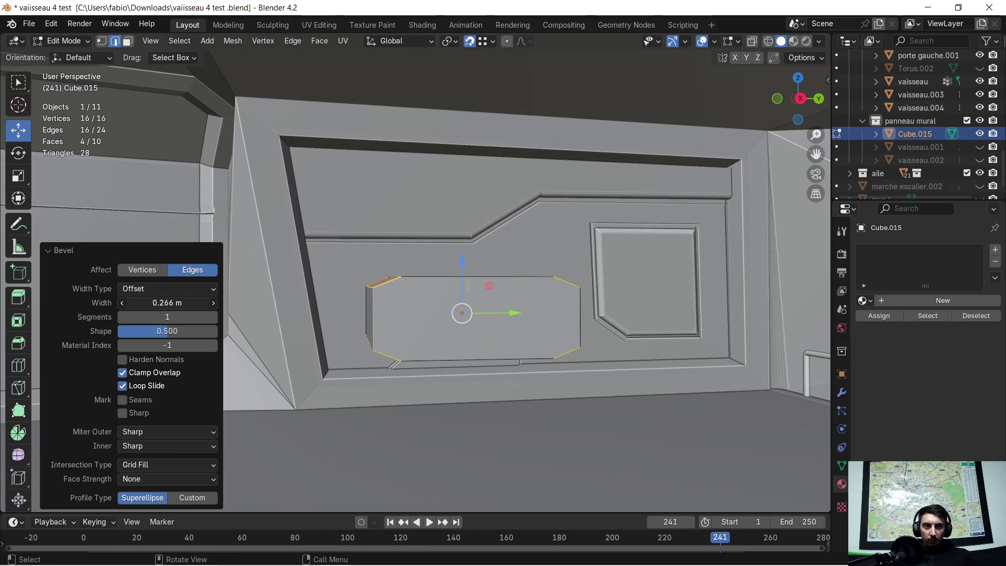
middle_click_drag(262, 311, 320, 317)
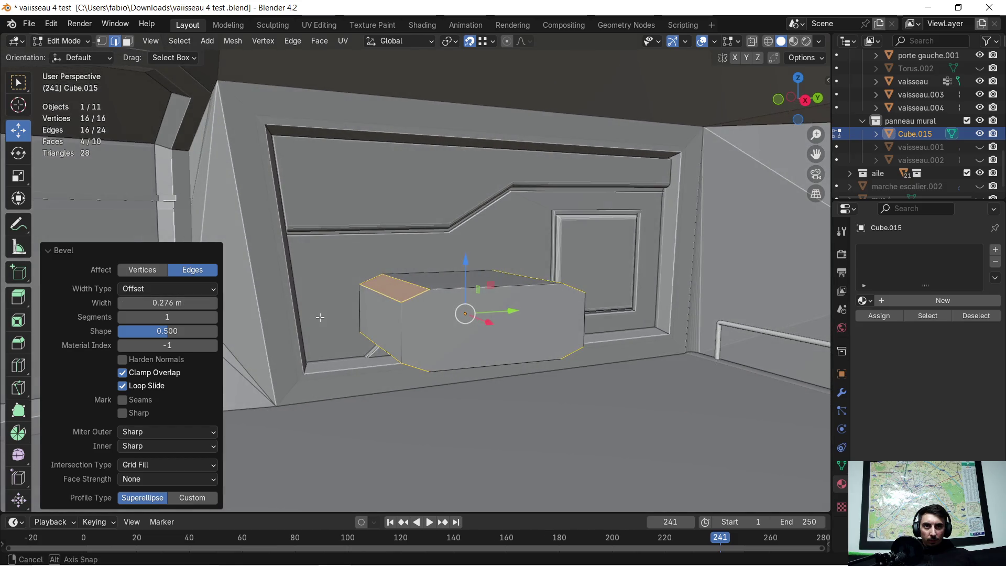
Shift the cube's left side face 0.04 m along Y and back by -0.04 m.
key("3")
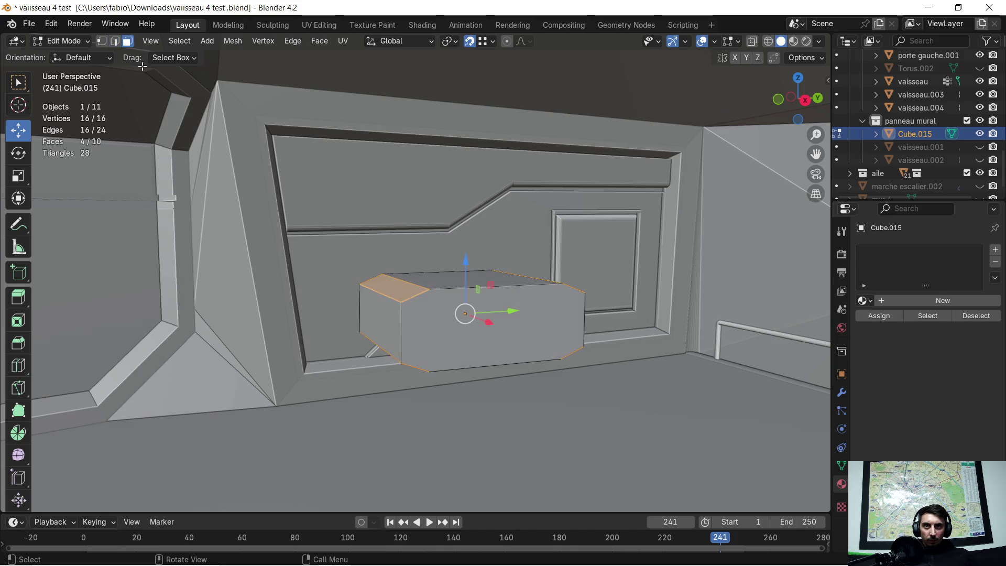
left_click(388, 322)
scroll(383, 321, "up", 3)
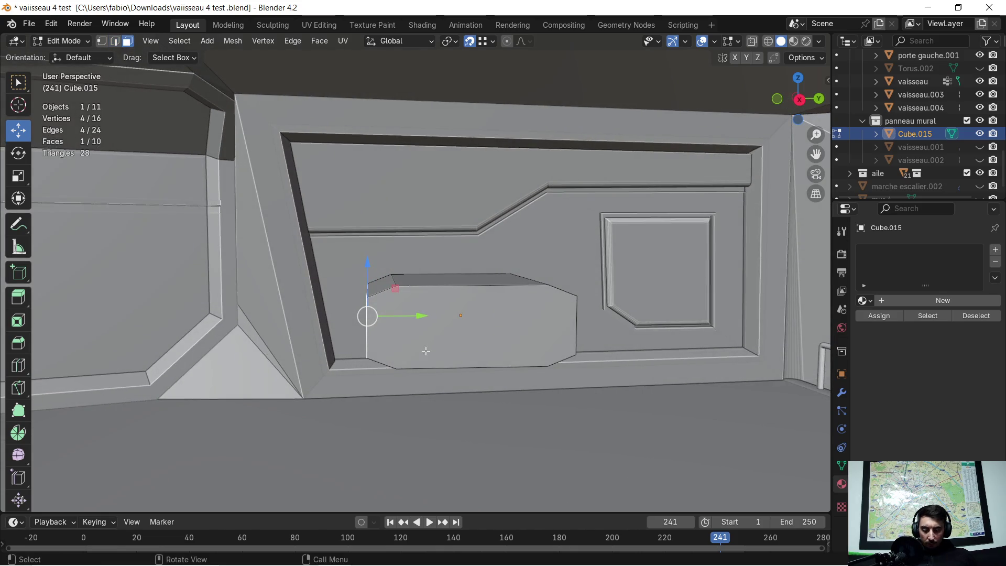
key("g")
key("y")
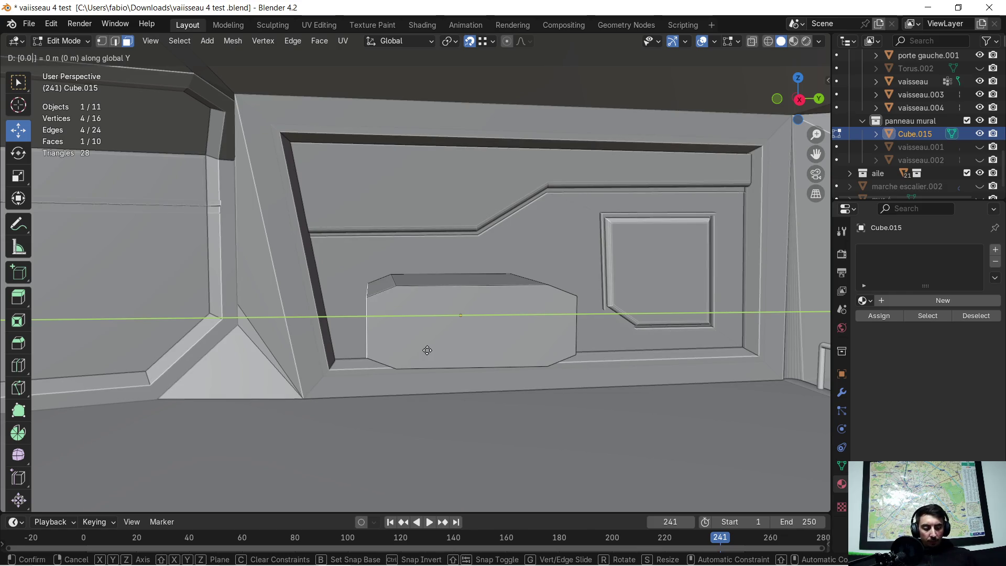
key("Return")
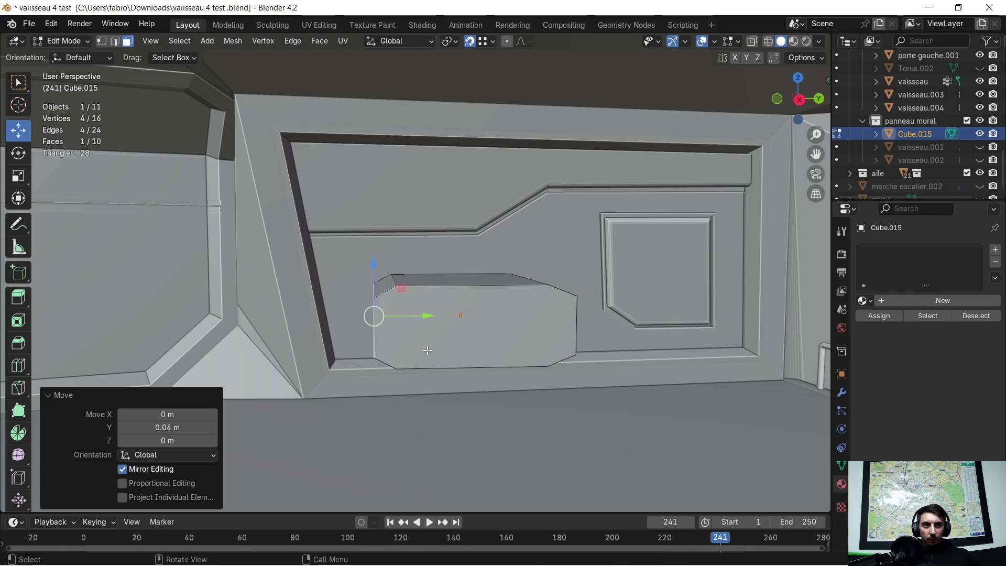
middle_click_drag(546, 332, 520, 368)
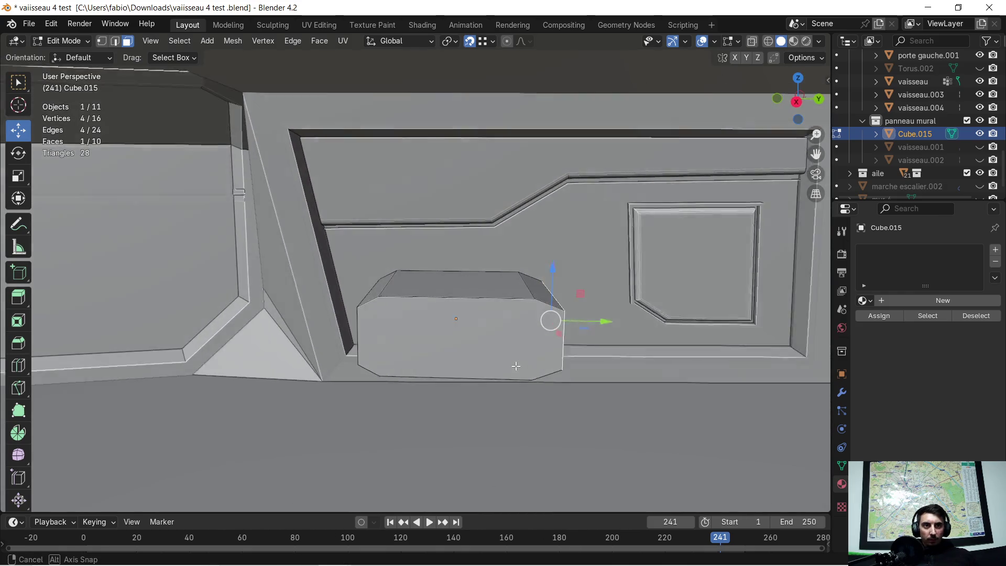
key("g")
key("y")
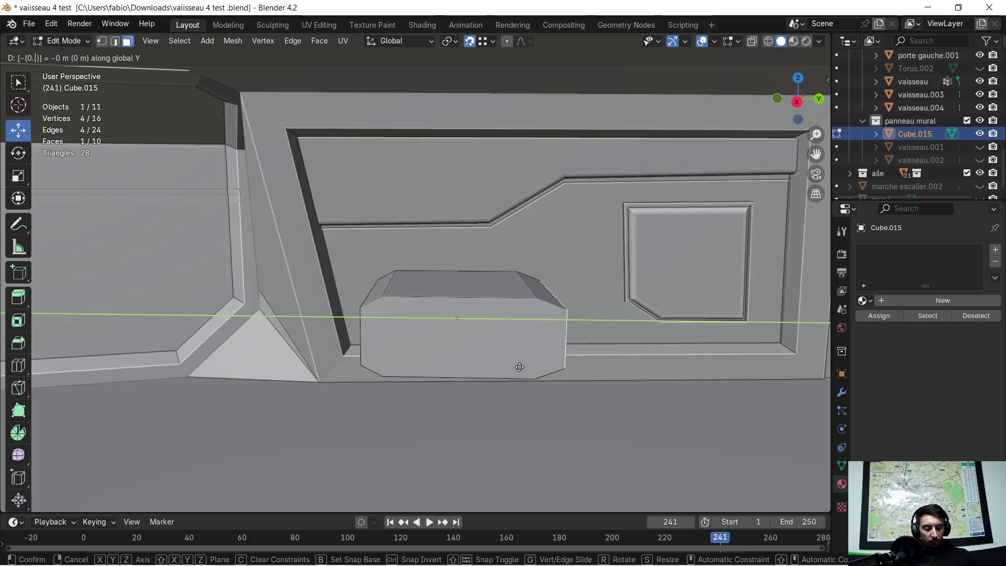
key("Return")
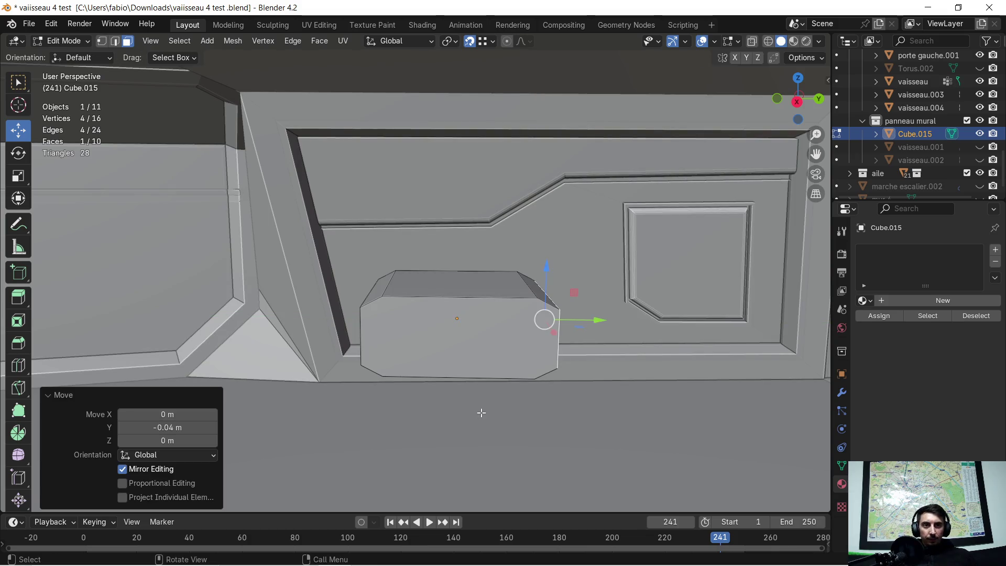
middle_click_drag(485, 371, 589, 370)
Select the whole cutter mesh and slide it -1.3269 m along X into the wall.
key("a")
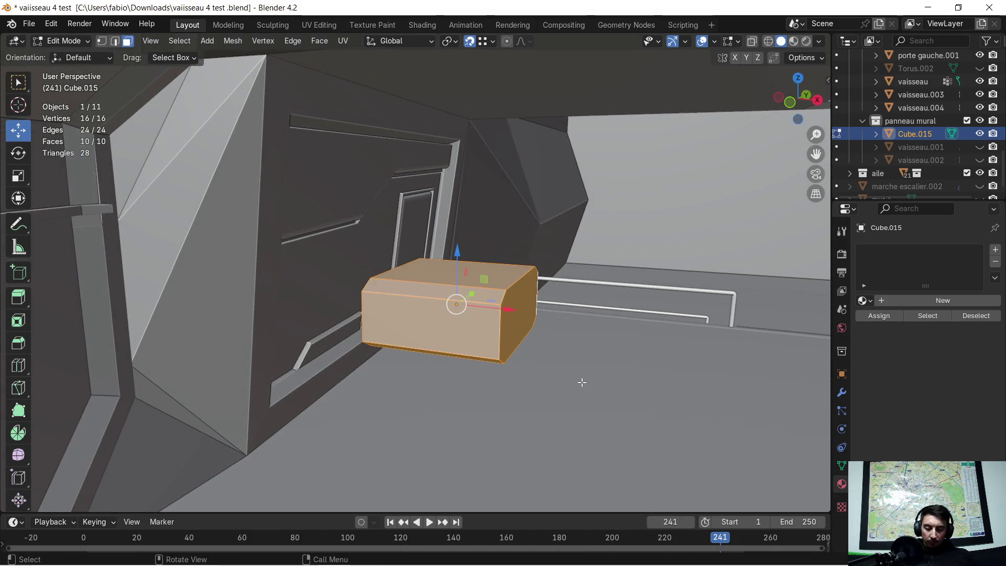
key("g")
key("x")
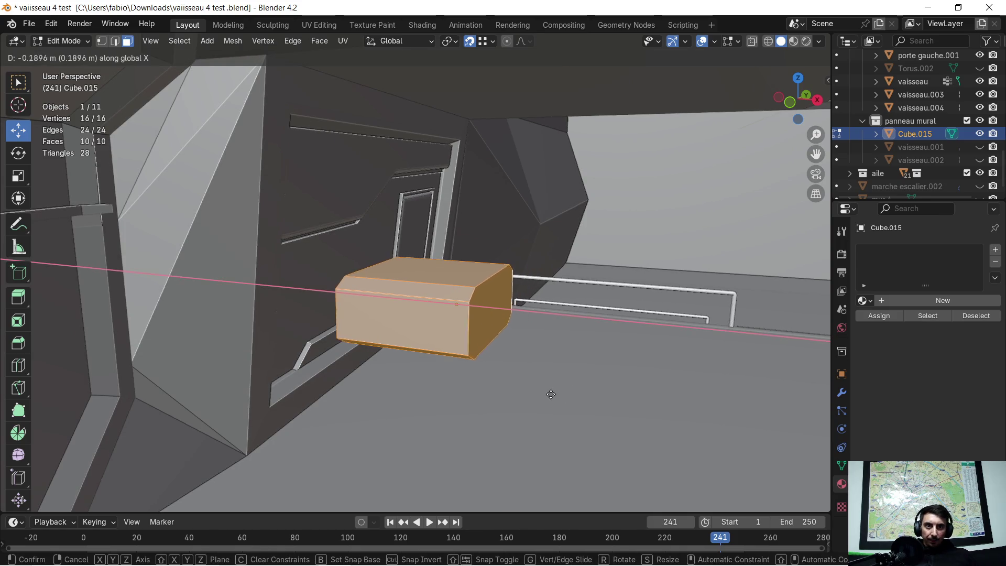
left_click(417, 394)
middle_click_drag(417, 395, 454, 390)
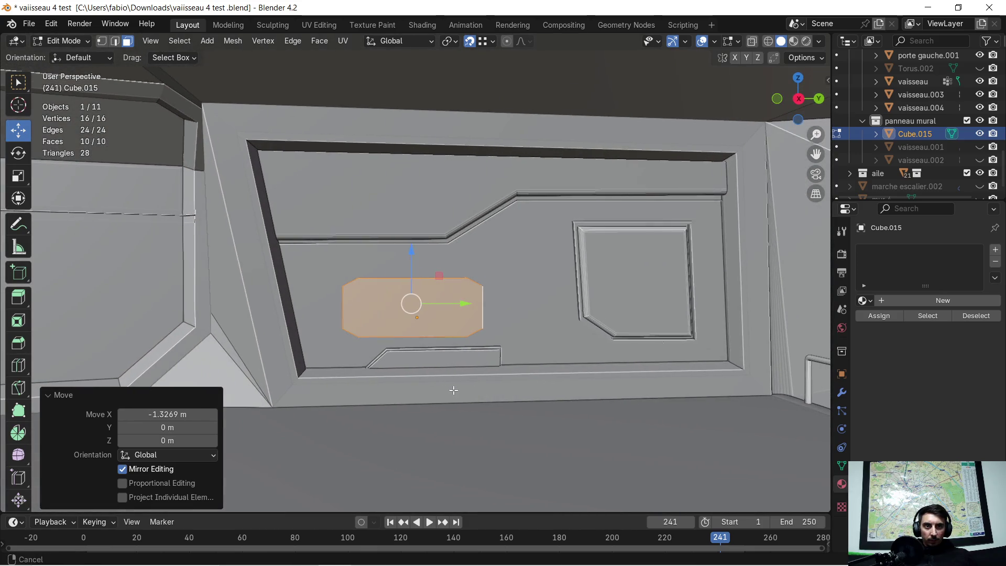
Raise the cutter 0.12541 m, scale it to 1.247, then exit to Object Mode and select the vaisseau wall.
key("g")
key("z")
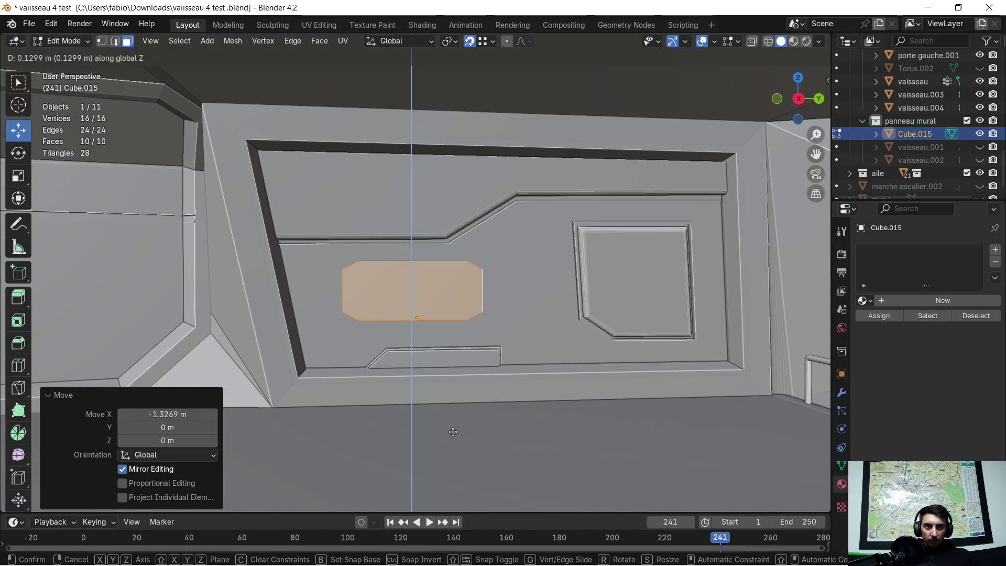
left_click(449, 434)
middle_click_drag(449, 432, 461, 420)
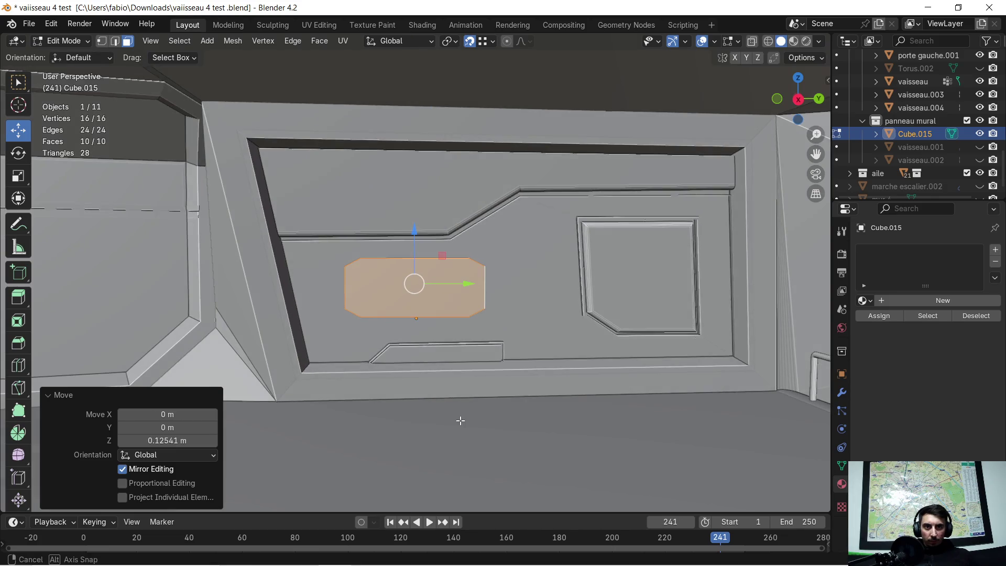
key("s")
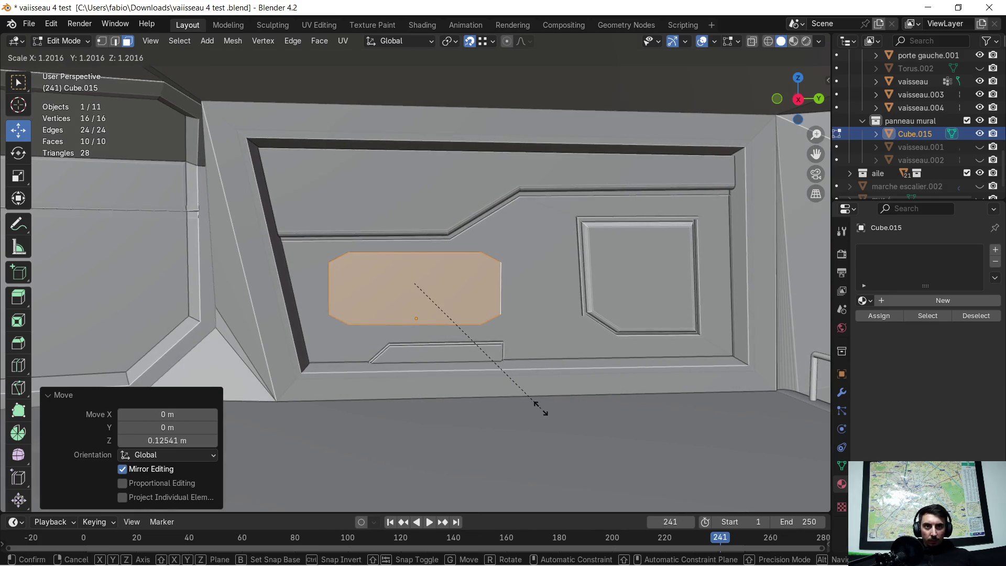
left_click(553, 404)
mouse_move(541, 407)
middle_mouse_down()
mouse_move(592, 405)
mouse_move(534, 403)
middle_mouse_up()
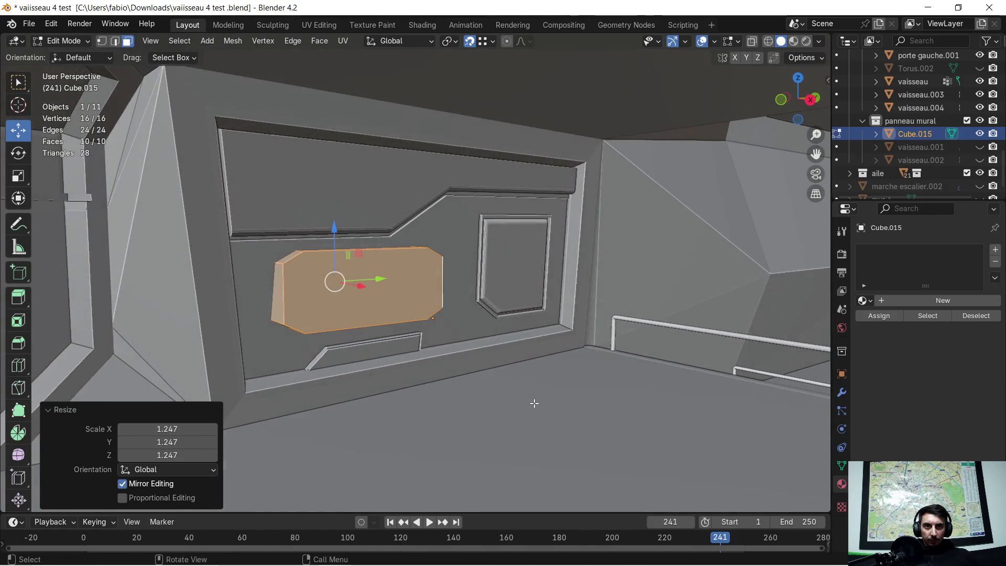
key("Tab")
left_click(461, 225)
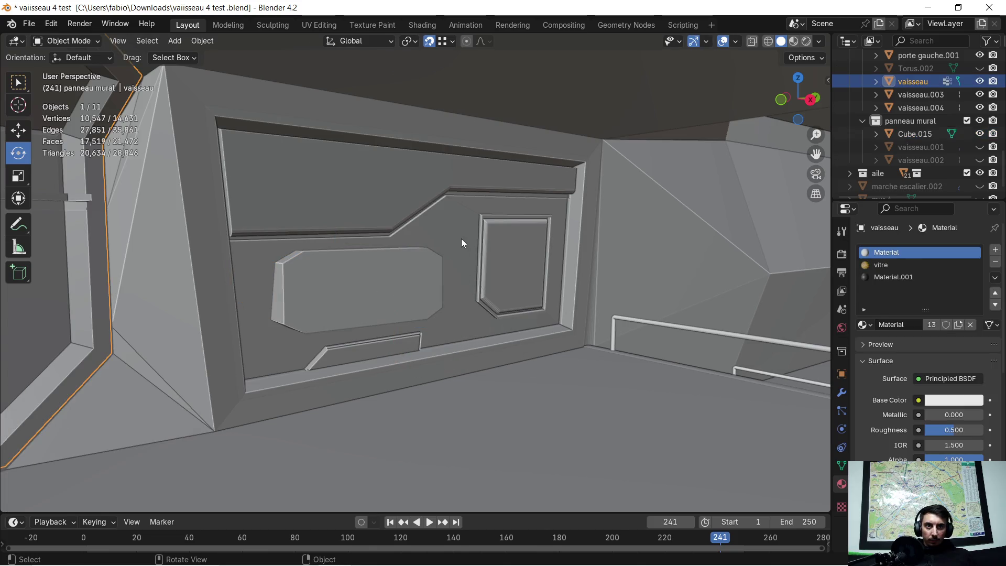
Add a Boolean modifier in Difference mode to the vaisseau wall and begin picking its cutter object.
middle_click_drag(461, 238, 492, 240)
left_click(842, 393)
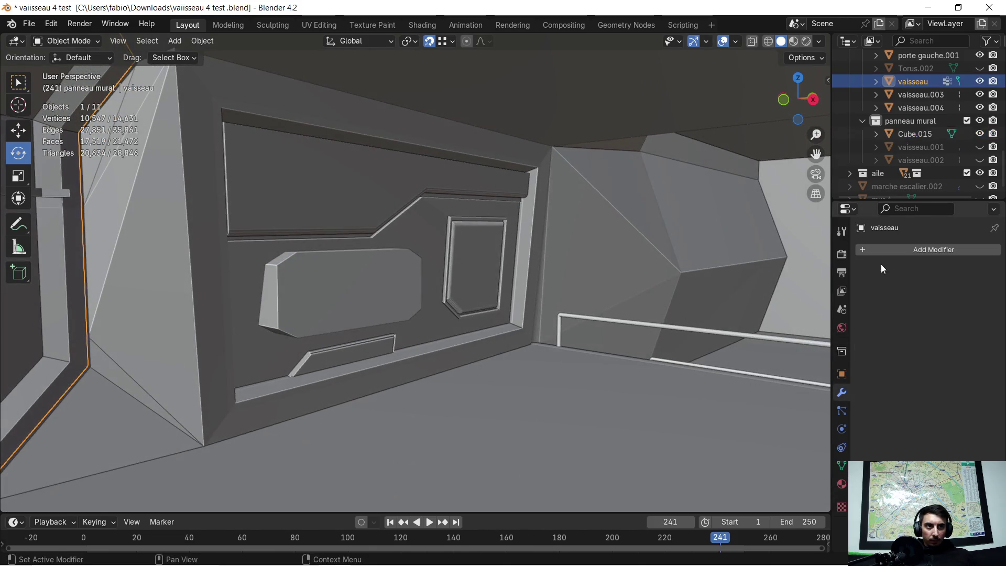
left_click(872, 250)
left_click(853, 257)
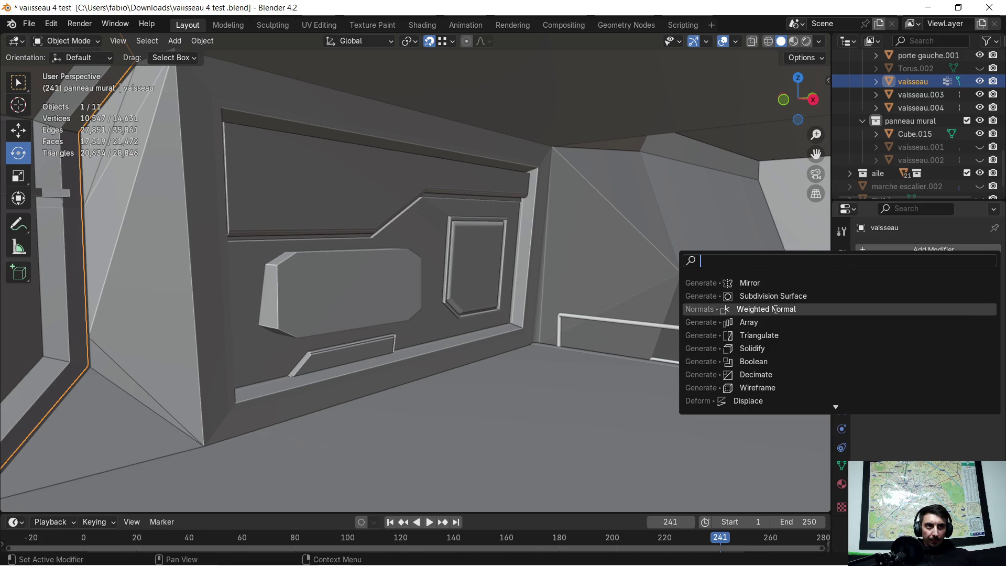
left_click(770, 361)
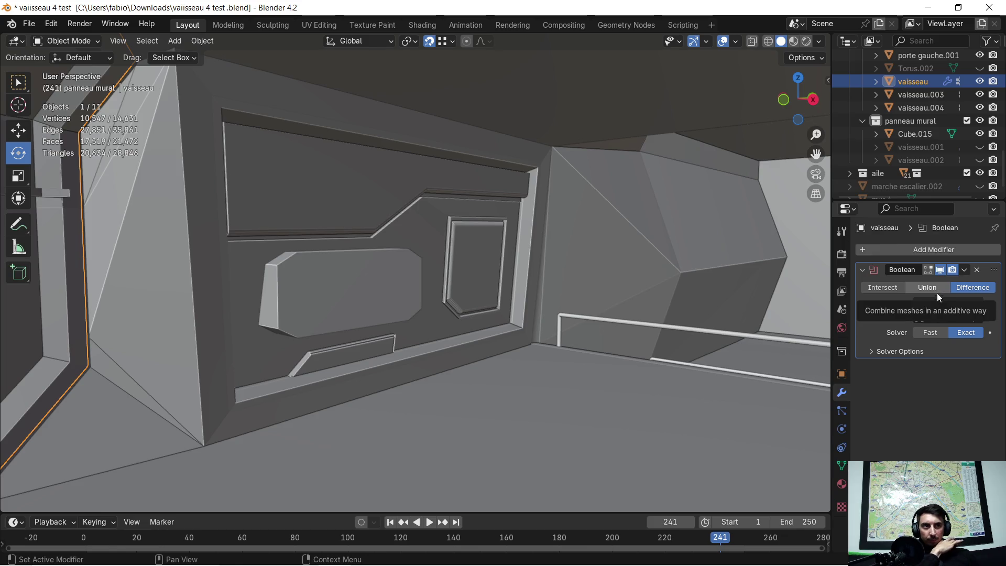
left_click(945, 317)
left_click(975, 318)
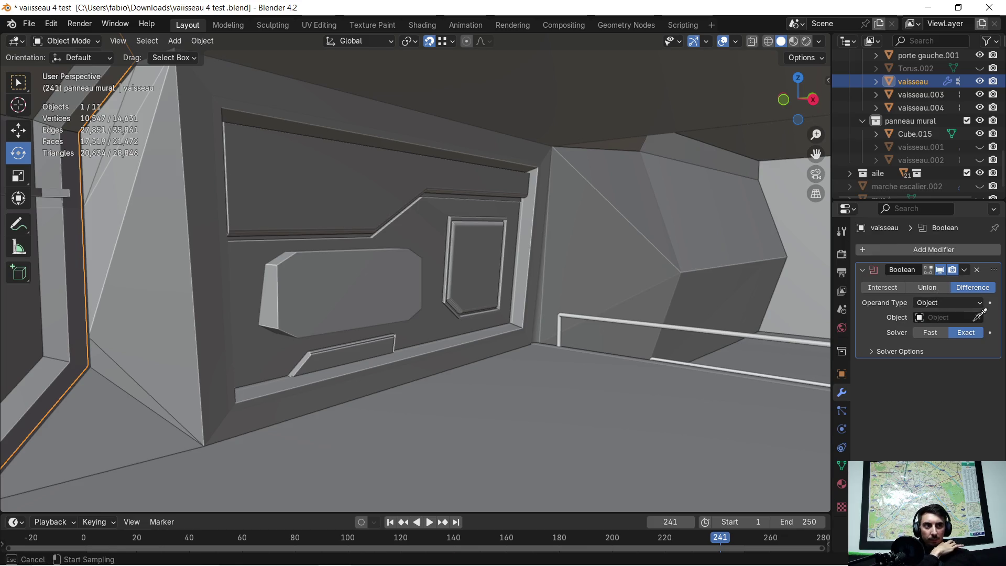
Assign Cube.015 as the Boolean cutter and hide it to reveal the chamfered recess.
left_click(362, 297)
middle_click_drag(388, 308, 361, 287)
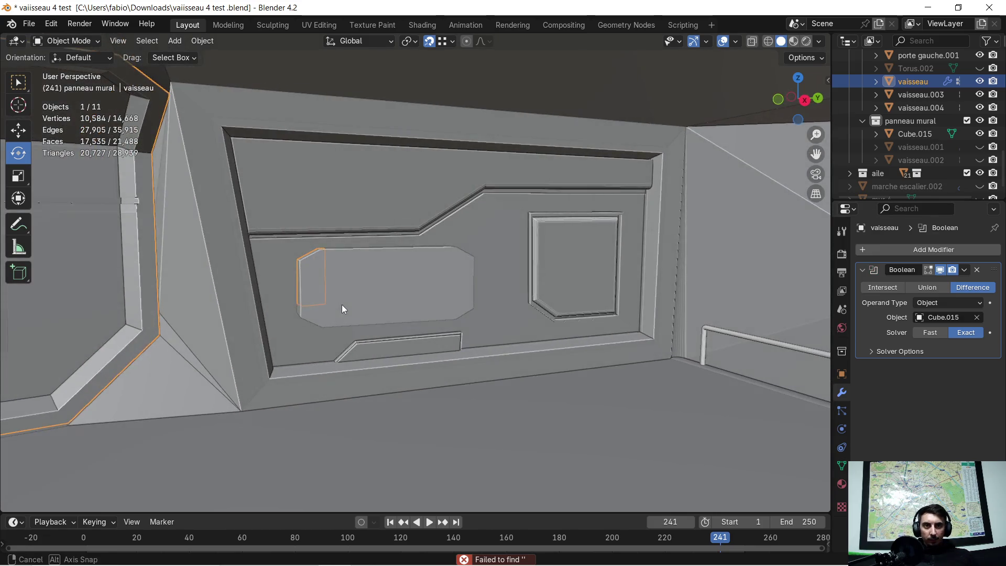
left_click(362, 283)
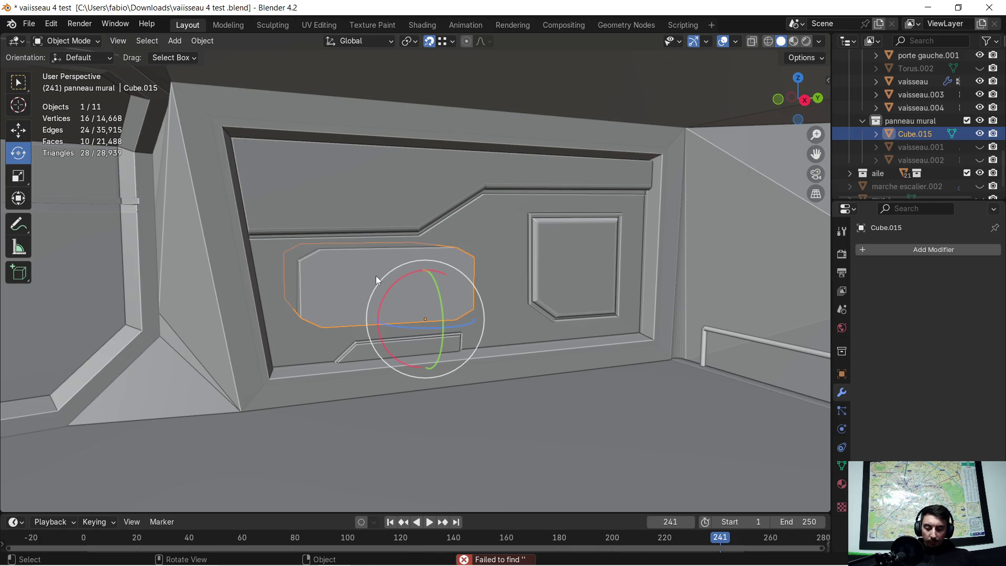
key("h")
scroll(402, 272, "up", 3)
mouse_move(401, 271)
middle_mouse_down()
mouse_move(371, 274)
mouse_move(445, 272)
mouse_move(402, 290)
mouse_move(662, 311)
mouse_move(471, 312)
middle_mouse_up()
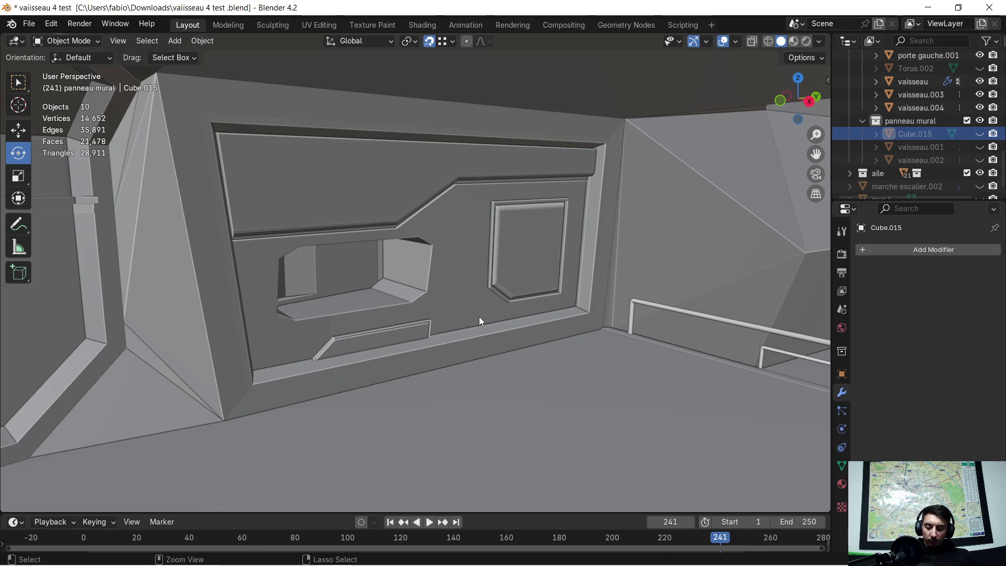
Reselect Cube.015 and switch it into Edit Mode.
left_click(479, 316)
middle_click_drag(305, 277, 437, 269)
key("Tab")
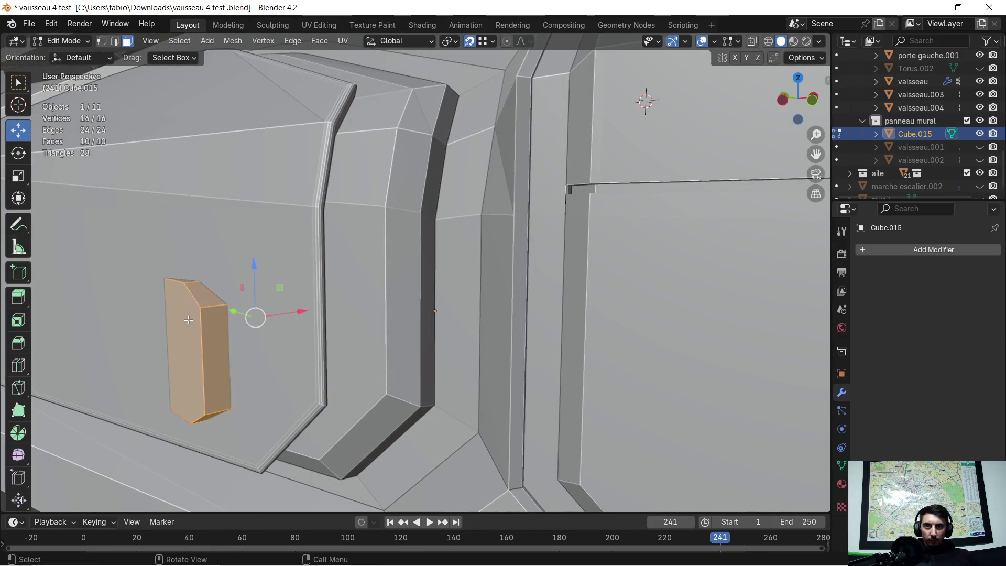
Select one face of the cutter and shift it along the X axis.
left_click(188, 323)
mouse_move(187, 323)
middle_mouse_down()
mouse_move(198, 320)
mouse_move(181, 317)
middle_mouse_up()
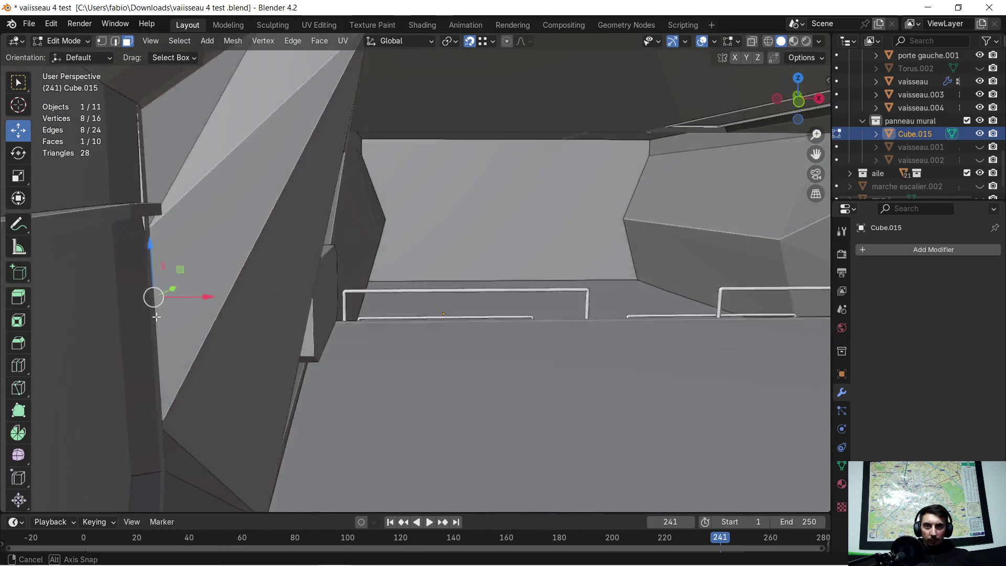
key("g")
key("x")
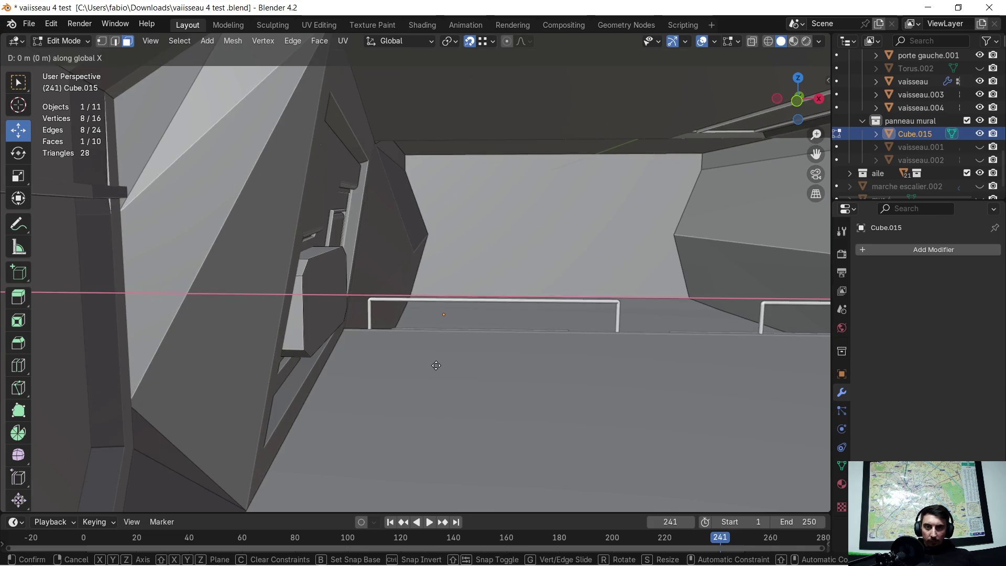
left_click(588, 357)
middle_click_drag(523, 355, 504, 350)
Slide the whole cutter mesh -0.115 m along X, then nudge it slightly further along X.
key("a")
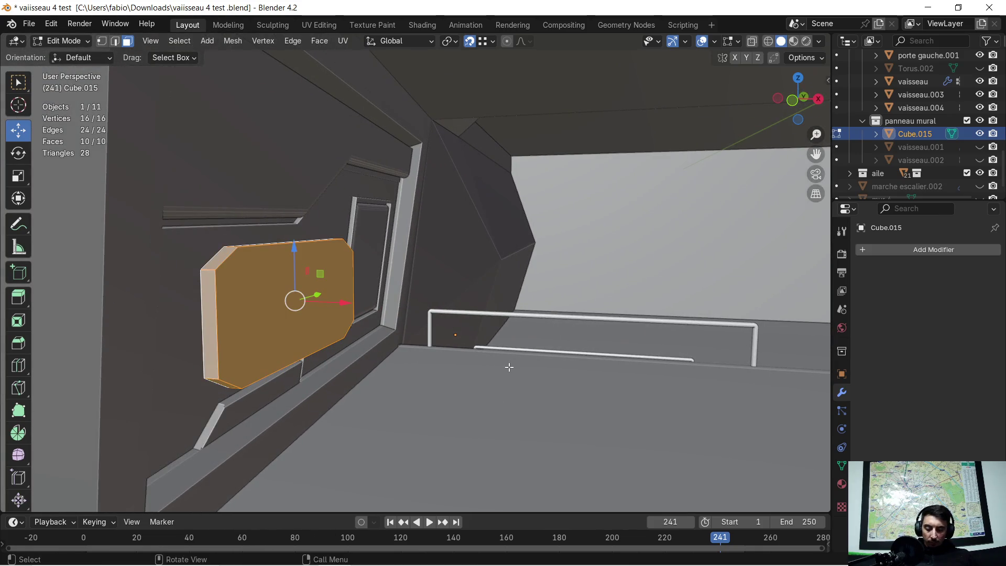
key("g")
key("x")
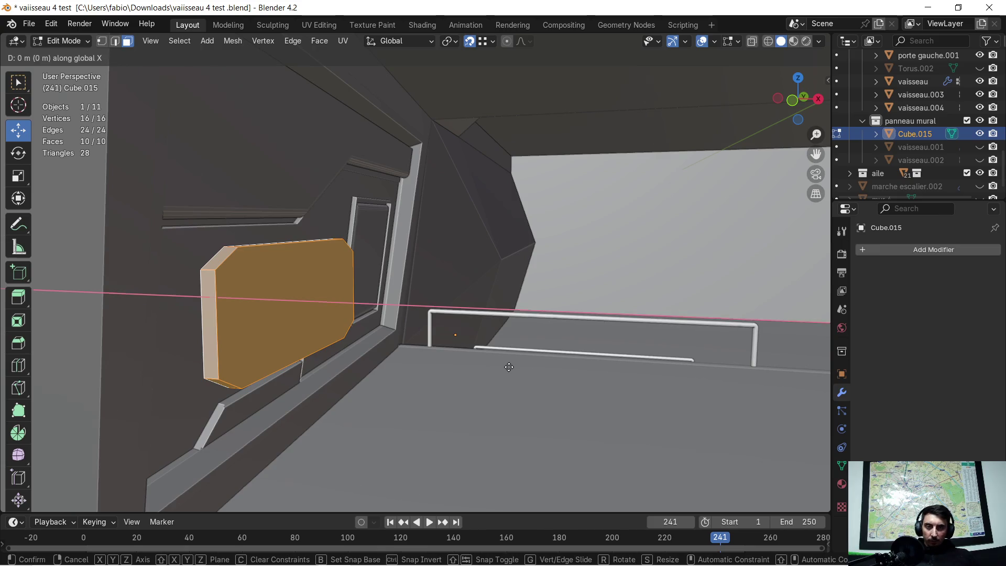
left_click(487, 372)
mouse_move(487, 372)
middle_mouse_down()
mouse_move(76, 374)
mouse_move(224, 355)
mouse_move(303, 371)
mouse_move(420, 366)
mouse_move(406, 361)
middle_mouse_up()
key("g")
key("x")
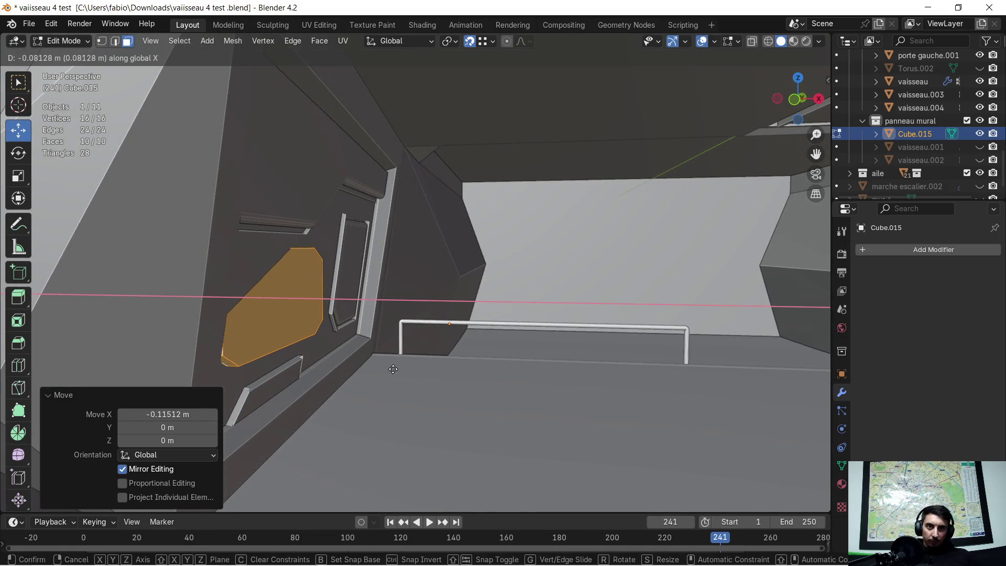
left_click(406, 371)
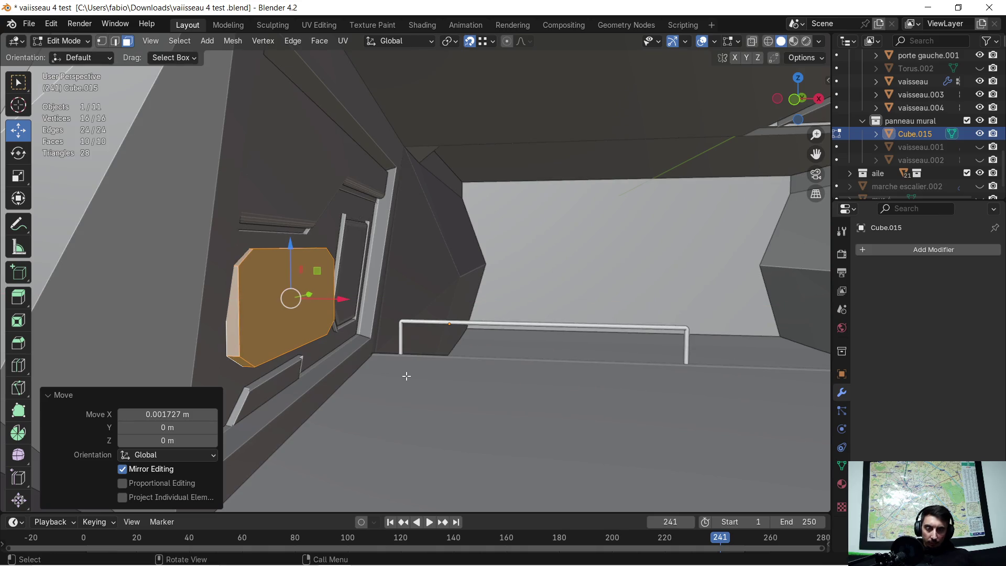
mouse_move(353, 379)
middle_mouse_down()
mouse_move(380, 366)
mouse_move(285, 347)
mouse_move(317, 325)
mouse_move(289, 362)
middle_mouse_up()
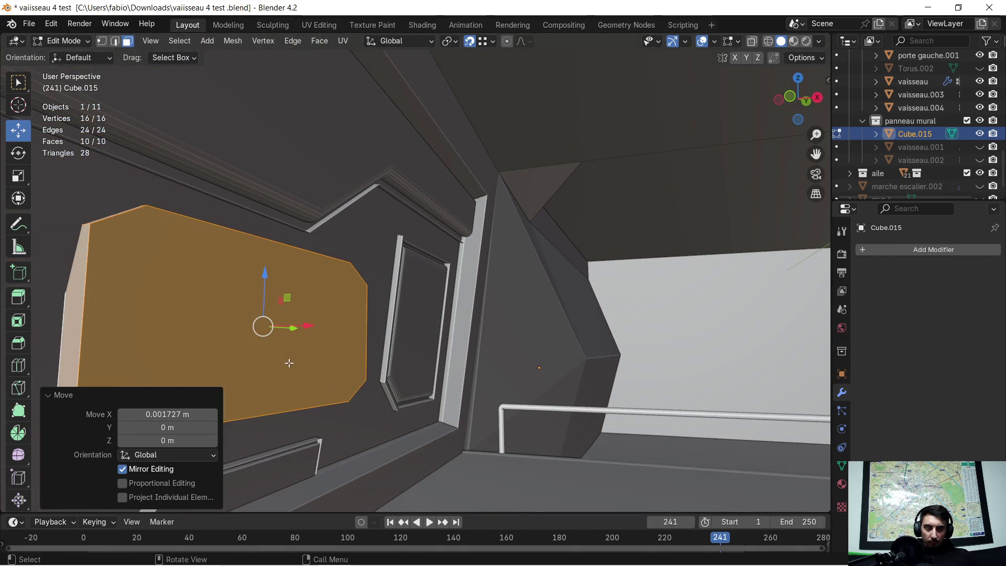
In local view, select a single cutter face, then move it along X in the full scene.
key("KP_Divide")
left_click(425, 298)
middle_click_drag(435, 301, 431, 292)
key("KP_Divide")
middle_click_drag(356, 317, 393, 381)
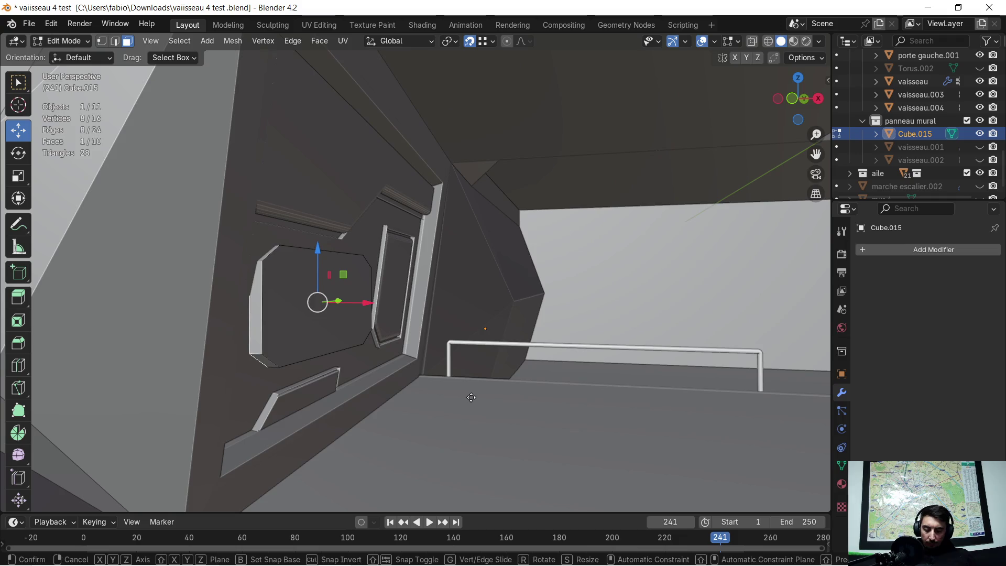
key("g")
key("x")
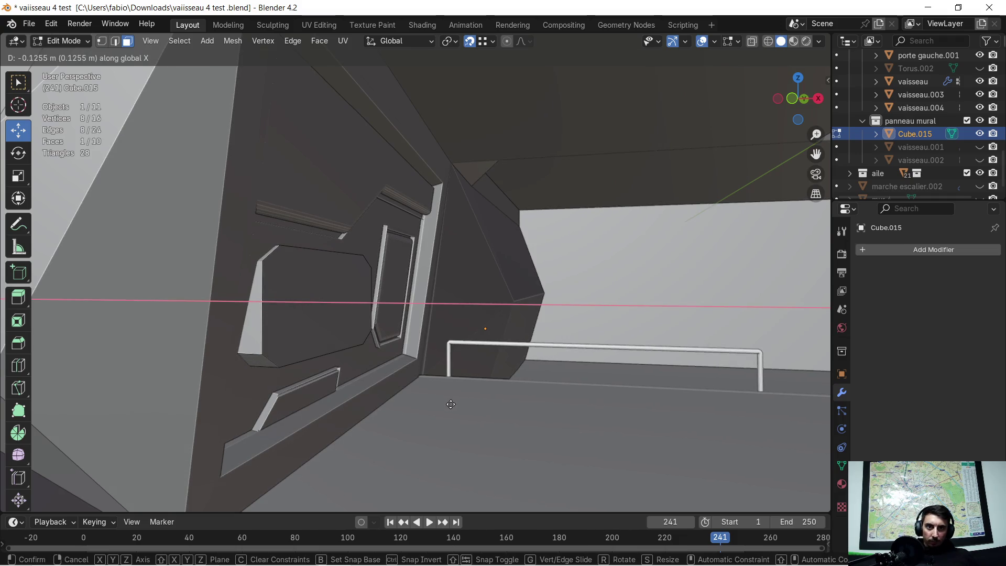
left_click(443, 404)
middle_click_drag(442, 404, 339, 416)
Hide the face to check the recess, reselect the octagonal cutter face, and leave Edit Mode.
key("h")
scroll(464, 343, "up", 1)
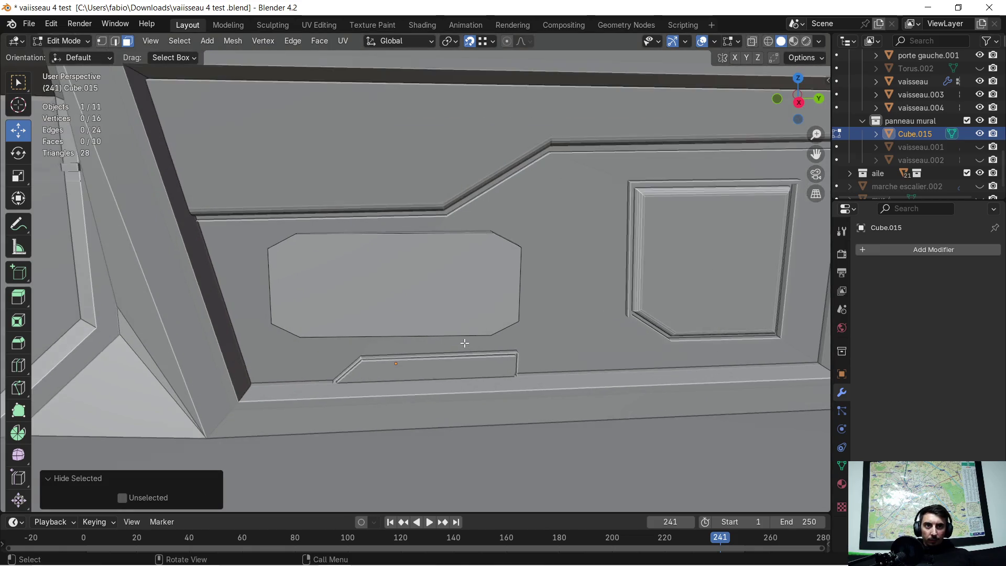
scroll(467, 342, "down", 2)
middle_click_drag(459, 346, 513, 348)
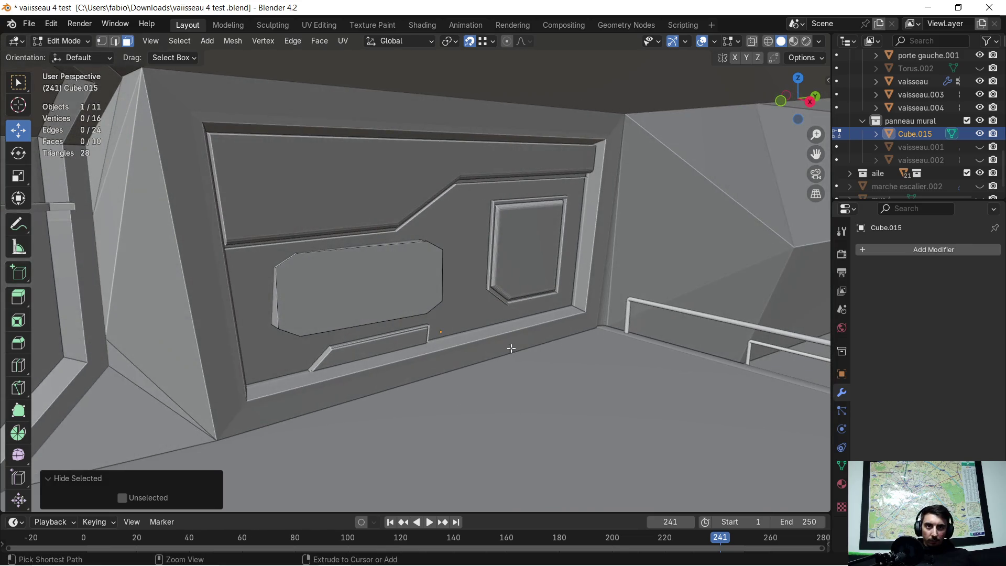
left_click(437, 332)
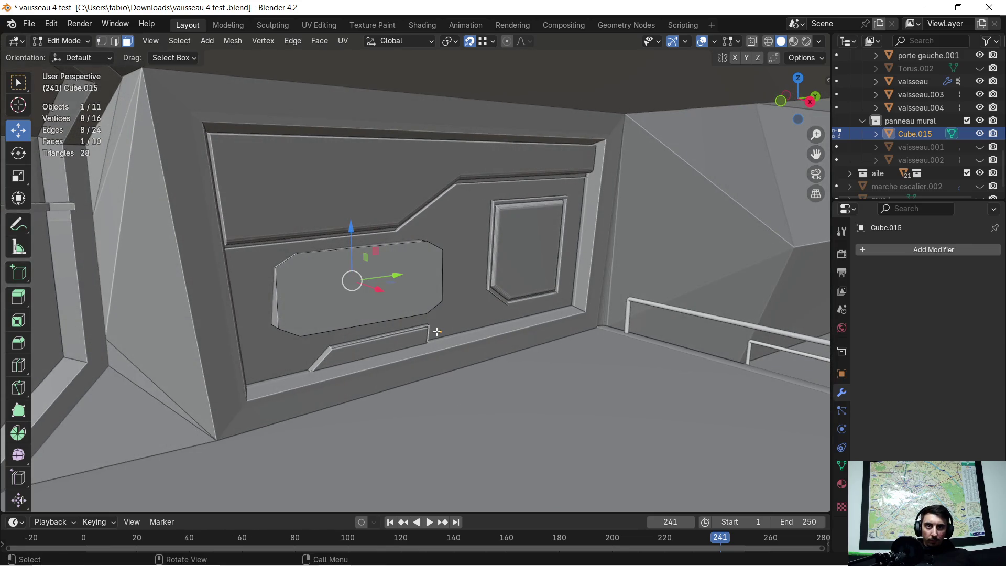
left_click(388, 306)
middle_click_drag(417, 371, 435, 377)
key("Tab")
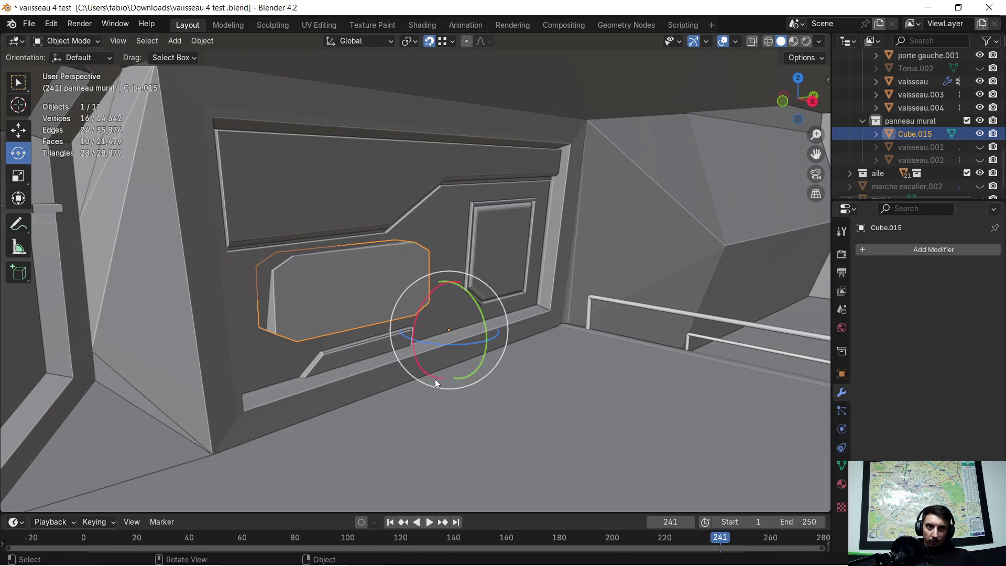
Hide the cutter and inspect the recess edges up close.
key("h")
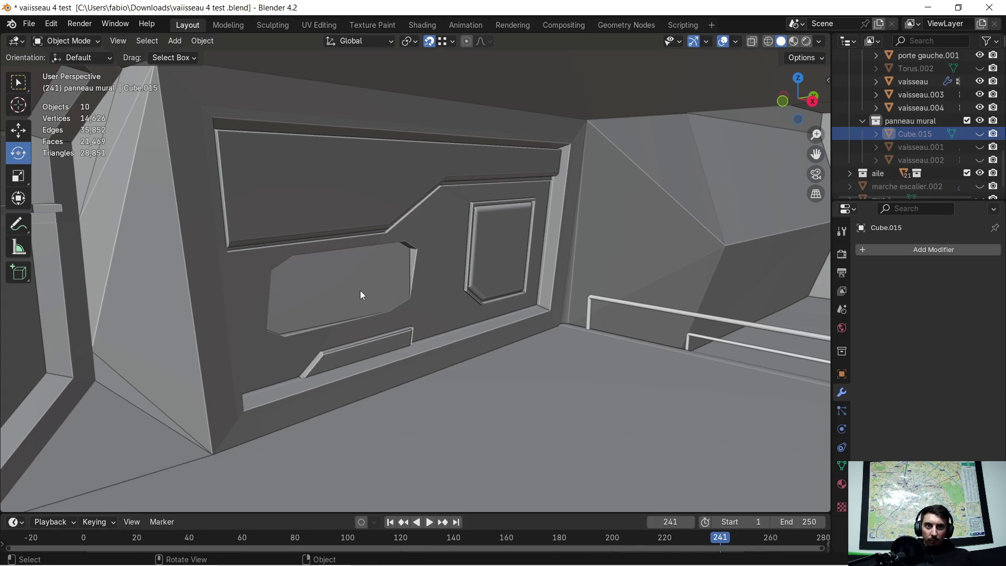
scroll(360, 291, "up", 3)
mouse_move(411, 303)
middle_mouse_down()
mouse_move(335, 281)
mouse_move(466, 319)
mouse_move(217, 313)
mouse_move(442, 331)
middle_mouse_up()
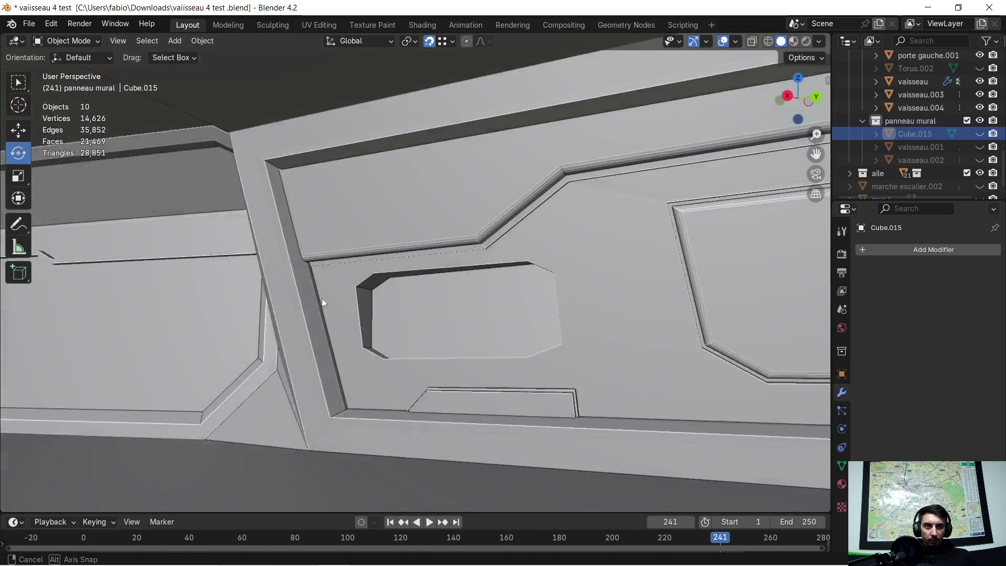
middle_click_drag(442, 331, 331, 290)
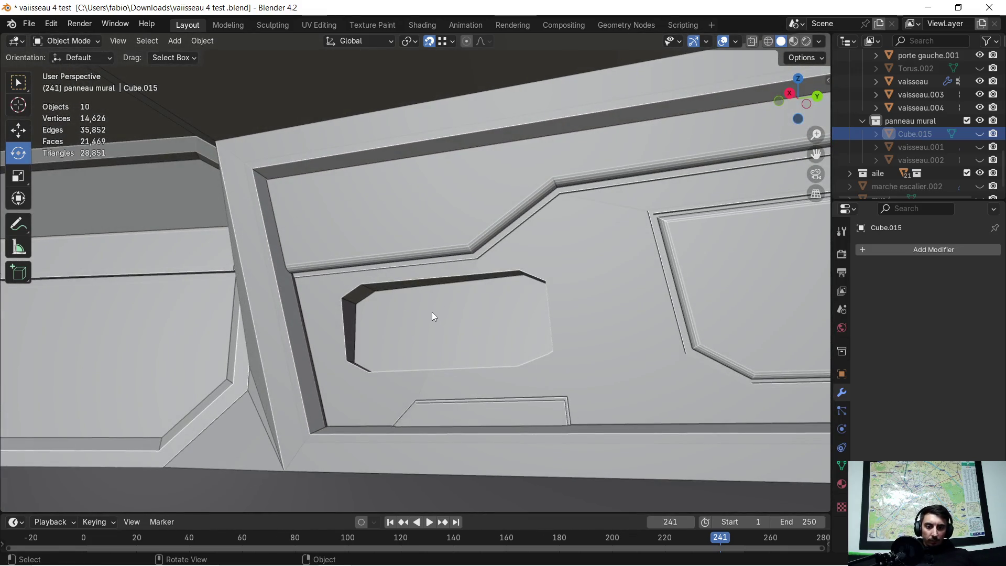
Rotate the cutter's selected face about 6° around Z, then return to Object Mode.
key("Tab")
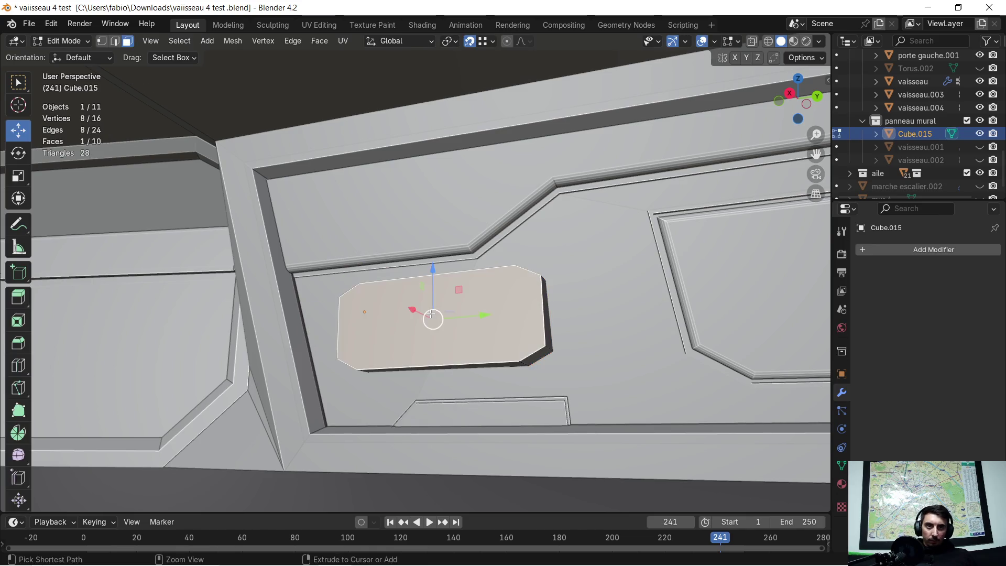
mouse_move(430, 319)
middle_mouse_down()
mouse_move(379, 376)
mouse_move(372, 368)
middle_mouse_up()
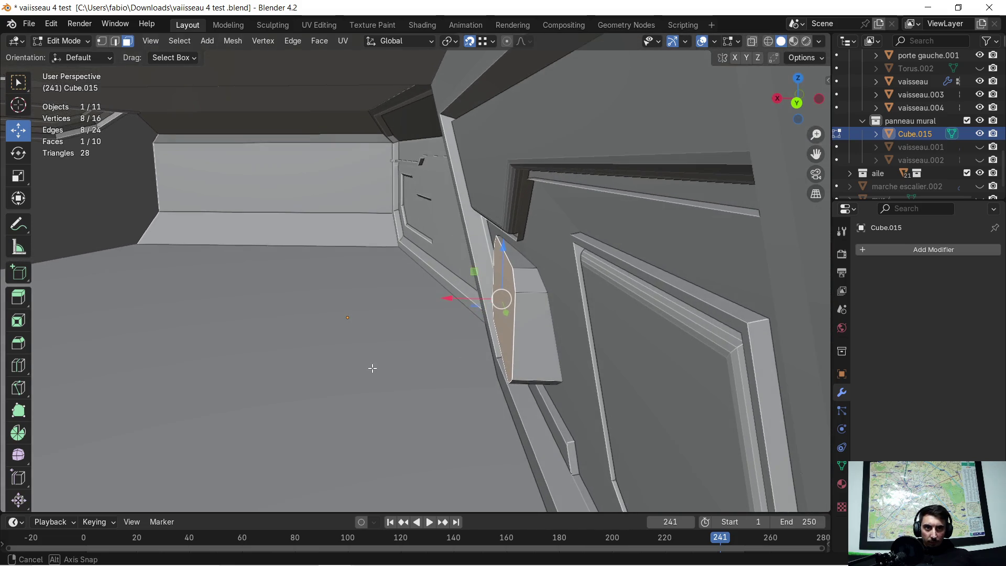
left_click(17, 153)
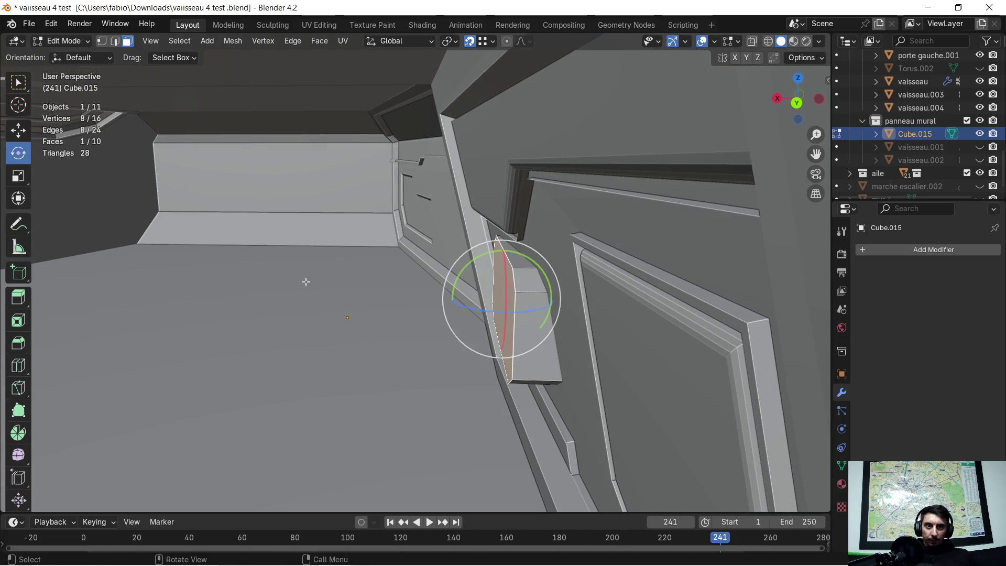
middle_click_drag(377, 328, 393, 342)
key("r")
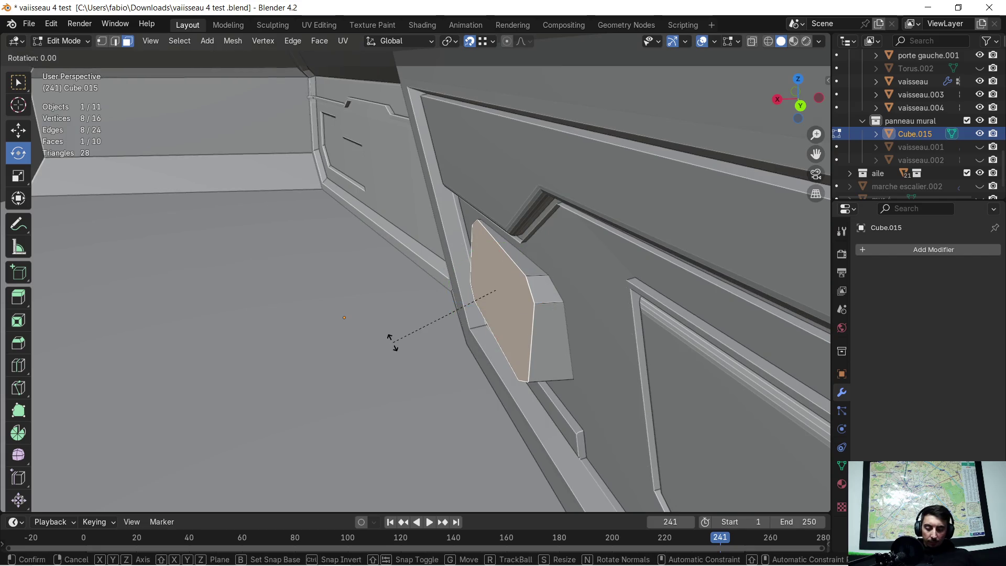
key("z")
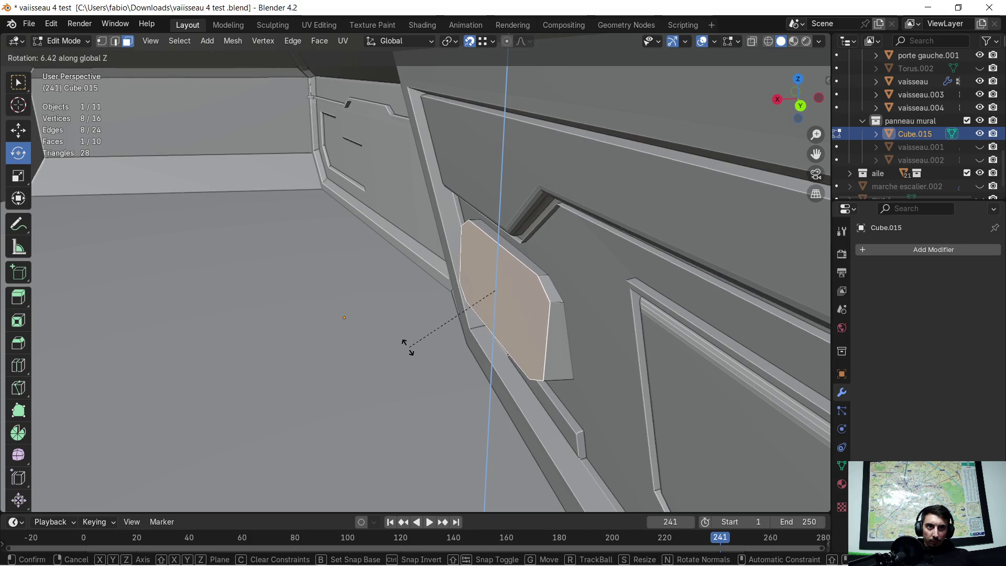
left_click(404, 349)
mouse_move(404, 348)
middle_mouse_down()
mouse_move(629, 324)
mouse_move(416, 343)
mouse_move(559, 343)
middle_mouse_up()
key("Tab")
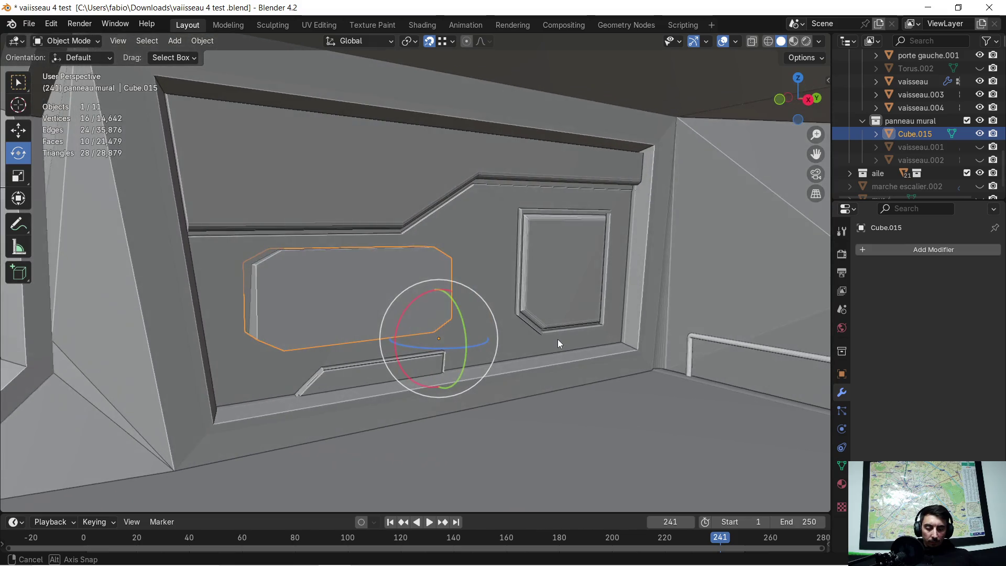
Hide the cutter to check the recess, then unhide it and move it -0.037 m along X.
key("h")
mouse_move(498, 340)
middle_mouse_down()
mouse_move(556, 367)
mouse_move(277, 321)
mouse_move(297, 359)
middle_mouse_up()
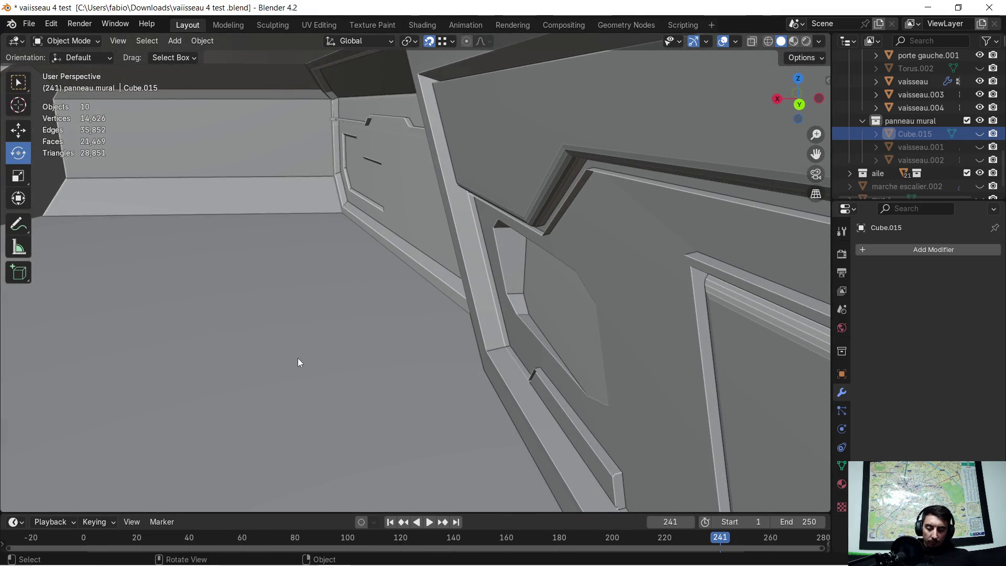
key("alt+h")
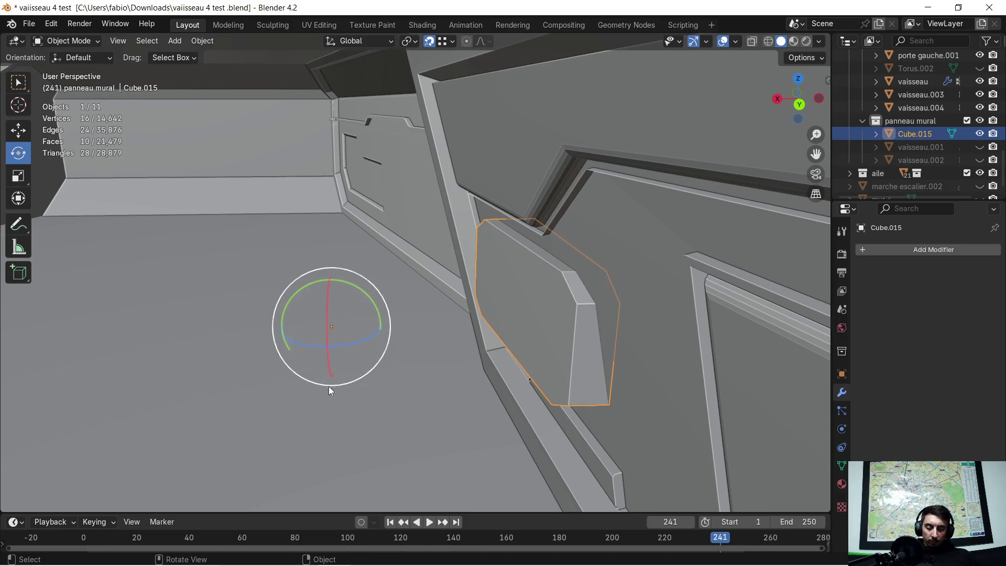
key("g")
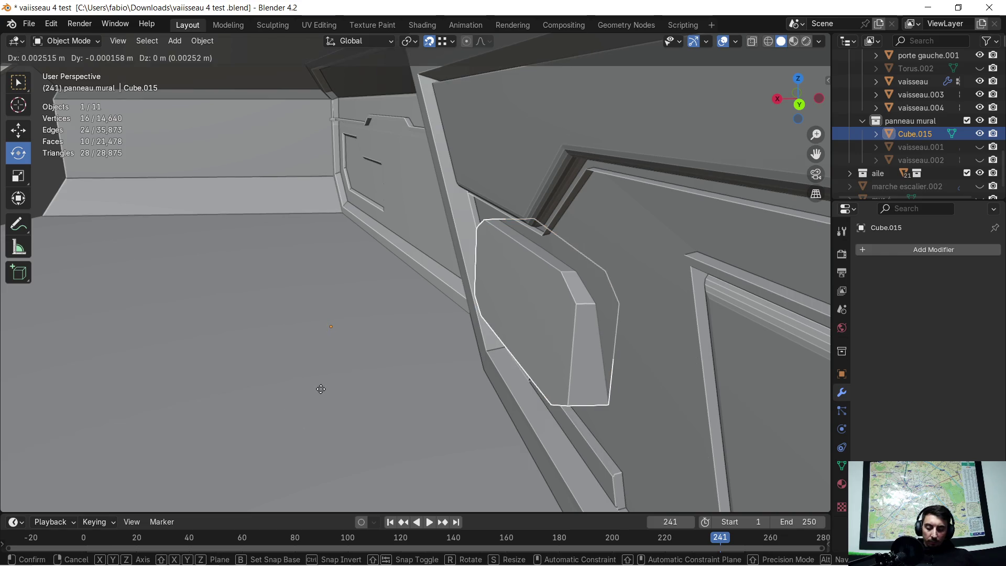
key("x")
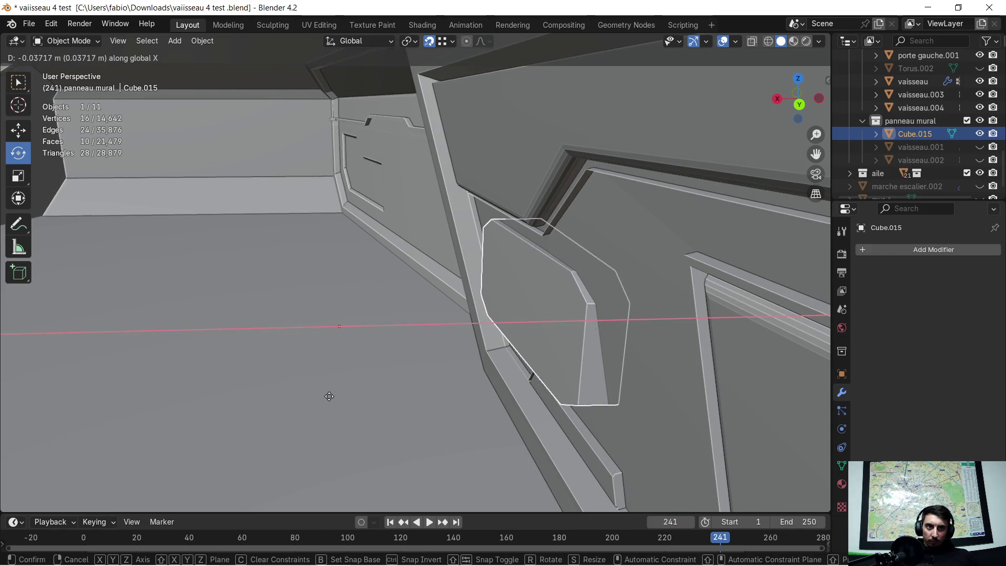
left_click(333, 392)
mouse_move(330, 395)
middle_mouse_down()
mouse_move(511, 390)
mouse_move(345, 382)
middle_mouse_up()
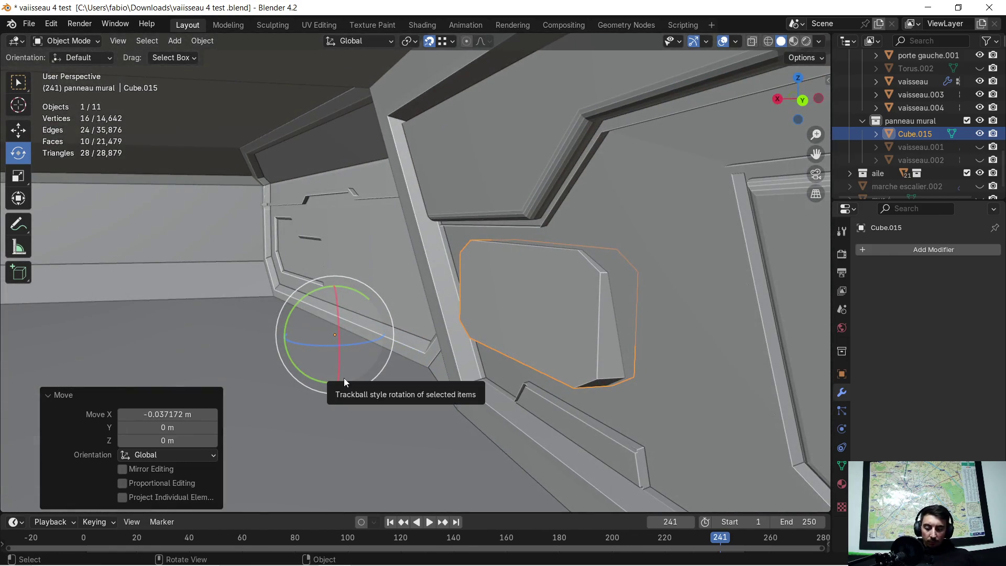
Recheck the recess with the cutter hidden, unhide it, and show its Object Visibility settings.
key("h")
mouse_move(346, 378)
middle_mouse_down()
mouse_move(447, 404)
mouse_move(567, 382)
mouse_move(477, 313)
middle_mouse_up()
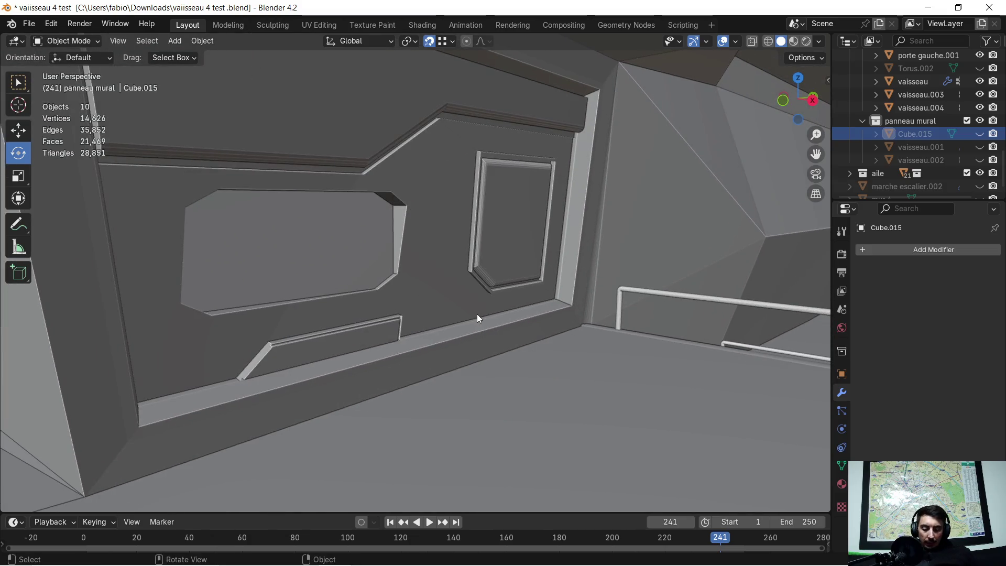
key("alt+h")
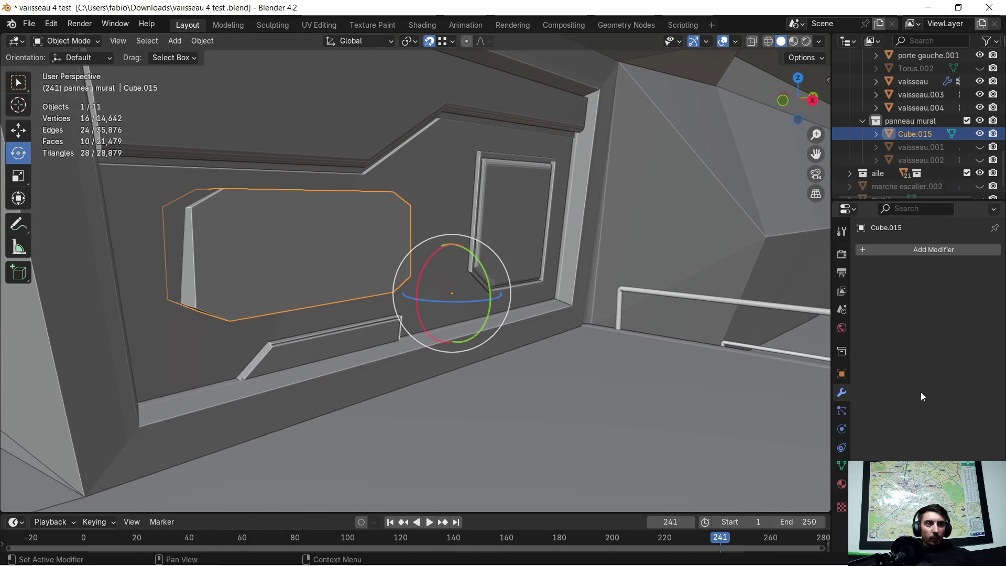
left_click(842, 375)
scroll(917, 335, "down", 4)
scroll(925, 354, "down", 4)
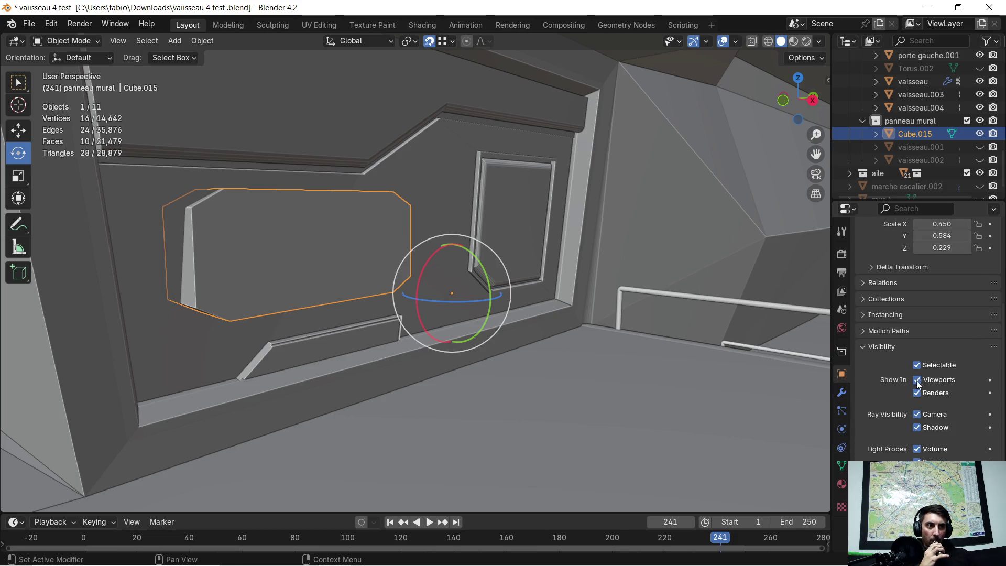
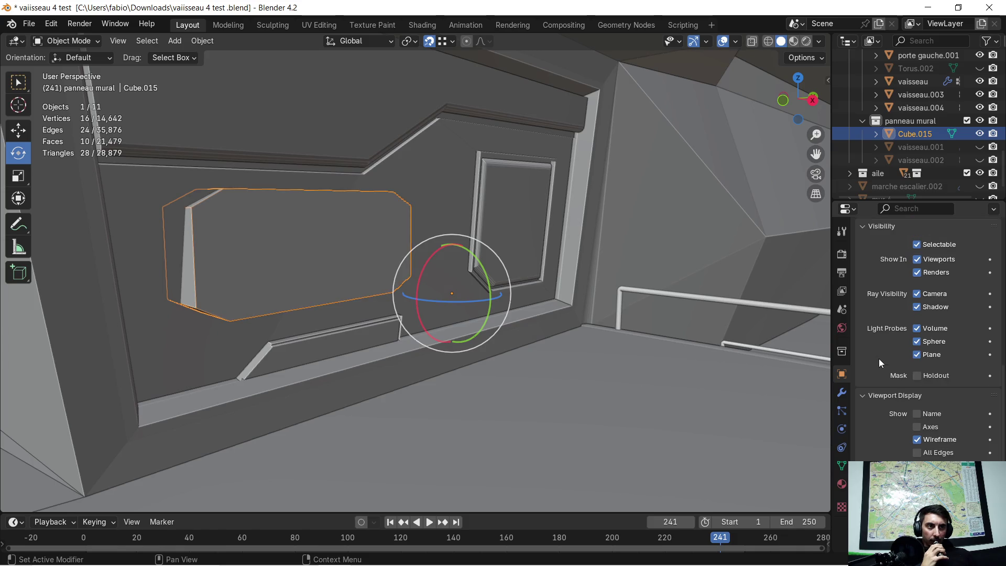
Enable In Front display so the Cube.015 panel cutter draws in front of the wall.
scroll(888, 353, "up", 4)
scroll(887, 354, "up", 2)
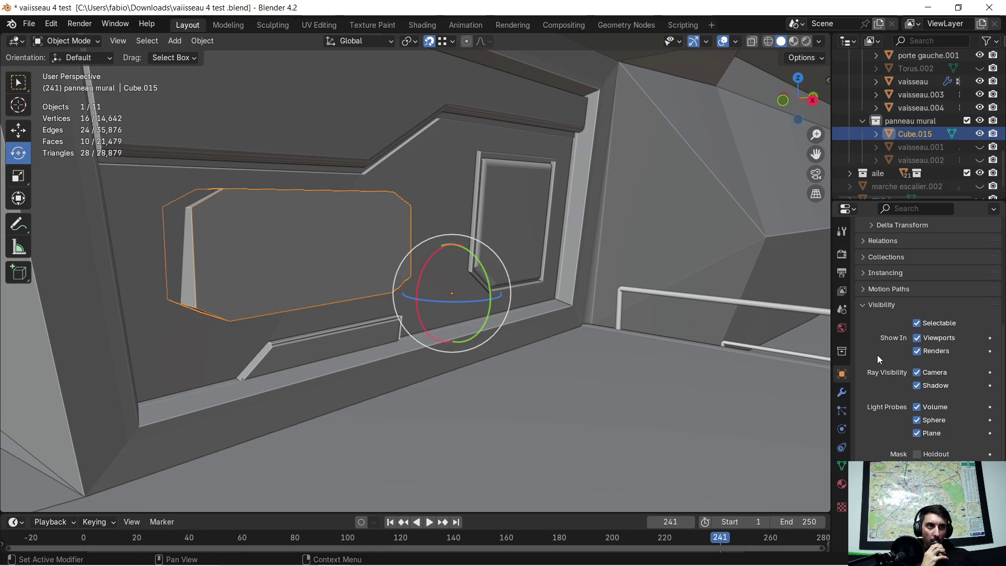
scroll(872, 346, "down", 3)
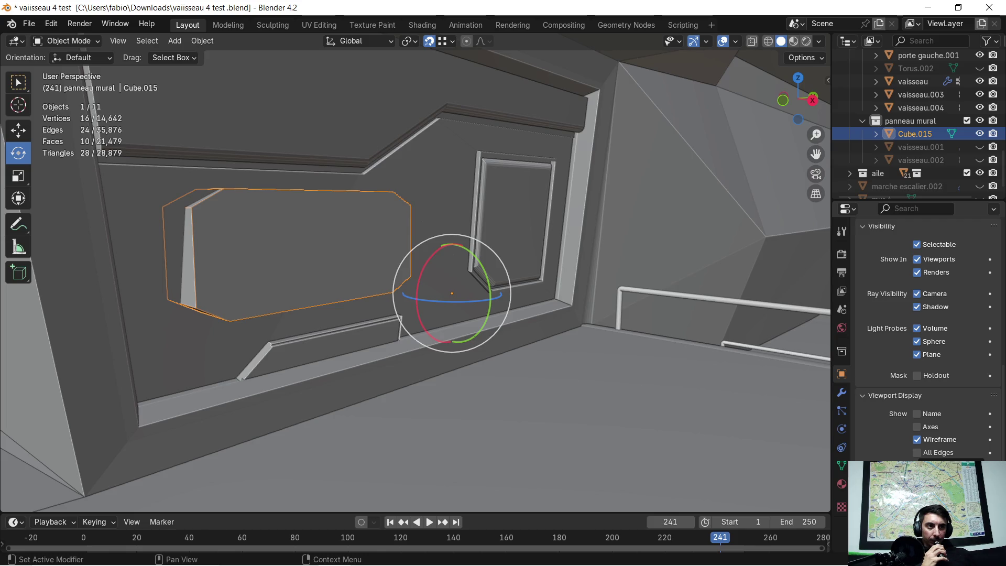
left_click(917, 491)
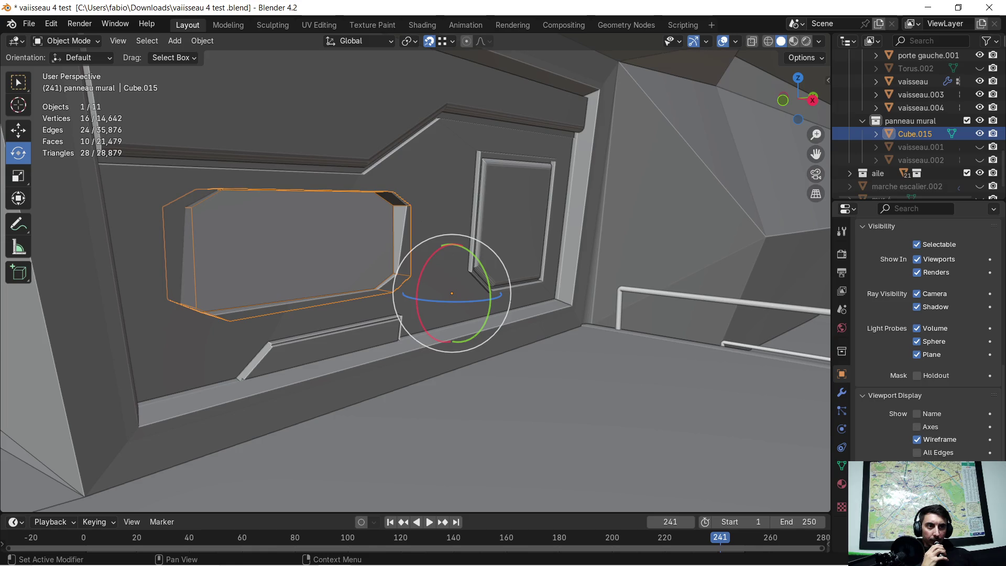
key("ctrl+z")
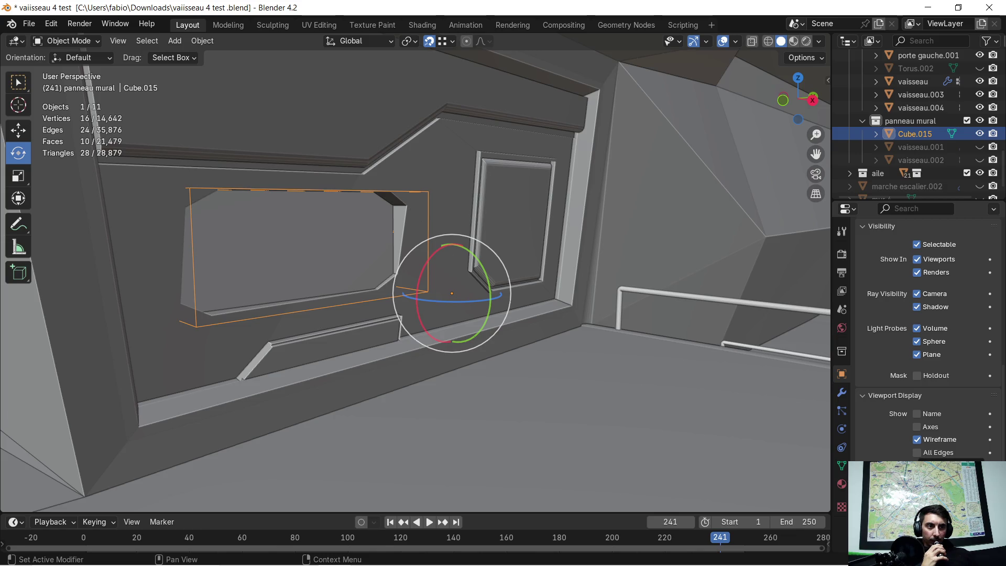
key("ctrl+z")
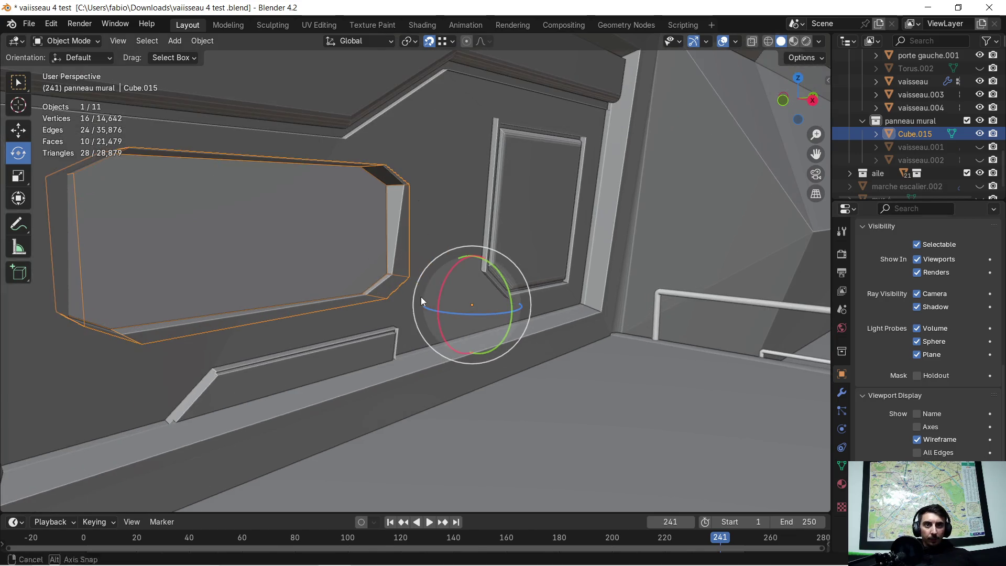
Rotate Cube.015 3.39° about the global Z axis to follow the wall.
scroll(420, 296, "up", 5)
mouse_move(345, 319)
middle_mouse_down()
mouse_move(376, 302)
mouse_move(507, 370)
middle_mouse_up()
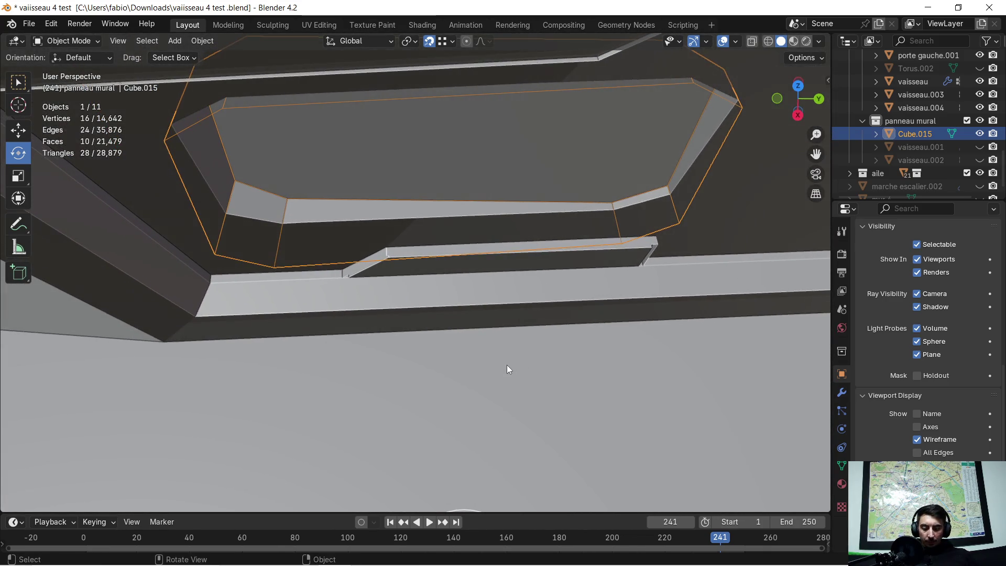
key("r")
key("z")
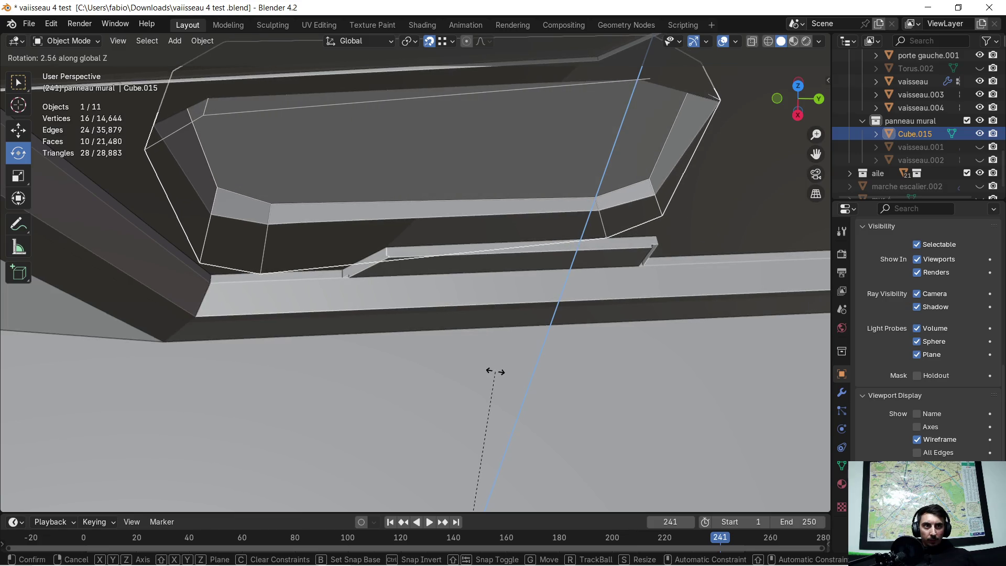
left_click(503, 367)
mouse_move(527, 361)
middle_mouse_down()
mouse_move(481, 312)
mouse_move(717, 339)
mouse_move(630, 366)
middle_mouse_up()
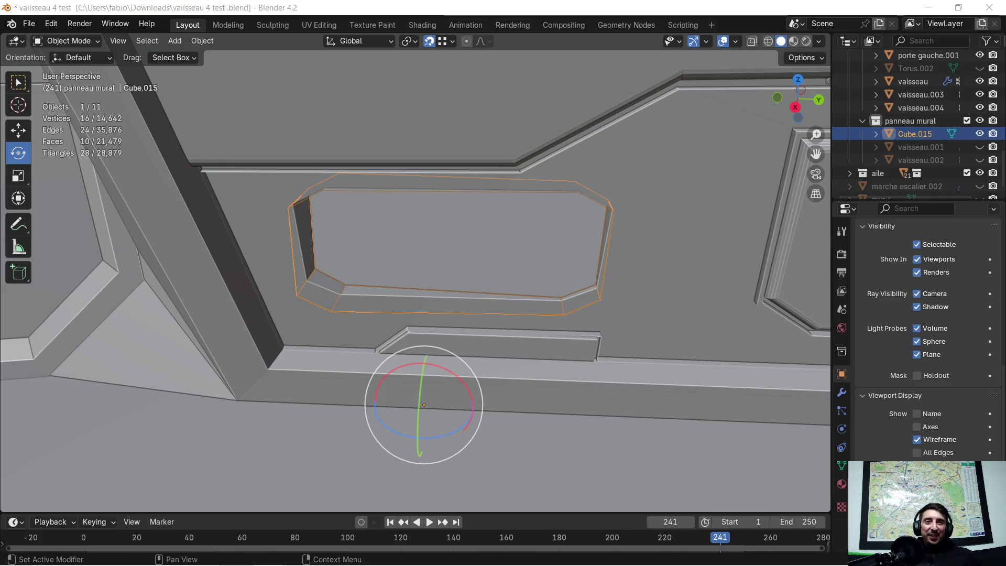
mouse_move(454, 339)
middle_mouse_down()
mouse_move(518, 264)
mouse_move(350, 316)
mouse_move(571, 286)
middle_mouse_up()
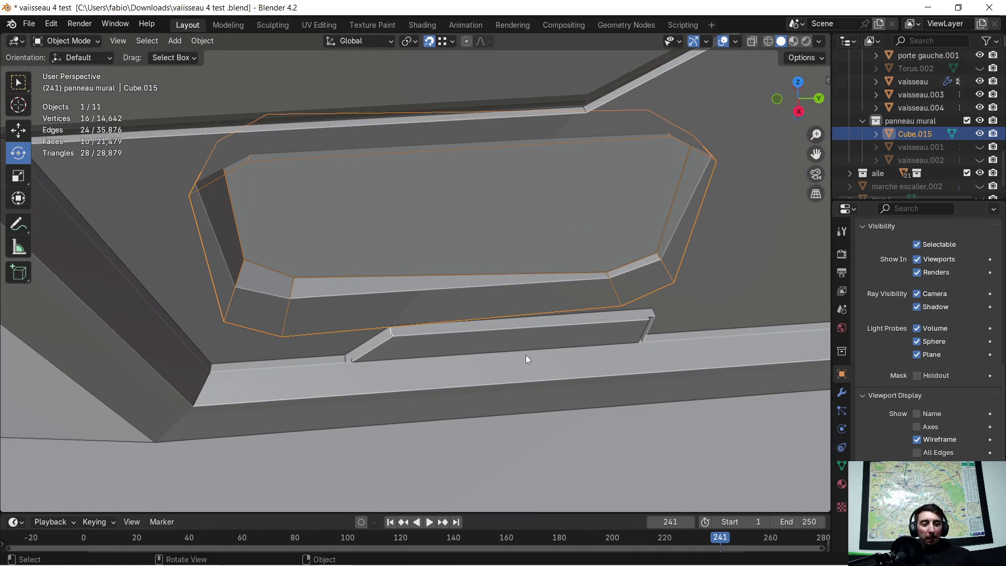
mouse_move(570, 283)
middle_mouse_down()
mouse_move(517, 375)
mouse_move(483, 379)
middle_mouse_up()
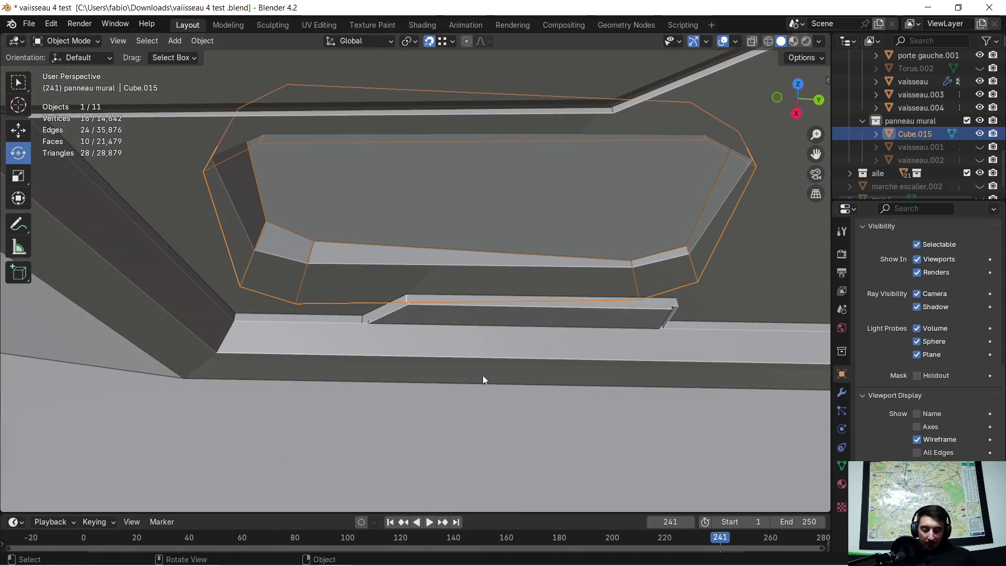
key("r")
key("z")
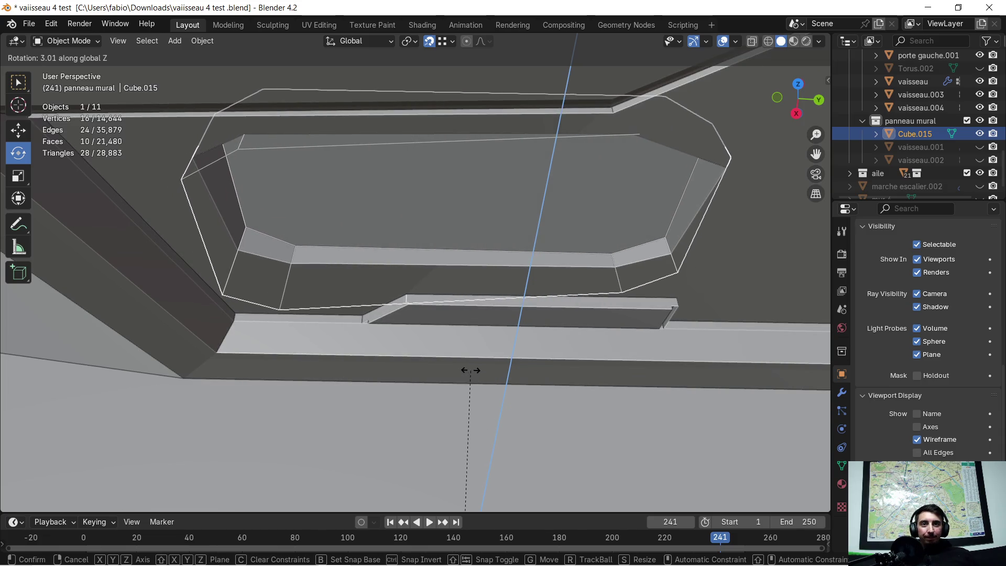
left_click(469, 370)
Set Cube.015's origin to its surface centre of mass.
middle_click_drag(470, 370, 497, 337)
right_click(470, 306)
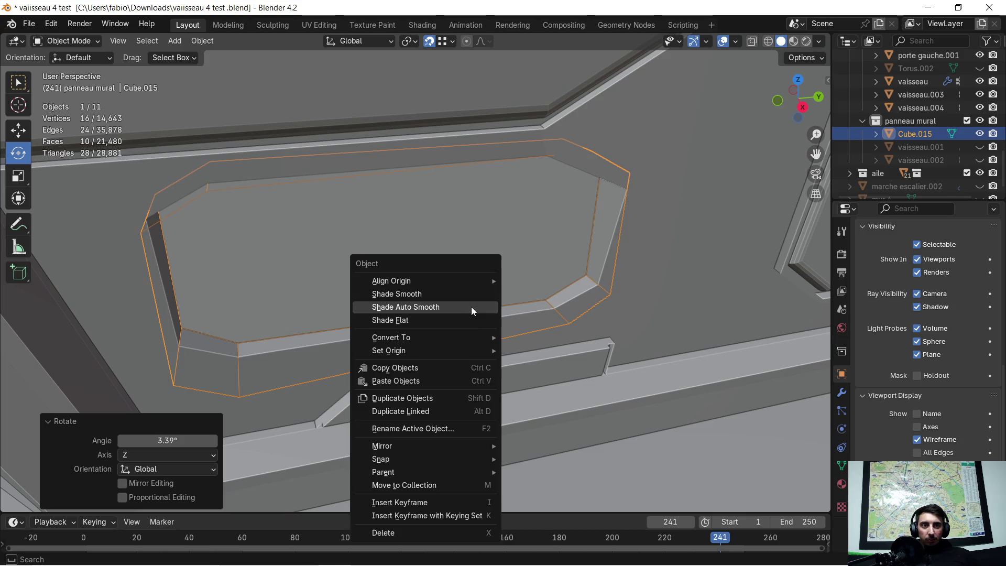
mouse_move(453, 351)
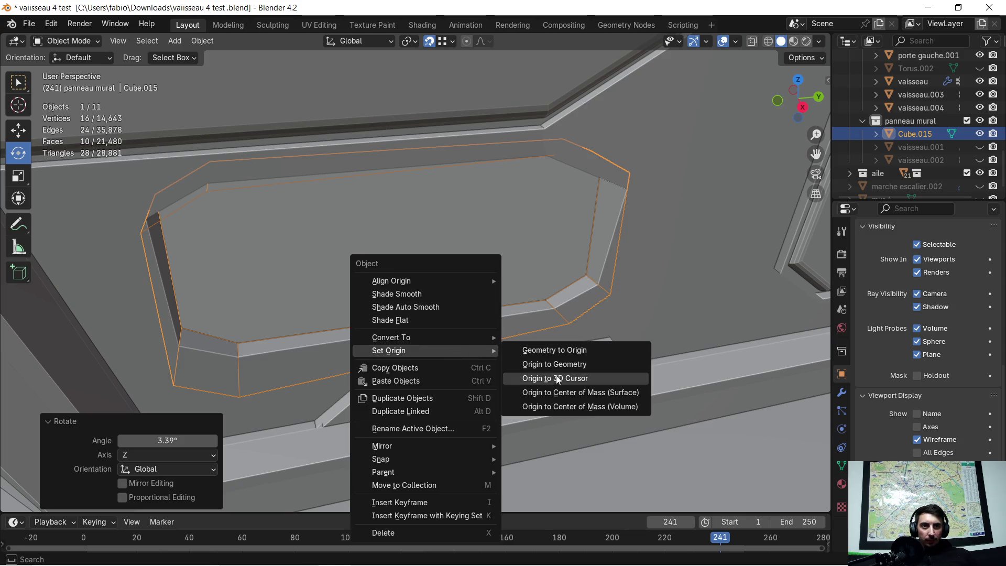
left_click(567, 394)
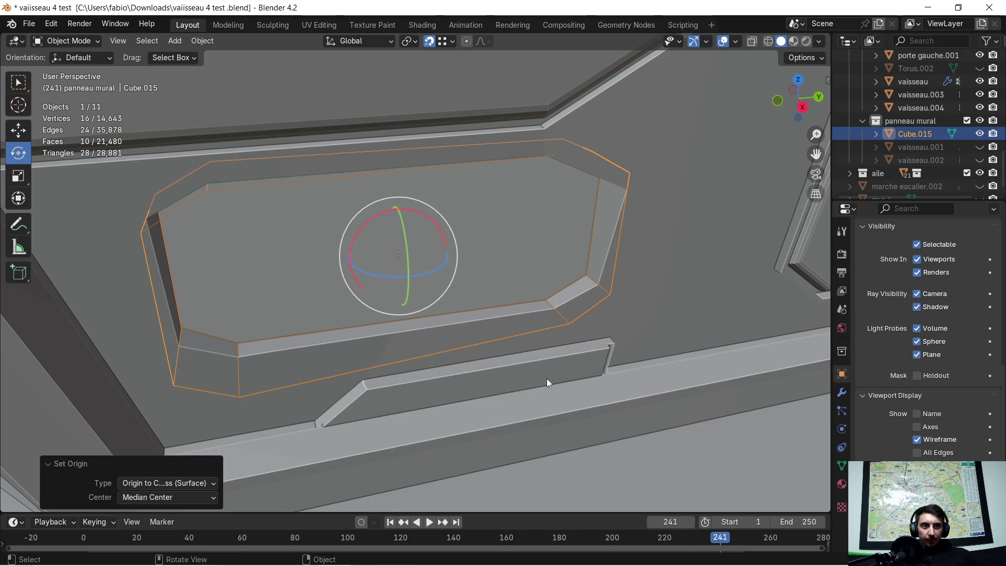
middle_click_drag(546, 378, 523, 411)
Turn Cube.015 a further 0.602° about the global Z axis.
key("r")
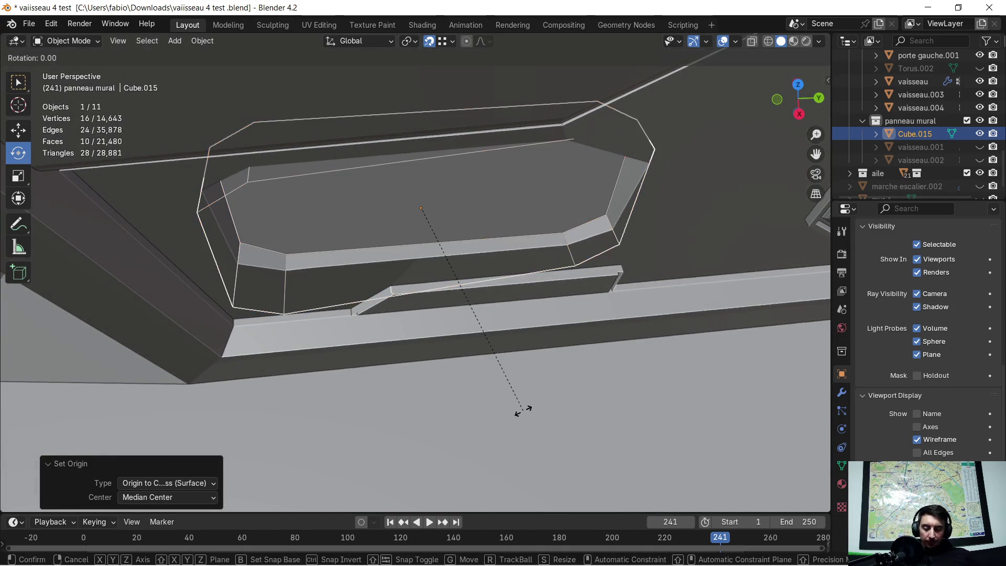
key("z")
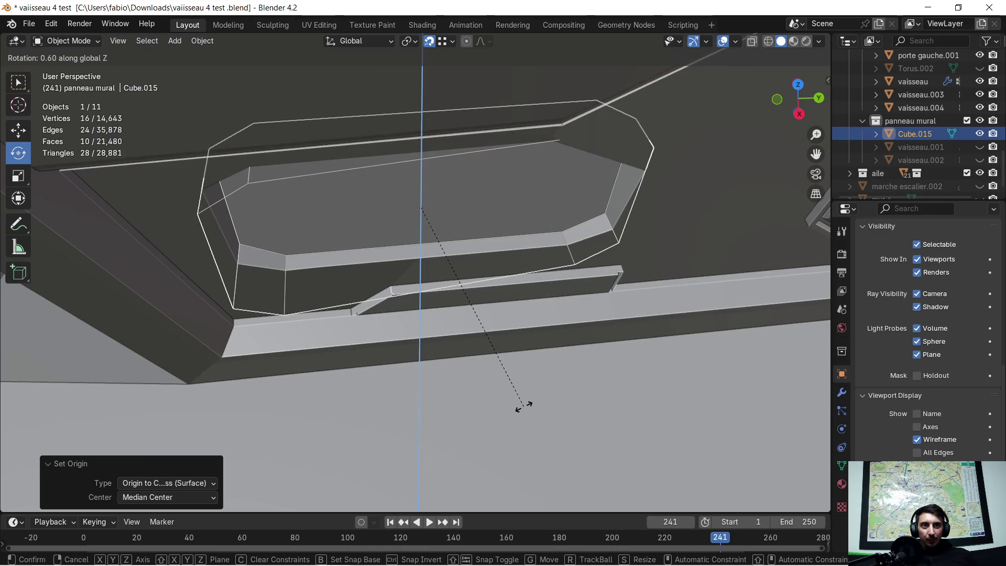
left_click(524, 406)
mouse_move(565, 348)
middle_mouse_down()
mouse_move(391, 253)
mouse_move(360, 332)
mouse_move(405, 284)
middle_mouse_up()
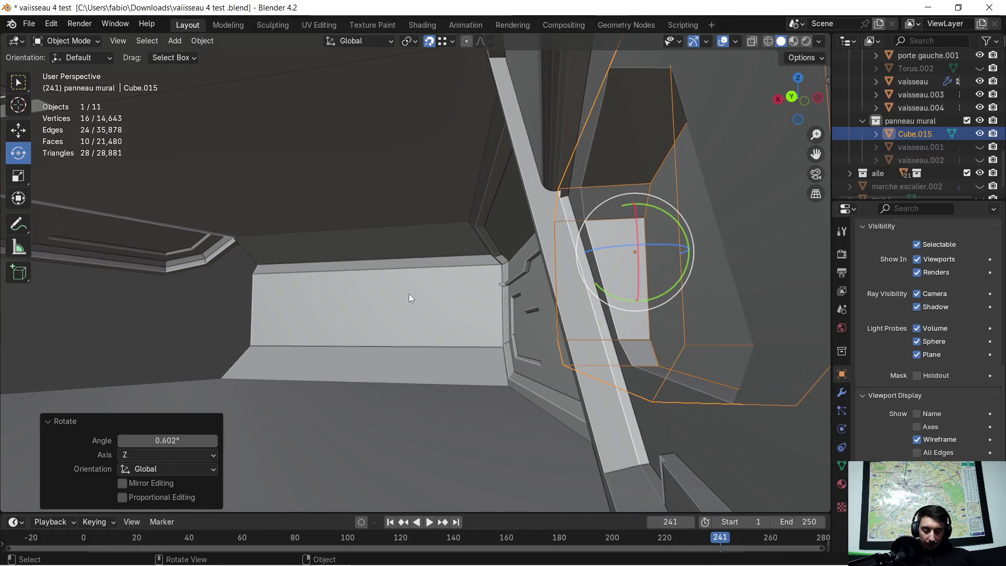
Tilt Cube.015 13.3° about the global Y axis.
key("r")
key("y")
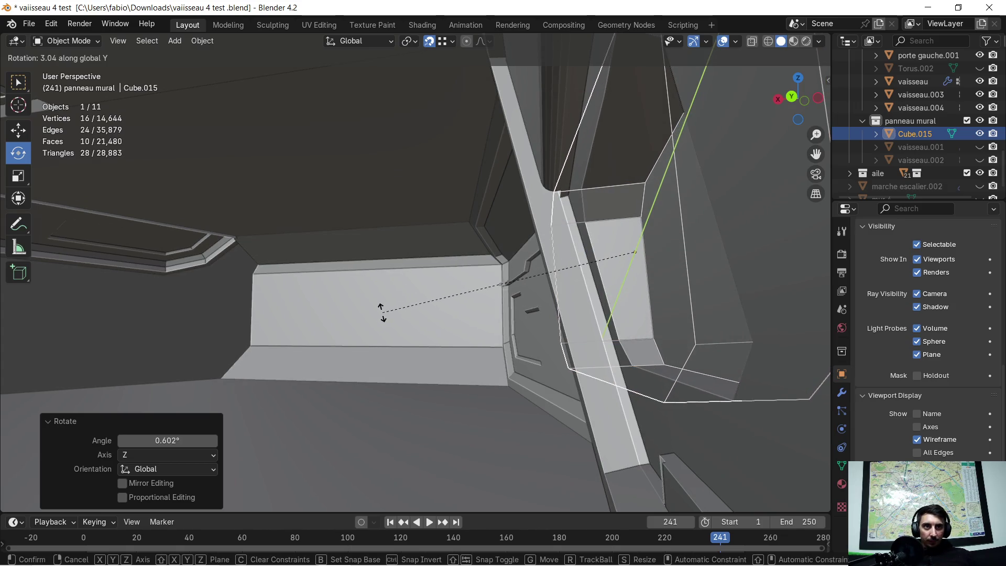
left_click(296, 400)
mouse_move(297, 400)
middle_mouse_down()
mouse_move(545, 353)
mouse_move(474, 314)
mouse_move(564, 373)
mouse_move(551, 420)
mouse_move(668, 401)
mouse_move(663, 410)
mouse_move(521, 377)
mouse_move(493, 338)
mouse_move(454, 358)
mouse_move(514, 339)
mouse_move(552, 357)
mouse_move(527, 376)
middle_mouse_up()
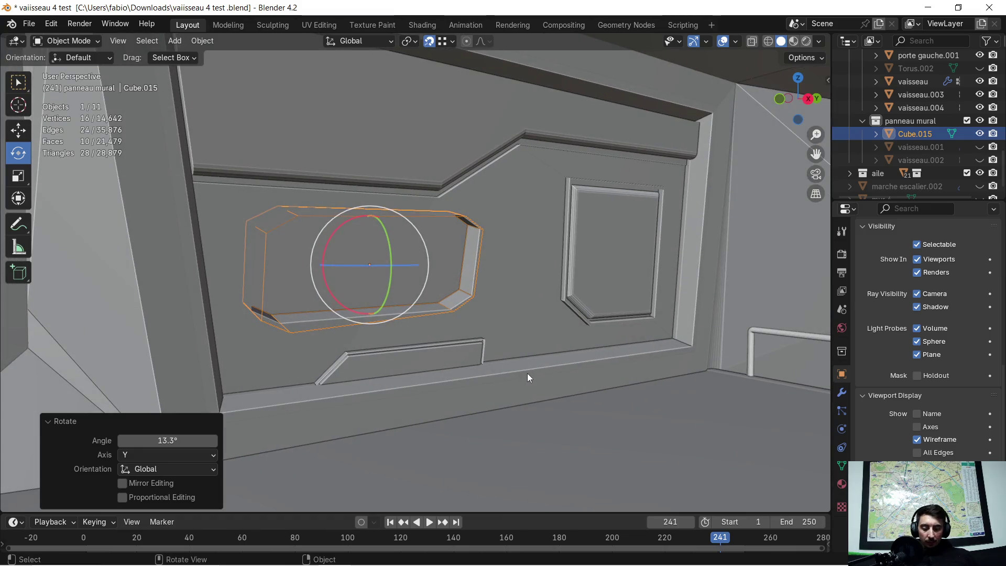
Hide Cube.015 to inspect the octagonal recess left in the wall.
key("h")
scroll(517, 332, "up", 3)
mouse_move(517, 329)
middle_mouse_down()
mouse_move(435, 281)
mouse_move(555, 331)
mouse_move(489, 331)
mouse_move(530, 354)
mouse_move(510, 353)
mouse_move(517, 329)
middle_mouse_up()
scroll(494, 280, "up", 3)
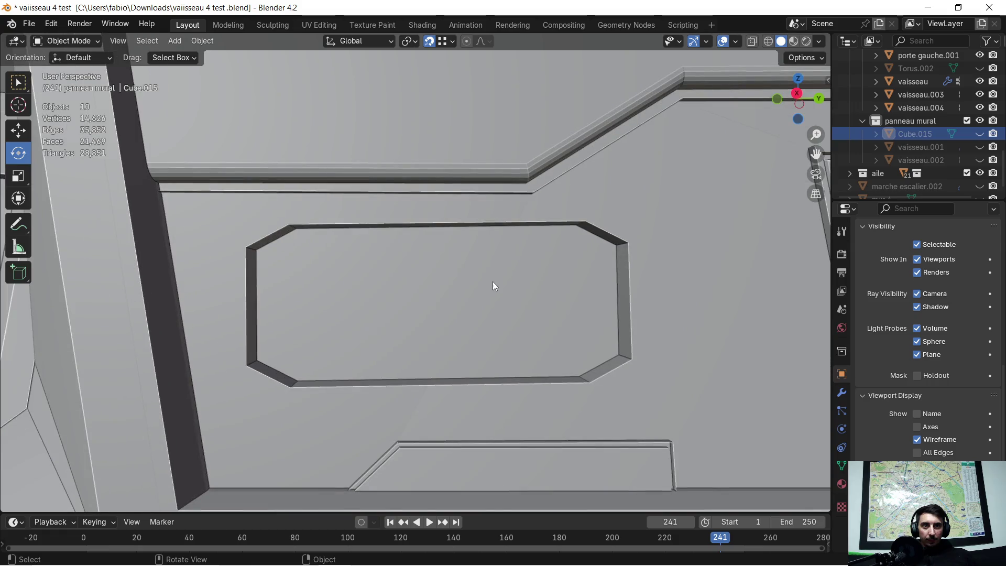
Bring the Cube.015 cutter back into view and open the Apply transforms menu.
scroll(495, 265, "down", 2)
mouse_move(495, 265)
middle_mouse_down()
mouse_move(488, 288)
mouse_move(498, 267)
middle_mouse_up()
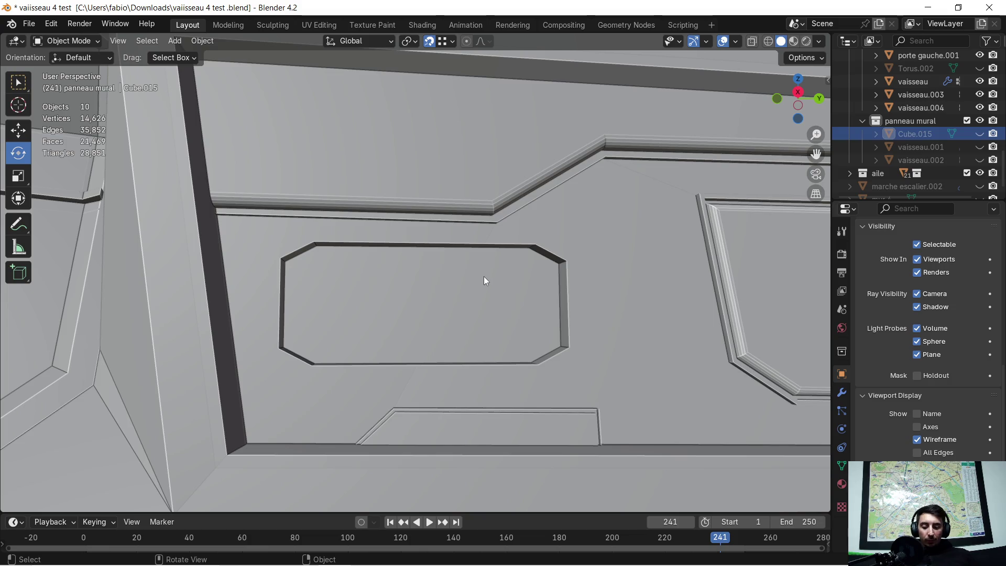
key("ctrl+v")
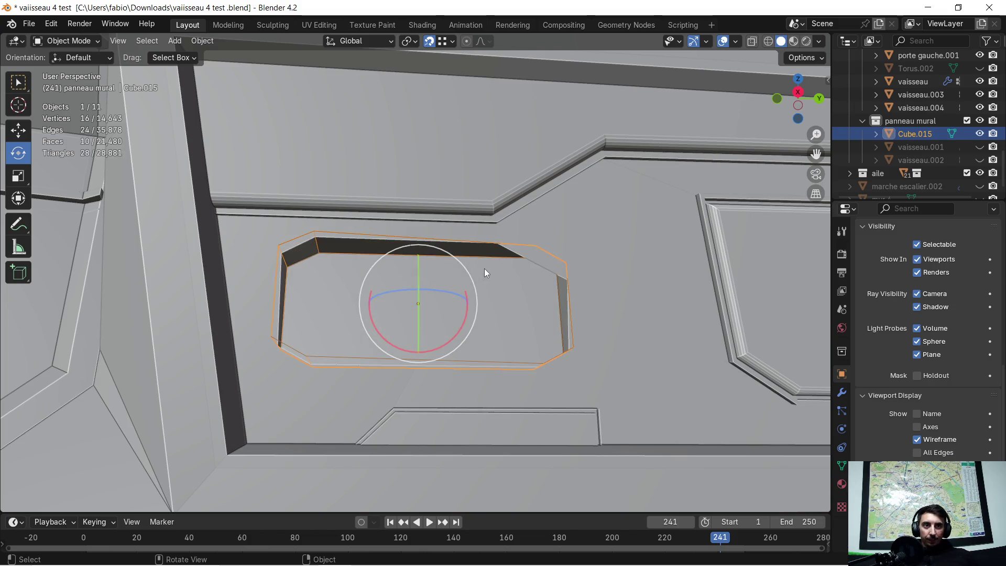
middle_click_drag(484, 268, 480, 292)
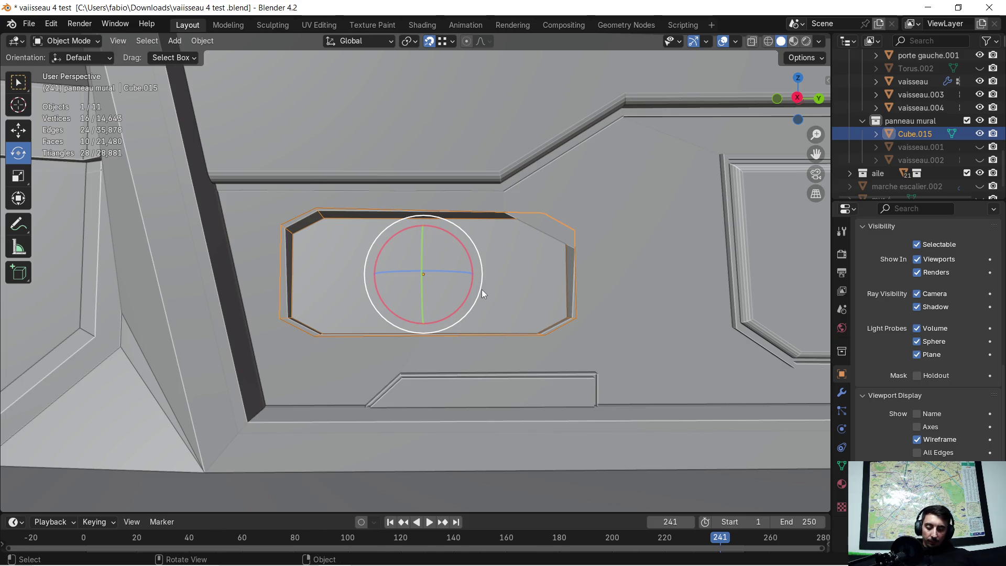
key("ctrl+a")
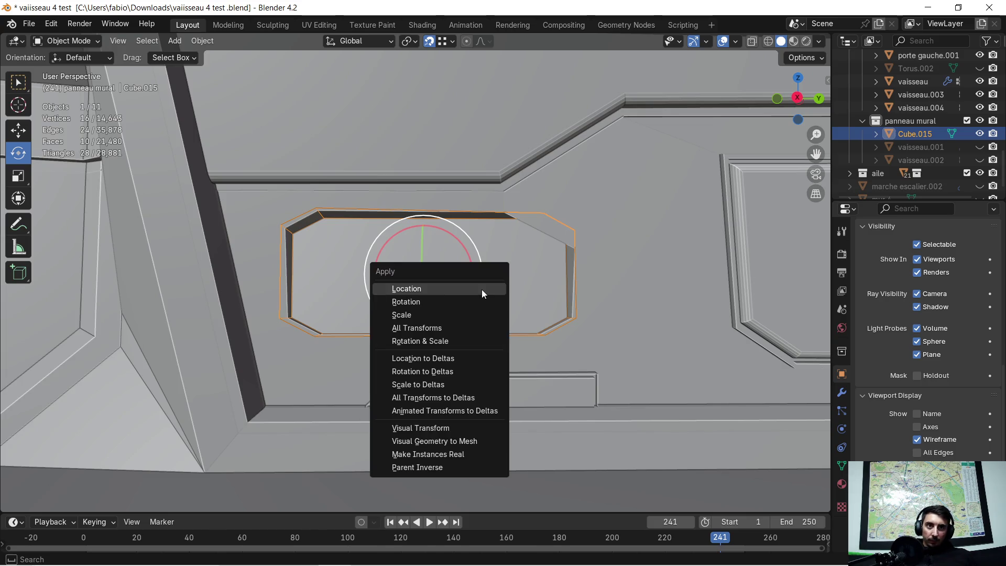
mouse_move(514, 250)
middle_mouse_down()
mouse_move(509, 234)
mouse_move(595, 296)
mouse_move(562, 308)
middle_mouse_up()
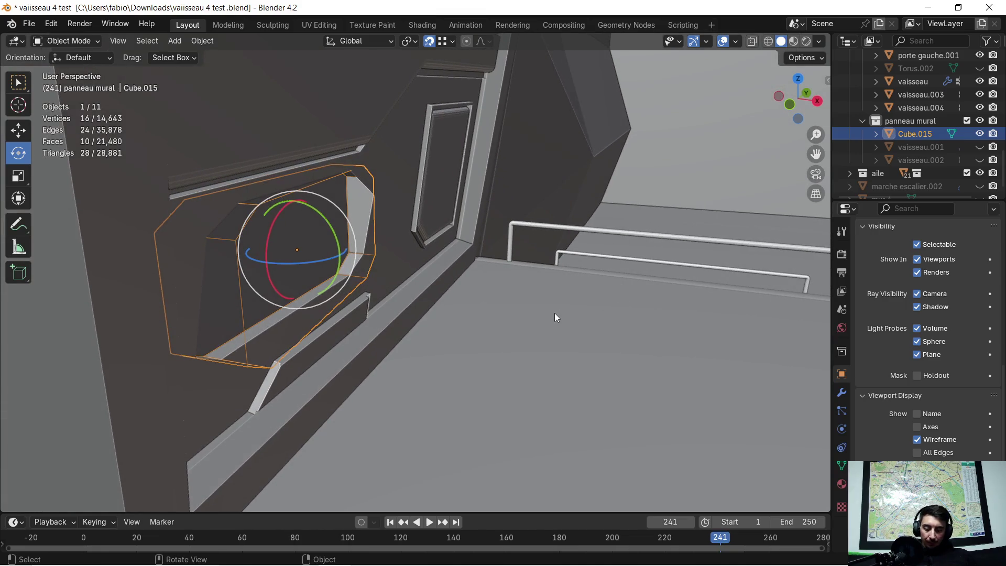
Tilt Cube.015 a further 3.02° about the Y axis, then select the vaisseau hull.
key("r")
key("y")
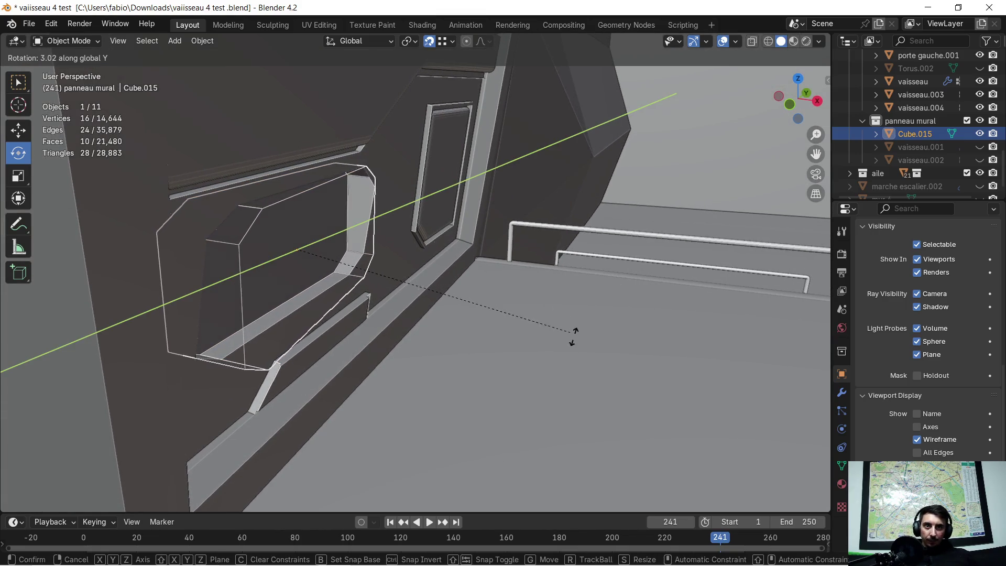
left_click(606, 409)
left_click(613, 436)
mouse_move(610, 370)
middle_mouse_down()
mouse_move(520, 355)
mouse_move(623, 314)
mouse_move(625, 347)
mouse_move(609, 356)
middle_mouse_up()
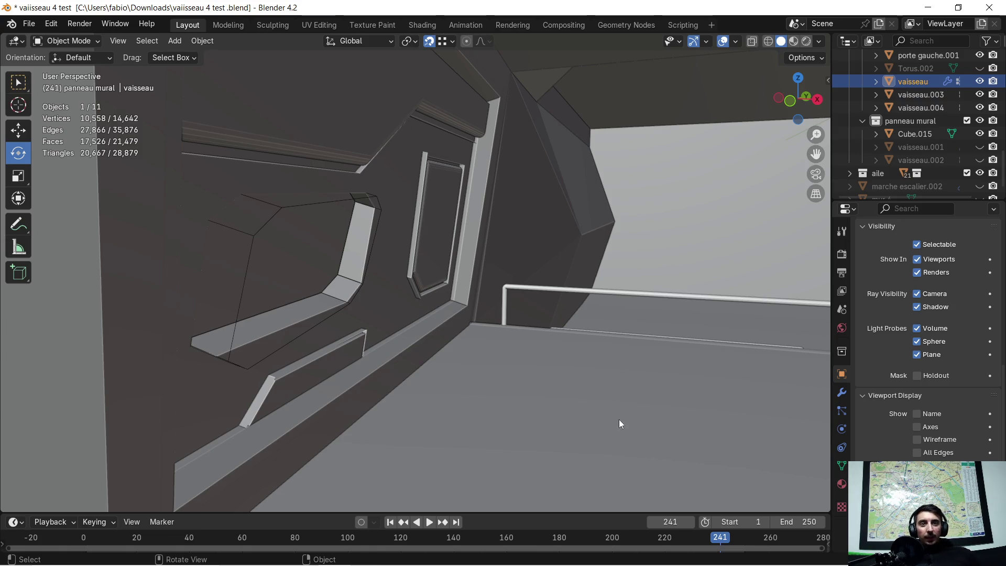
Select Cube.015 and rotate it -1.18° about the global Z axis.
middle_click_drag(619, 423, 488, 416)
scroll(398, 312, "up", 3)
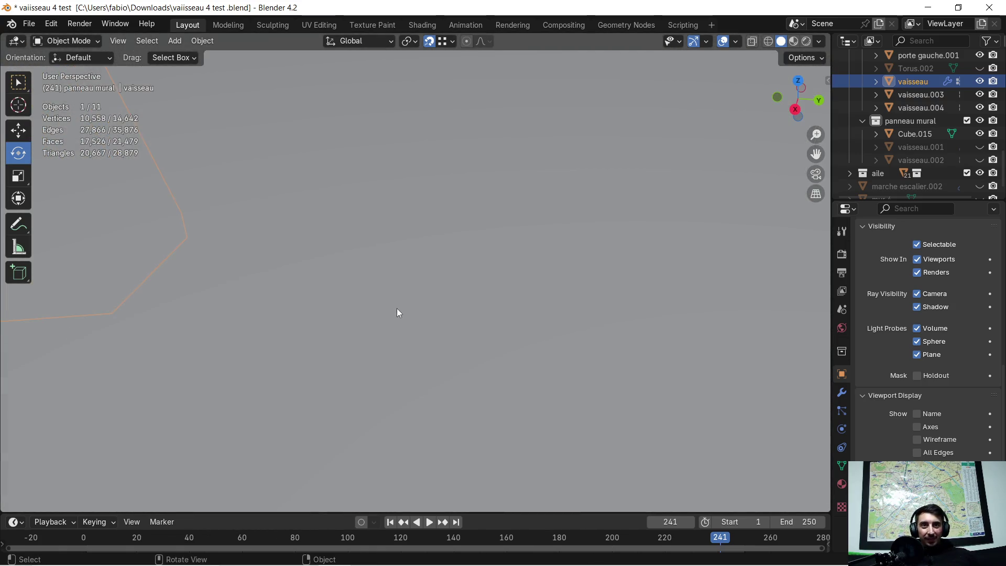
scroll(398, 313, "down", 4)
left_click(291, 158)
scroll(463, 297, "down", 1)
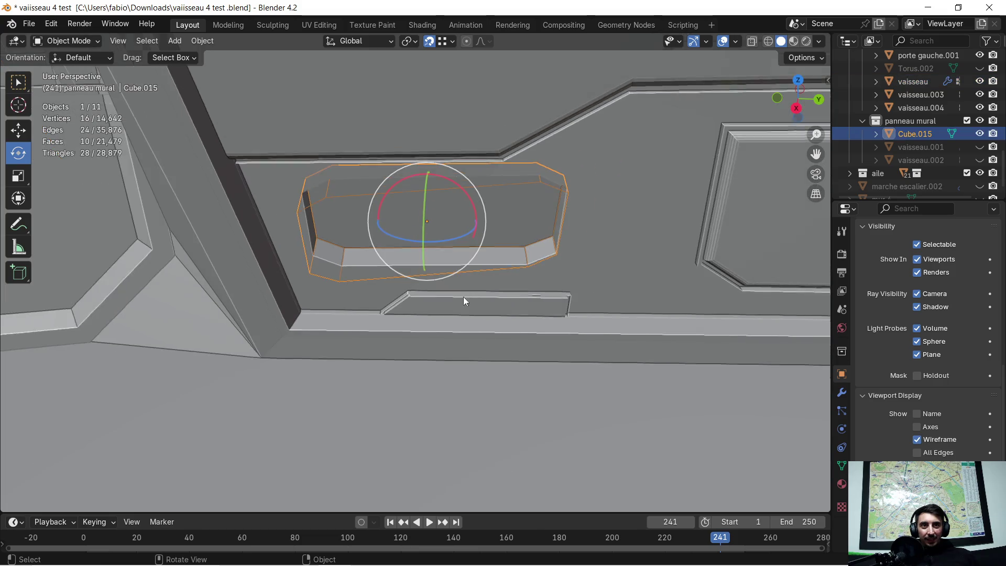
scroll(465, 309, "up", 1)
scroll(473, 335, "down", 1)
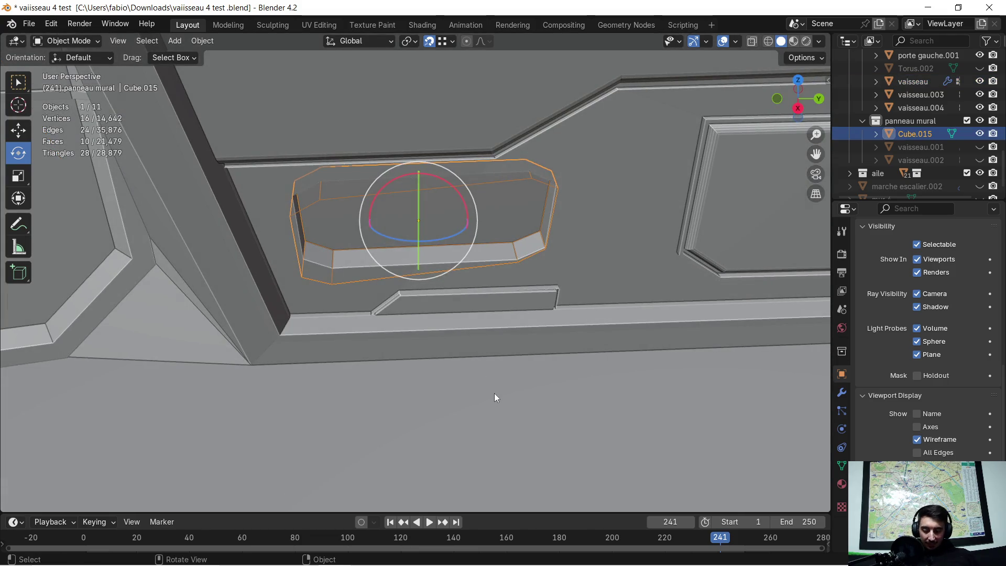
key("r")
key("z")
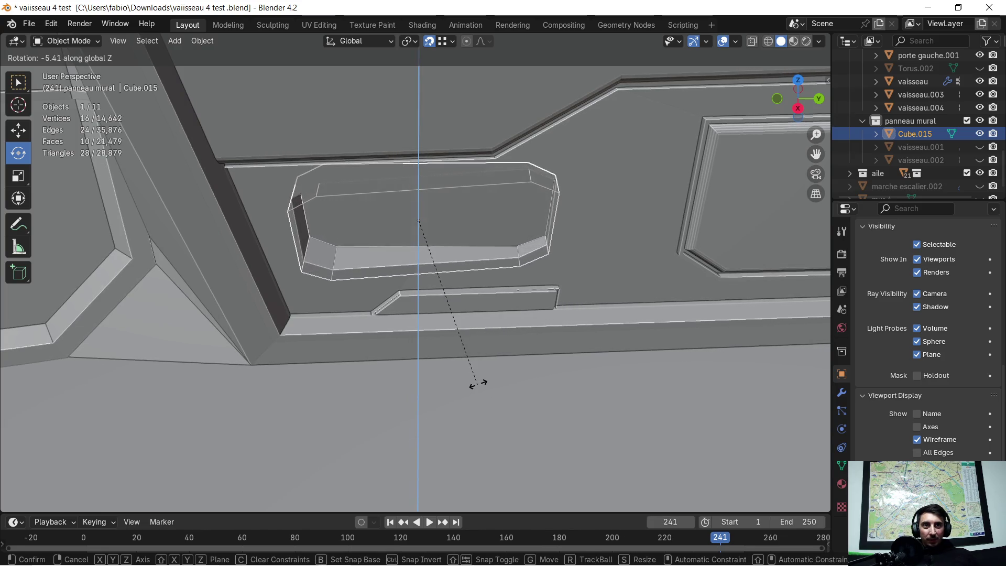
left_click(489, 378)
mouse_move(488, 378)
middle_mouse_down()
mouse_move(593, 306)
mouse_move(392, 345)
mouse_move(459, 324)
mouse_move(474, 340)
mouse_move(612, 345)
mouse_move(674, 336)
mouse_move(703, 316)
mouse_move(707, 296)
mouse_move(619, 327)
mouse_move(523, 329)
mouse_move(487, 310)
mouse_move(449, 314)
mouse_move(528, 341)
mouse_move(357, 266)
mouse_move(434, 269)
mouse_move(476, 294)
mouse_move(457, 291)
mouse_move(518, 279)
middle_mouse_up()
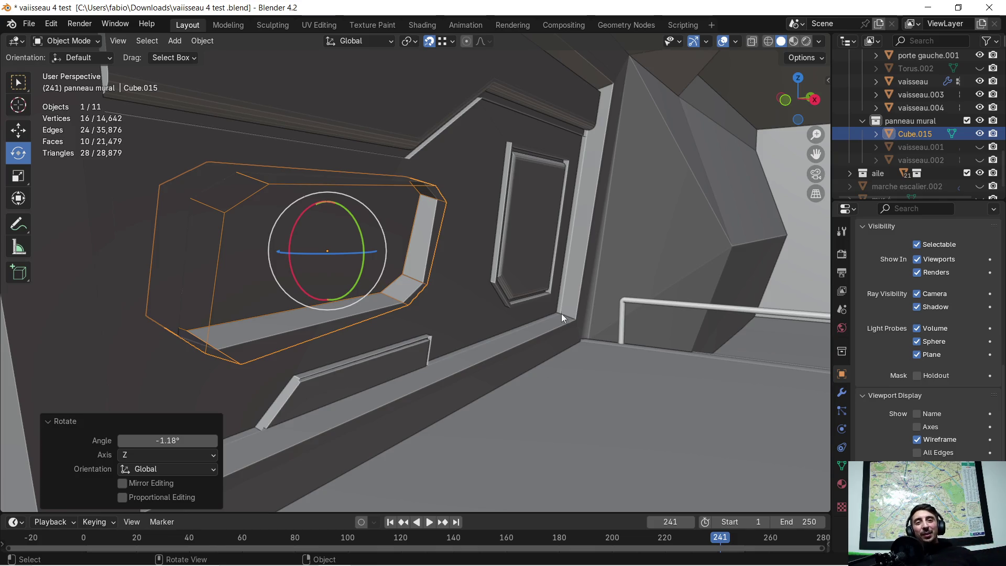
middle_click_drag(564, 304, 564, 303)
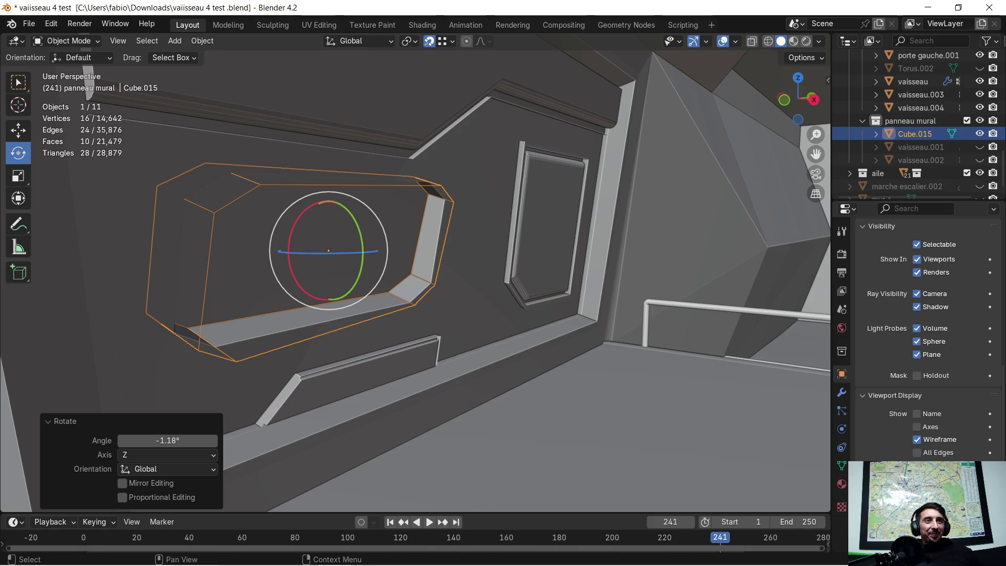
Minimize Blender and search Windows for 'valginet'.
left_click(929, 9)
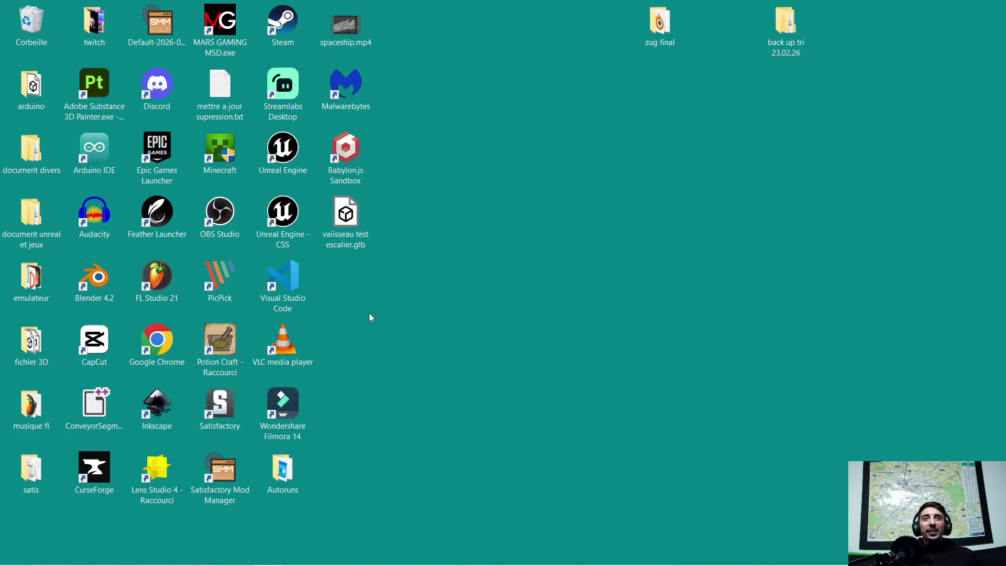
left_click(147, 552)
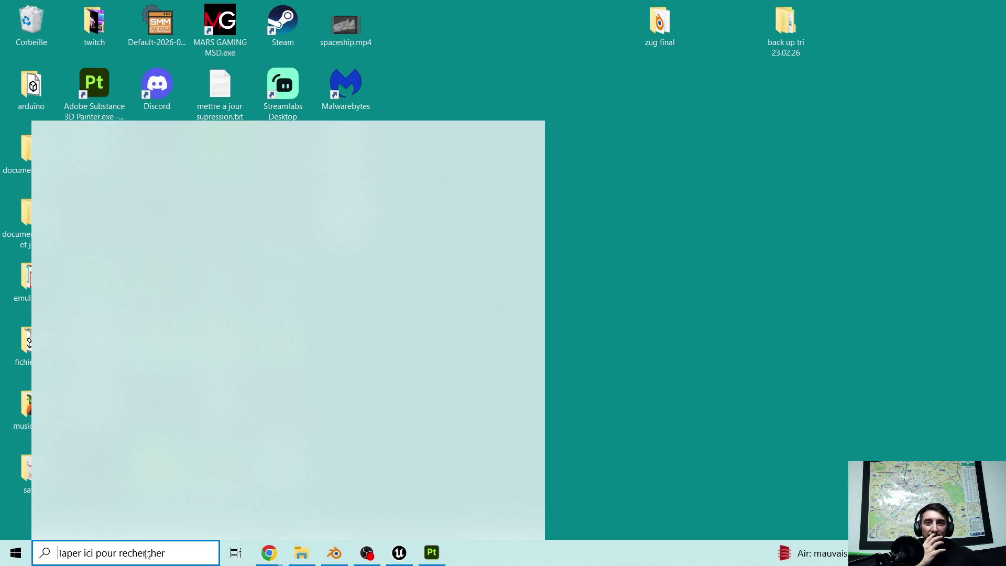
type("v")
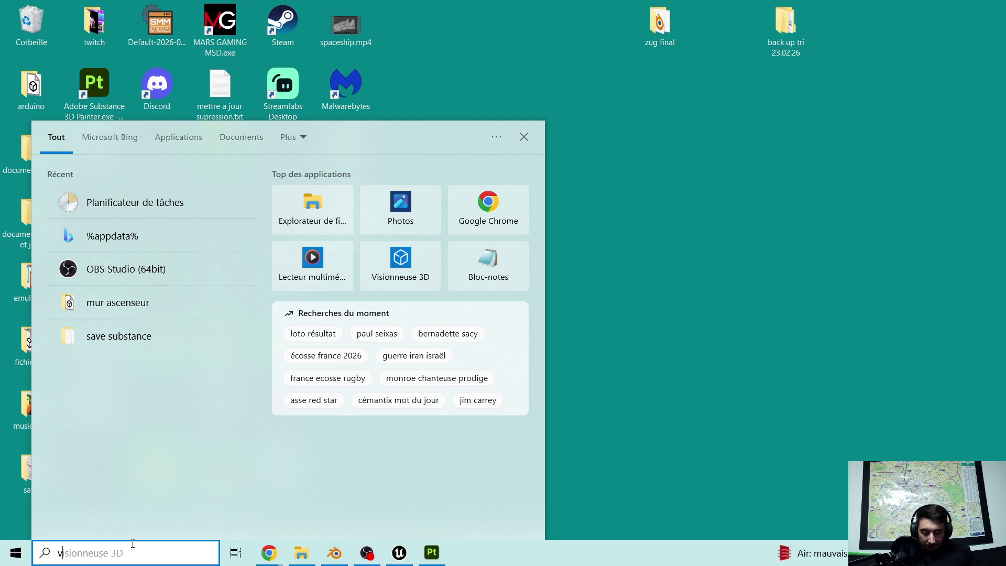
type("alg")
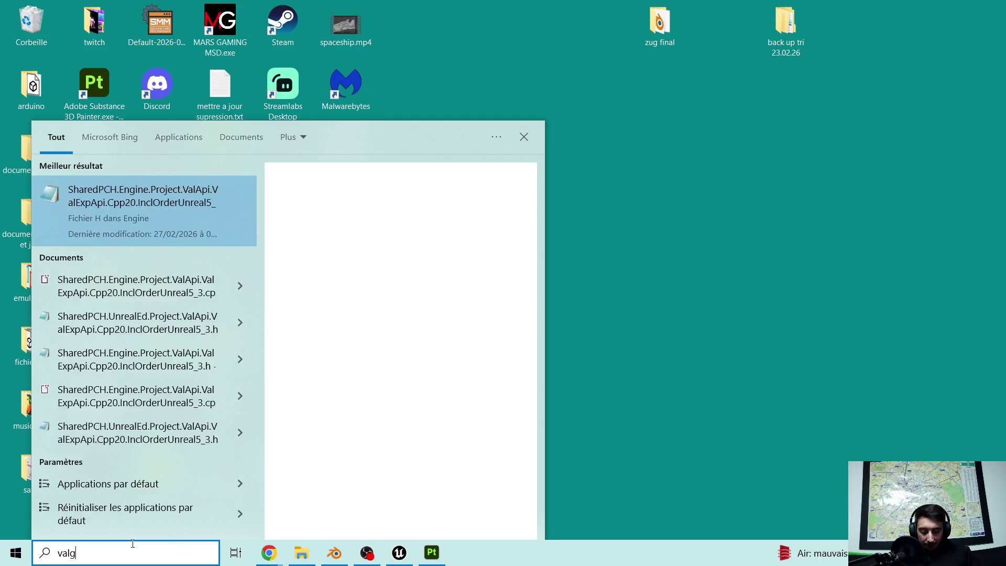
type("inet")
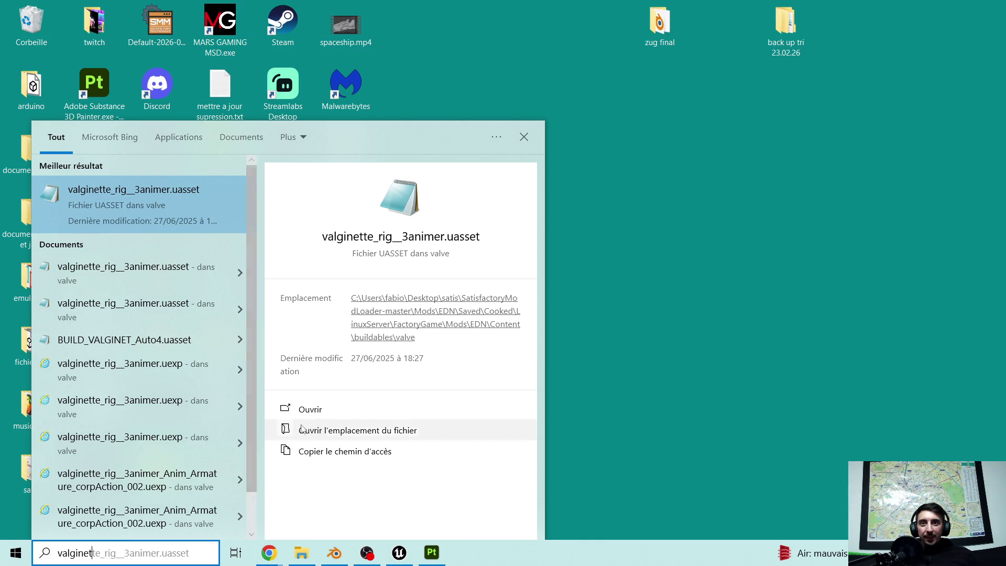
Accept the suggested 'valginette' search term, then dismiss the search panel.
scroll(210, 251, "down", 1)
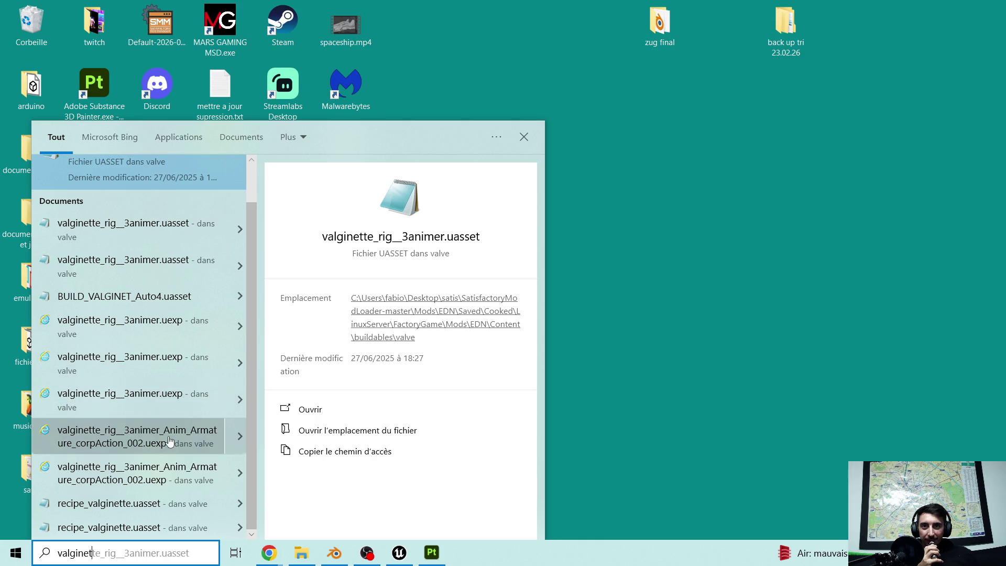
scroll(168, 446, "up", 1)
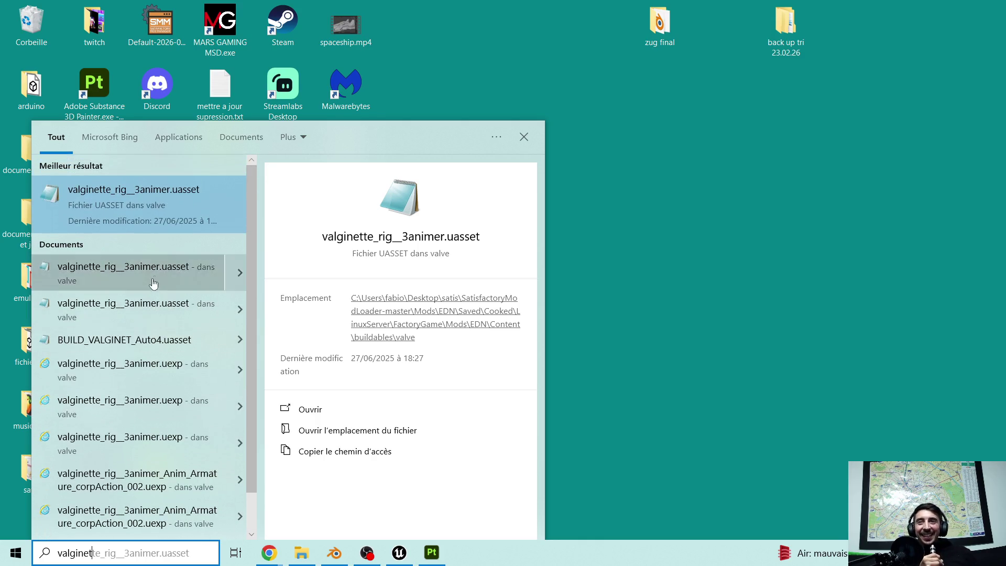
scroll(123, 428, "down", 1)
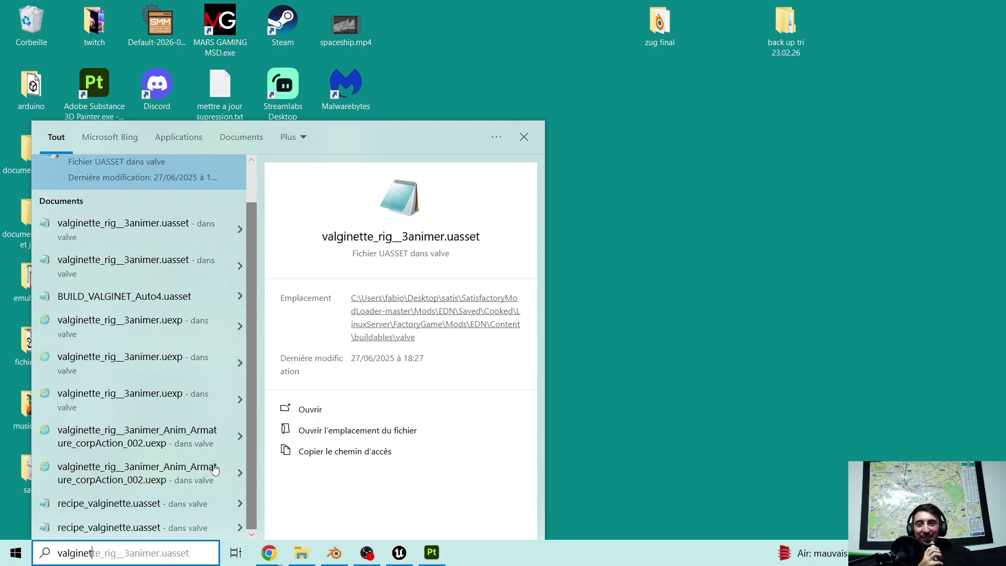
left_click(143, 548)
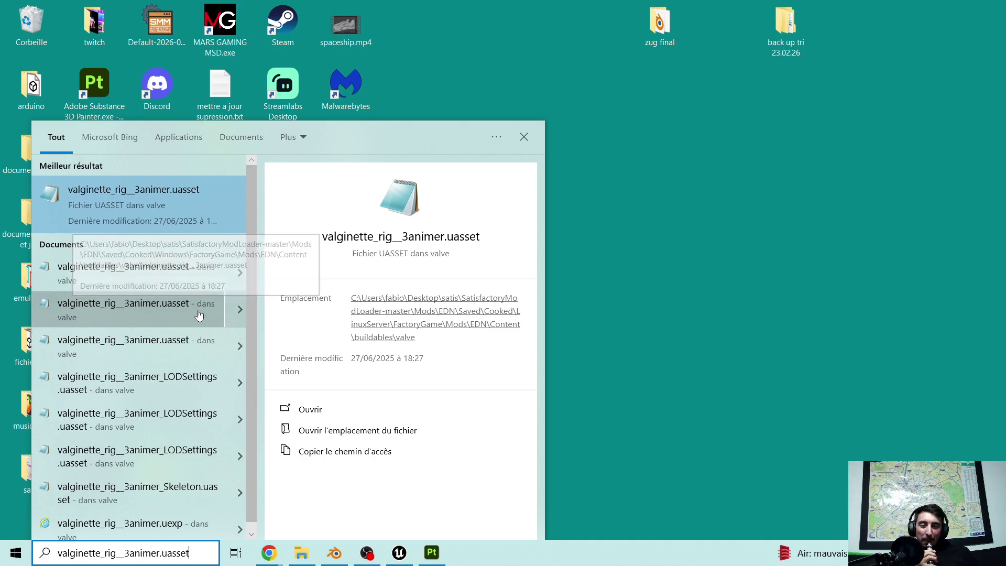
left_click(608, 233)
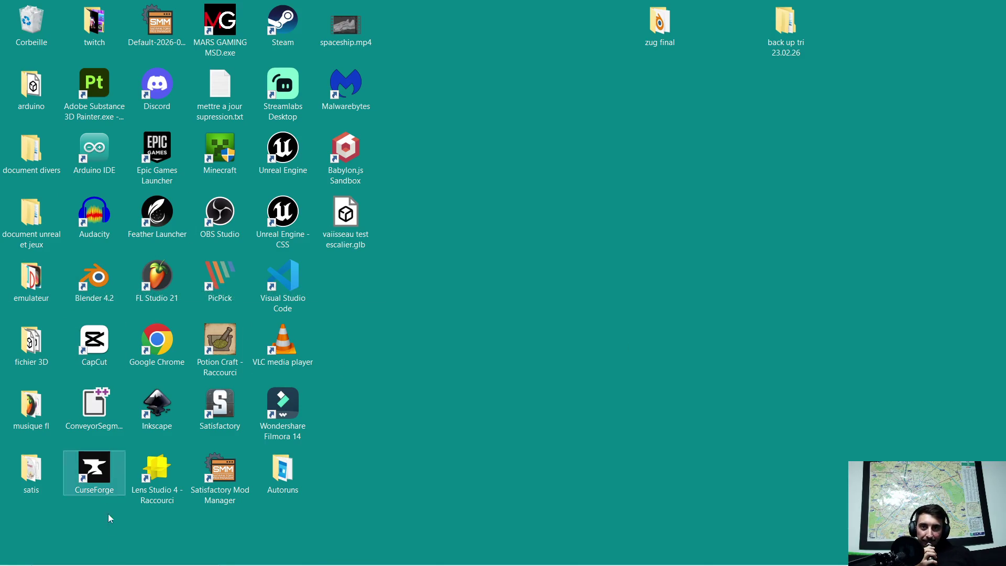
Move the 'fichier 3D' File Explorer window to the centre of the screen.
left_click(127, 554)
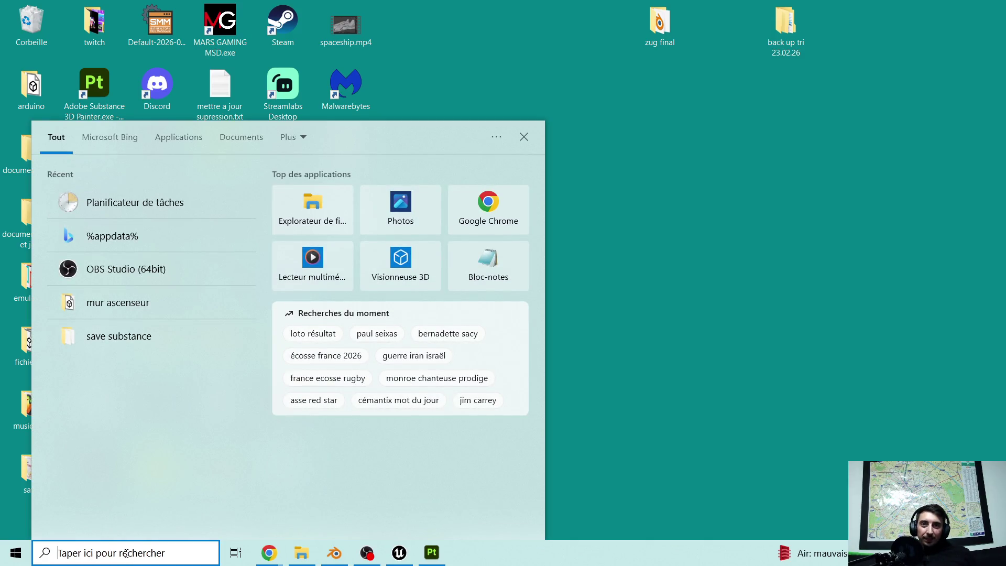
left_click(597, 268)
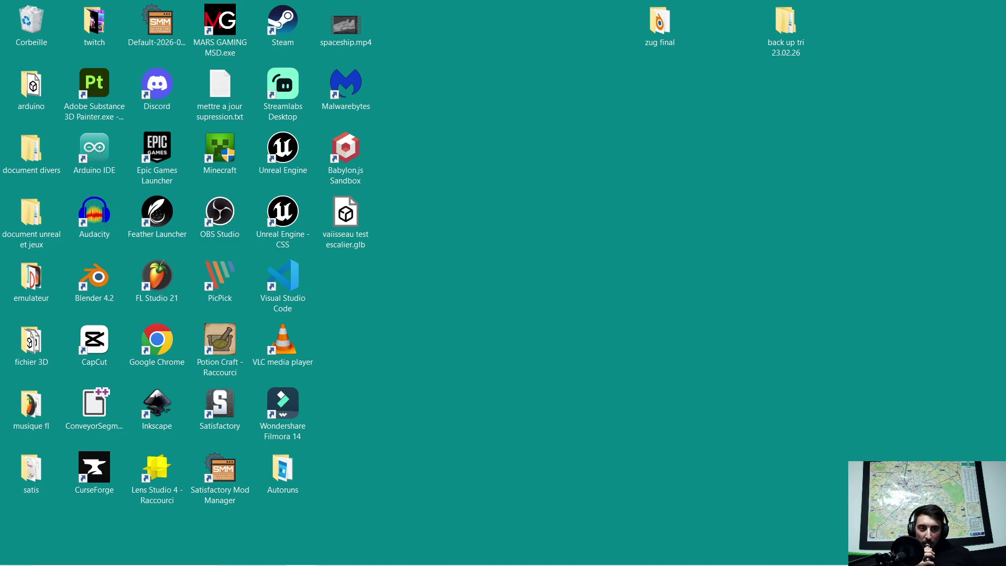
left_click_drag(865, 86, 425, 60)
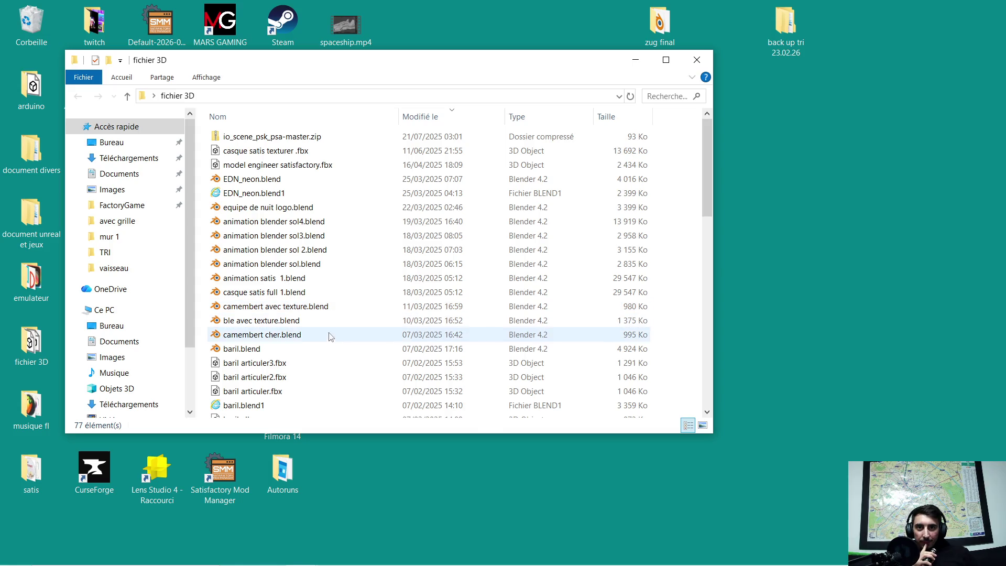
Browse down and back up the 'fichier 3D' file list, then minimize the window.
scroll(329, 359, "down", 2)
scroll(329, 360, "down", 1)
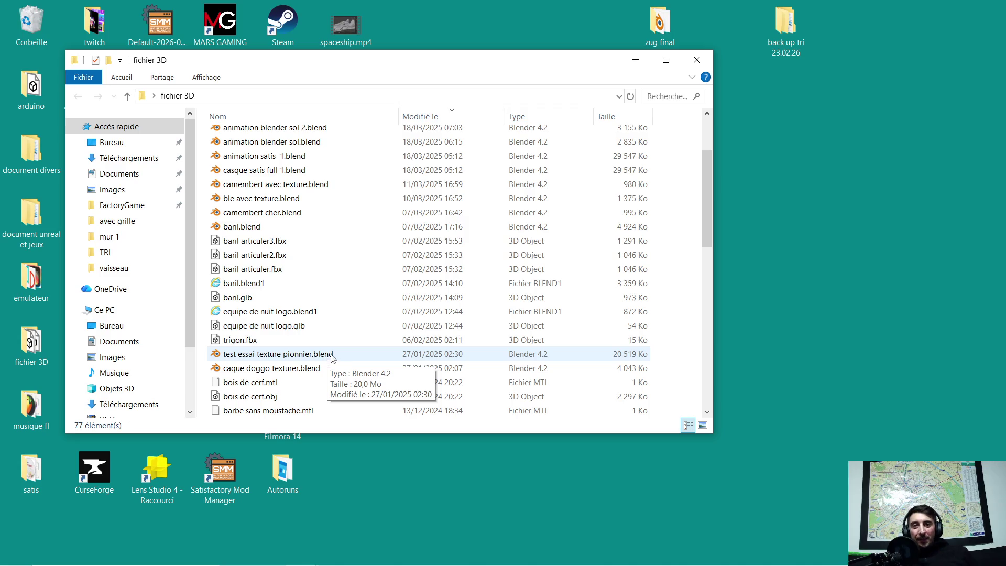
scroll(331, 357, "down", 1)
scroll(332, 358, "down", 1)
scroll(332, 358, "down", 1)
scroll(333, 357, "down", 1)
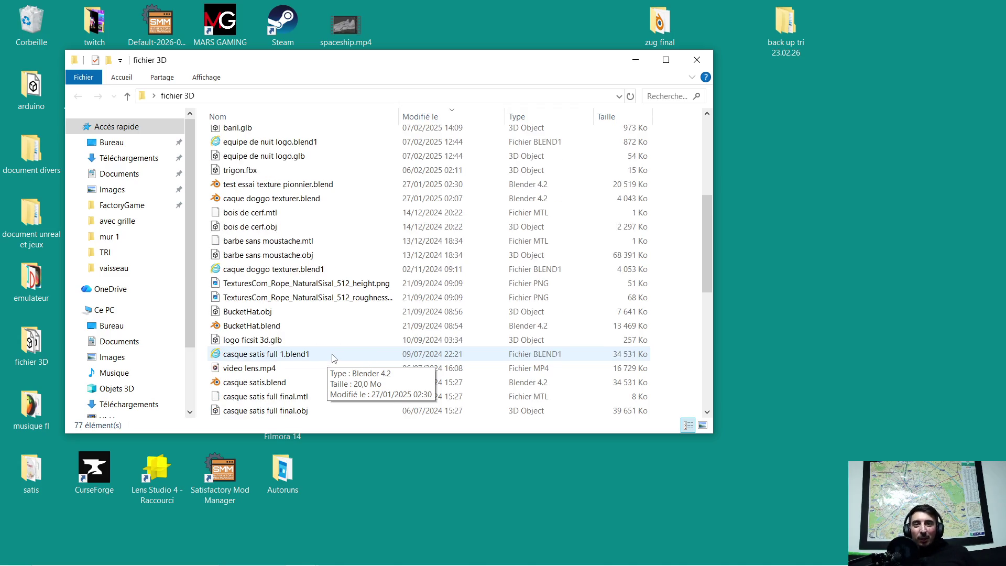
scroll(333, 358, "down", 1)
scroll(332, 357, "down", 1)
scroll(331, 357, "down", 2)
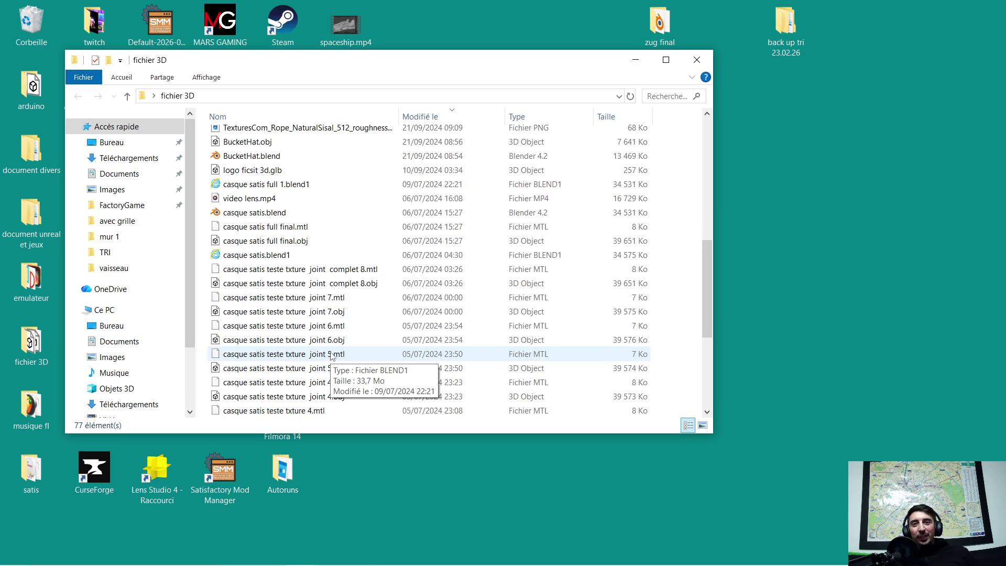
scroll(331, 356, "down", 2)
scroll(332, 362, "down", 1)
scroll(335, 367, "down", 2)
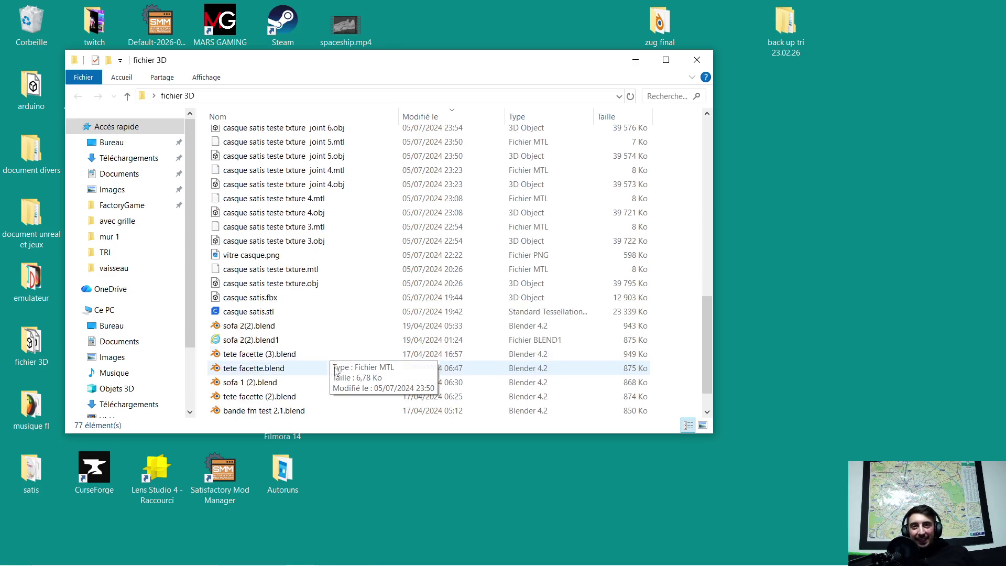
scroll(336, 344, "down", 1)
scroll(336, 344, "down", 1)
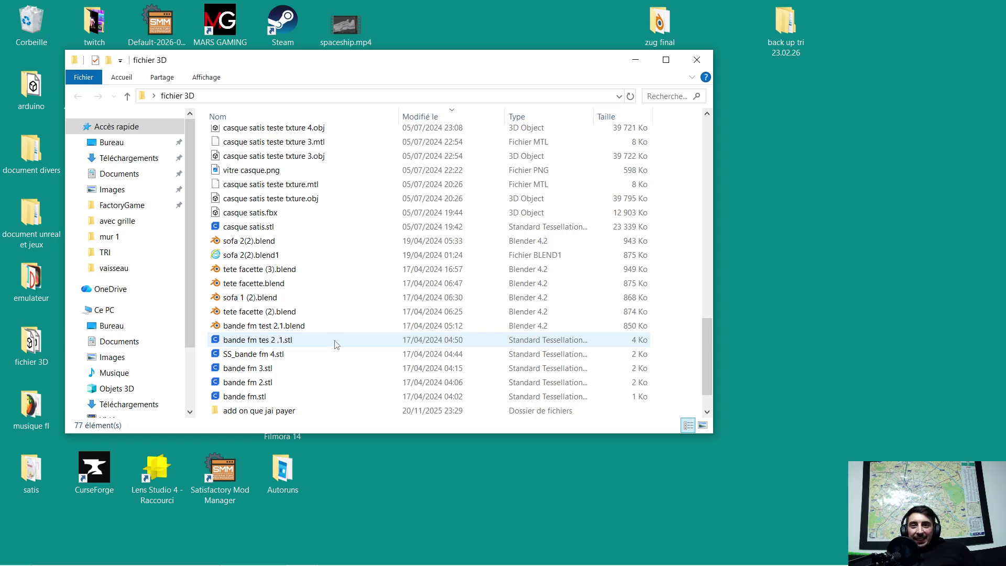
scroll(337, 344, "down", 1)
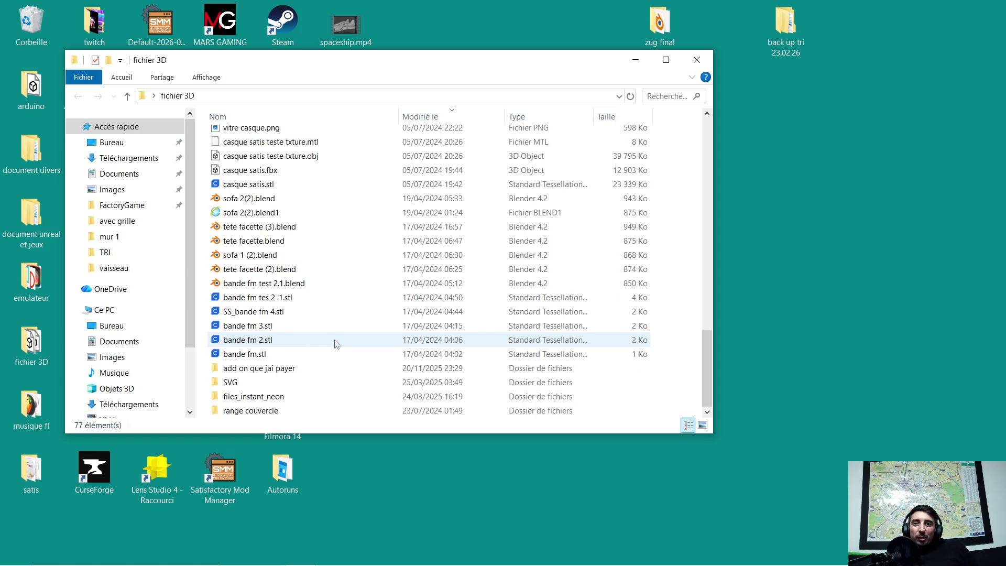
scroll(337, 344, "up", 2)
scroll(336, 345, "up", 3)
scroll(337, 344, "up", 3)
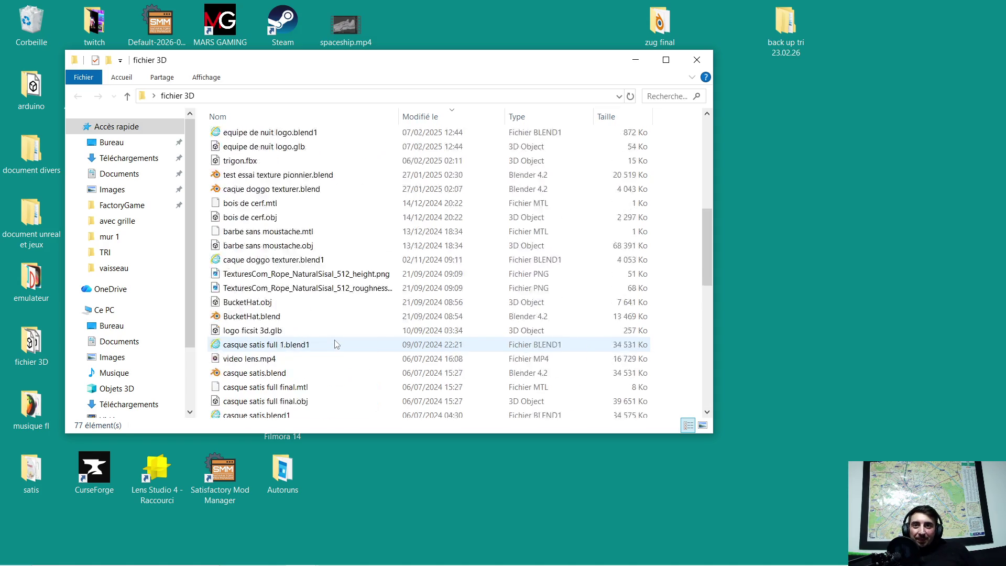
scroll(314, 178, "up", 3)
scroll(310, 173, "up", 3)
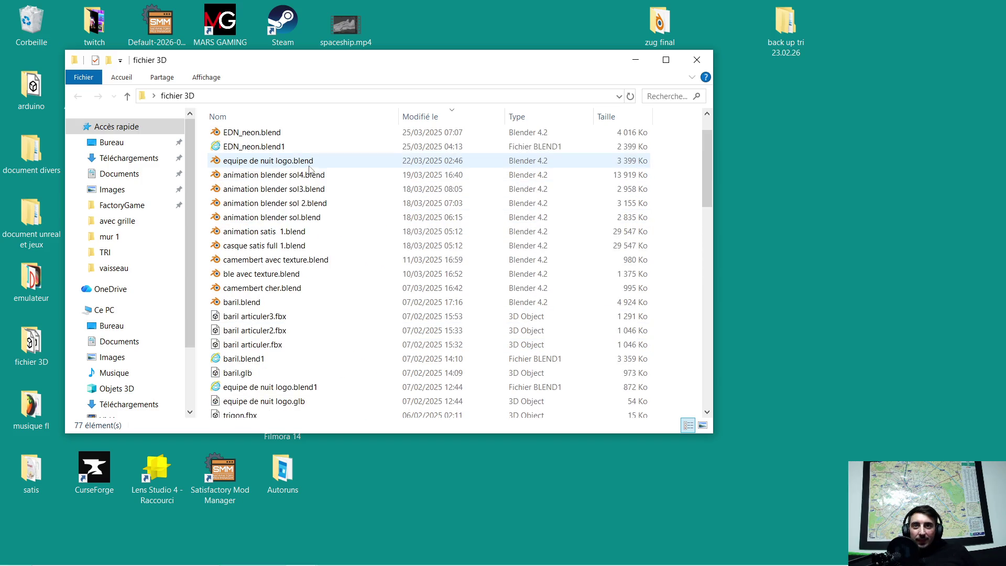
scroll(311, 170, "up", 1)
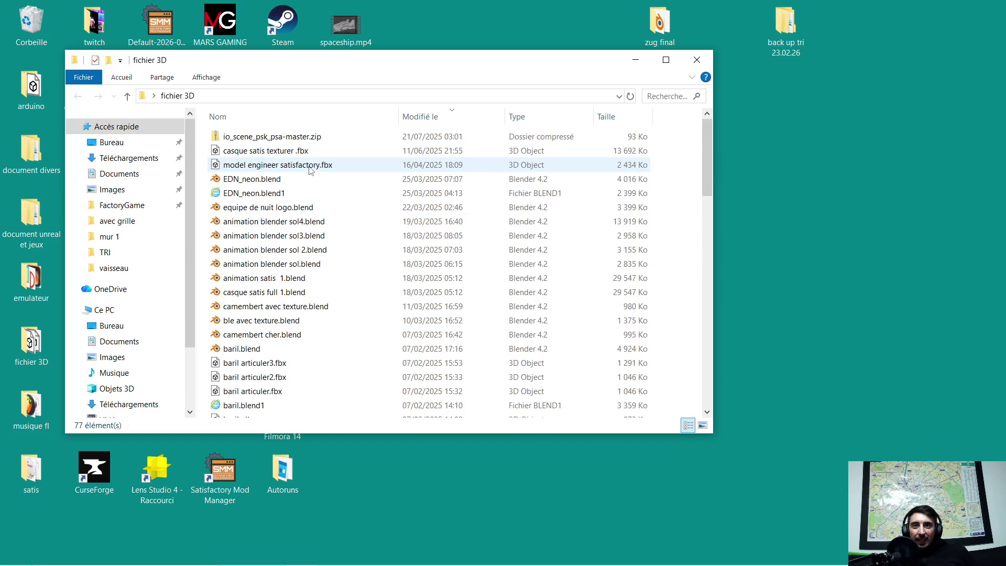
left_click(633, 58)
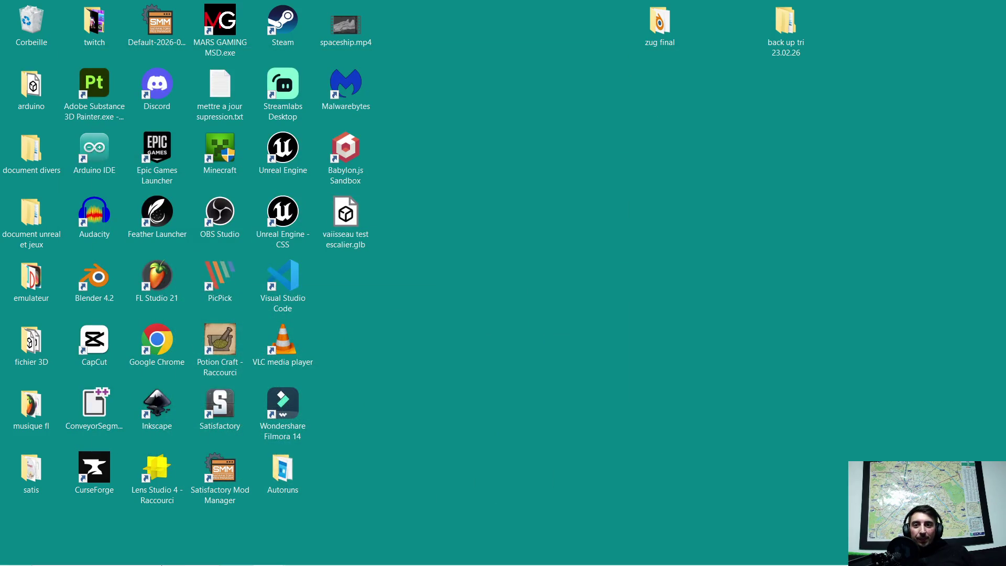
Bring up the 'valginete' This PC search window and shift it to the right.
mouse_move(308, 553)
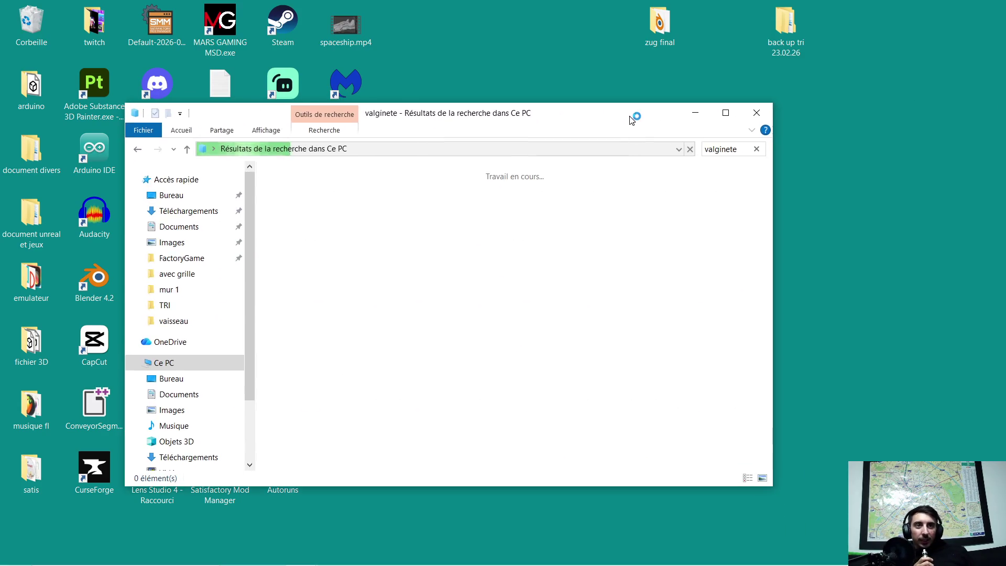
left_click_drag(624, 125, 707, 125)
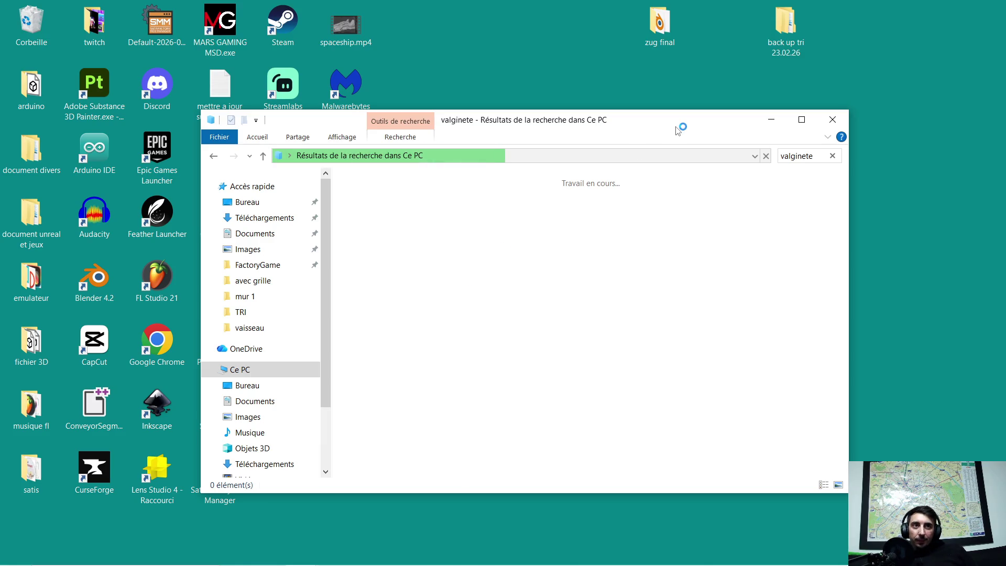
Move the search window to the right edge, then open and close 'document divers'.
left_click_drag(677, 129, 877, 172)
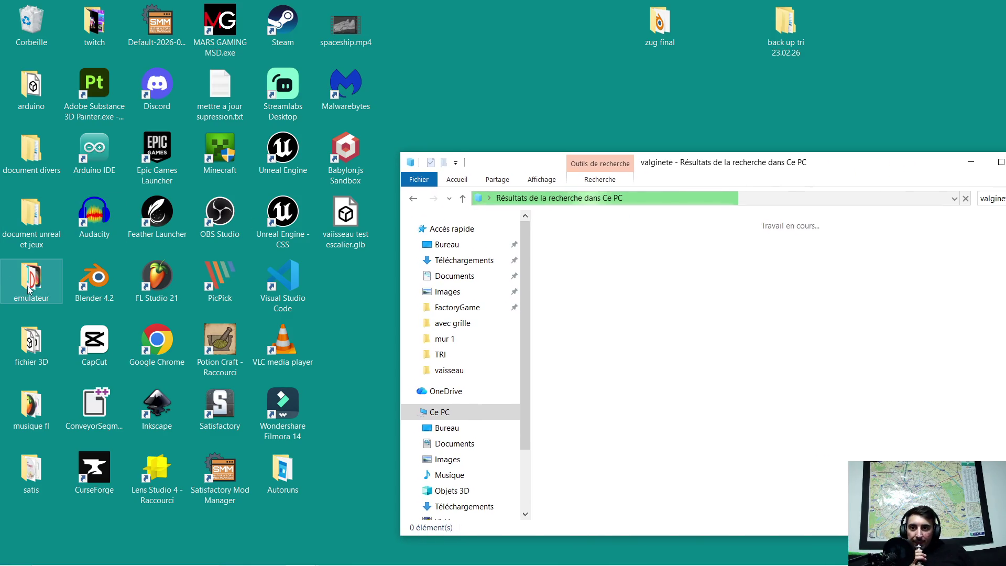
double_click(38, 158)
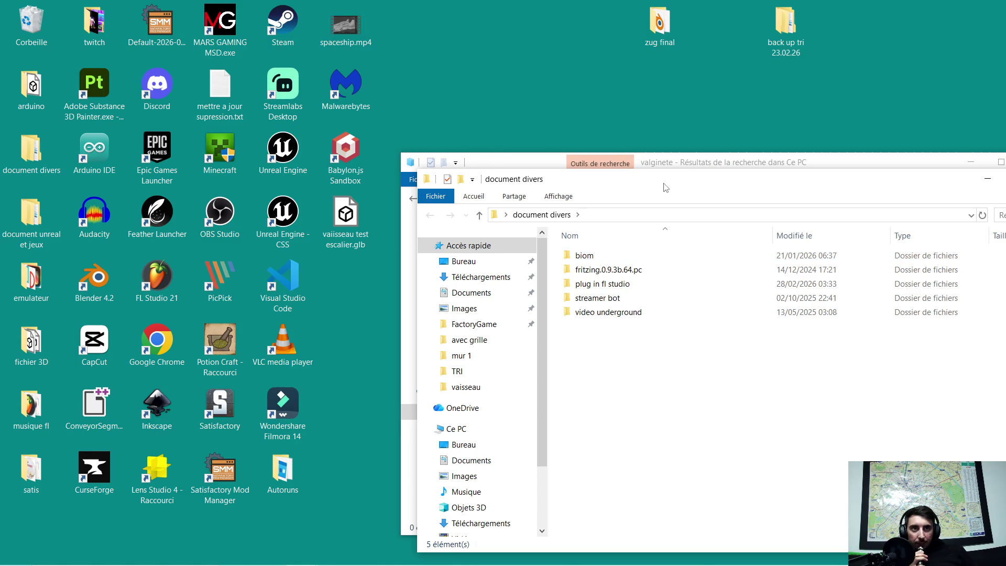
left_click_drag(665, 187, 403, 172)
left_click(787, 168)
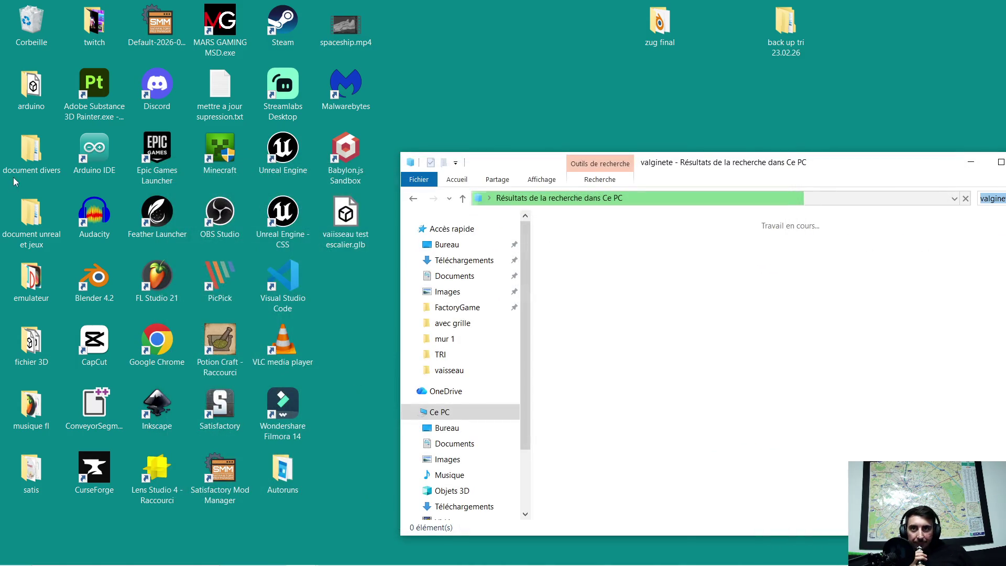
Open and minimize 'document unreal et jeux', then open the 'satis' folder window.
double_click(29, 219)
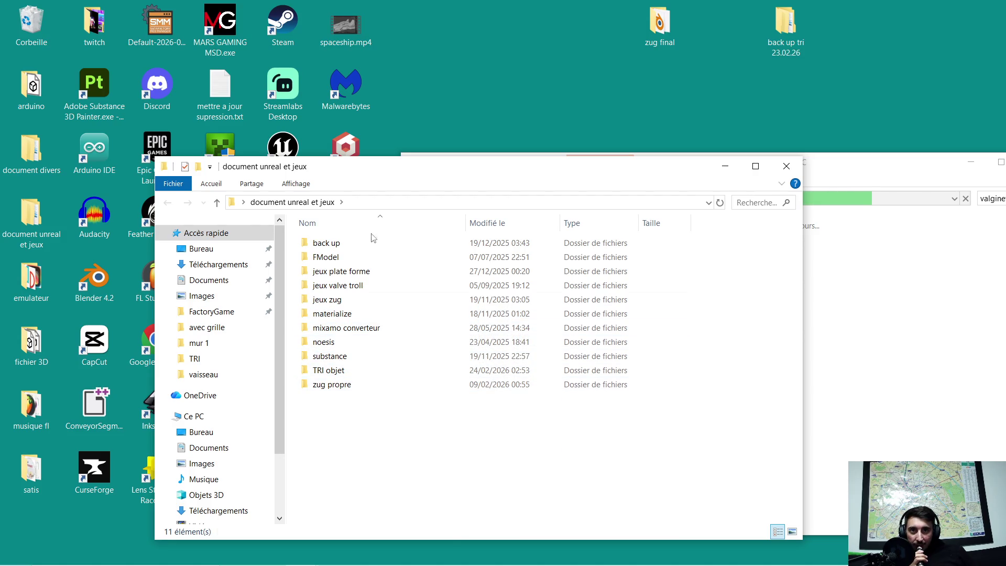
left_click(726, 167)
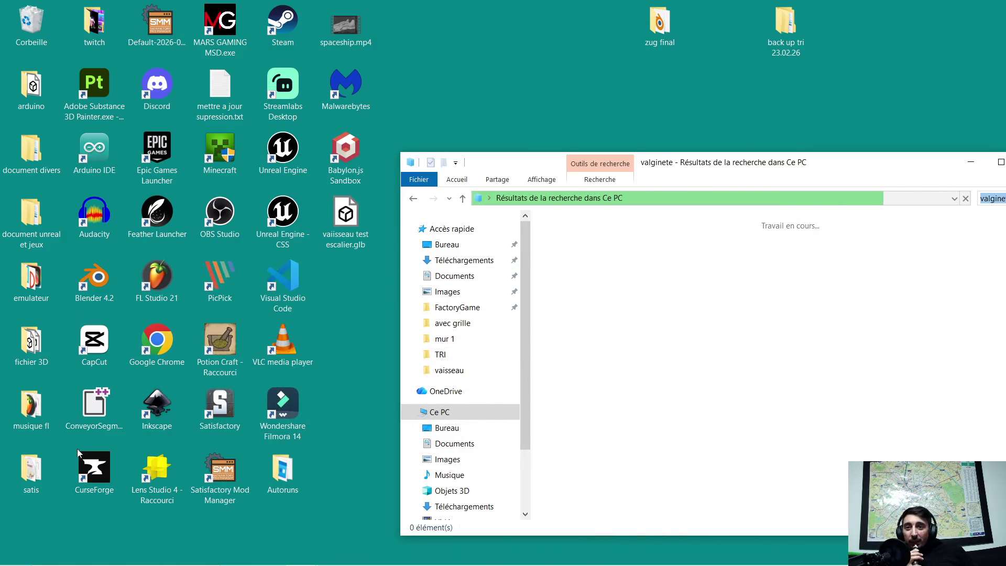
left_click(29, 471)
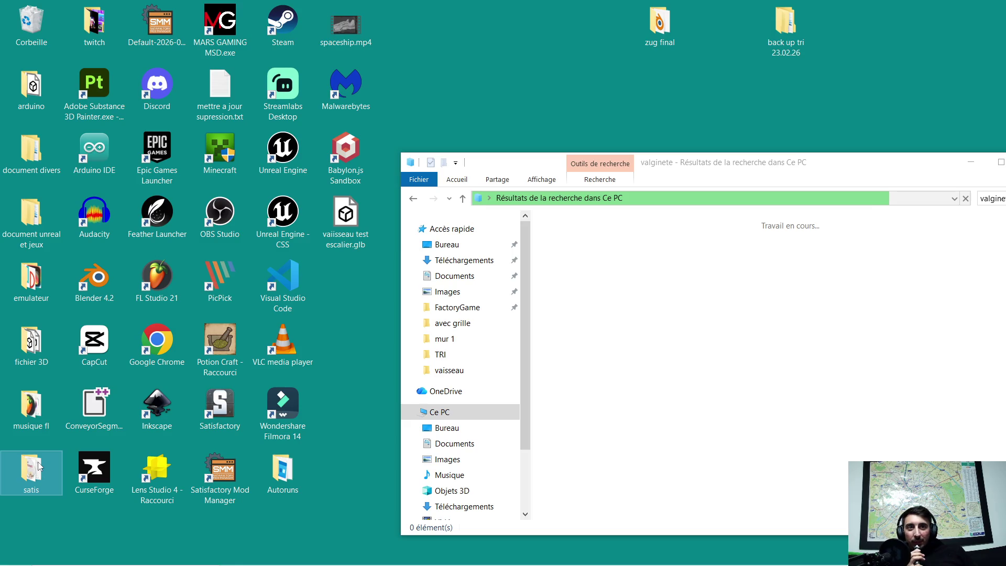
double_click(39, 467)
mouse_move(610, 193)
left_mouse_down()
mouse_move(596, 186)
mouse_move(564, 111)
left_mouse_up()
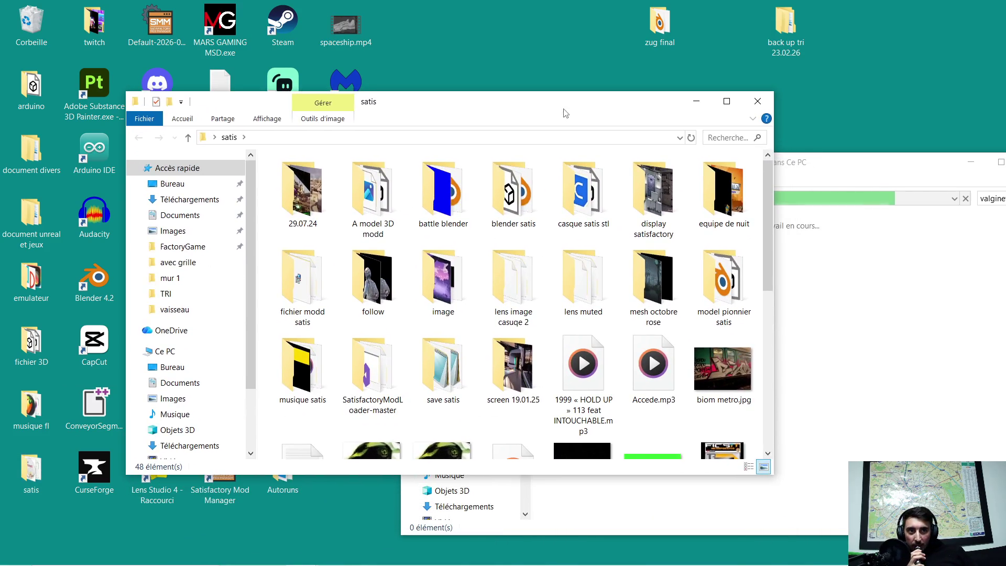
Browse the blender satis and fichier modd satis folders, returning to satis after each.
double_click(511, 207)
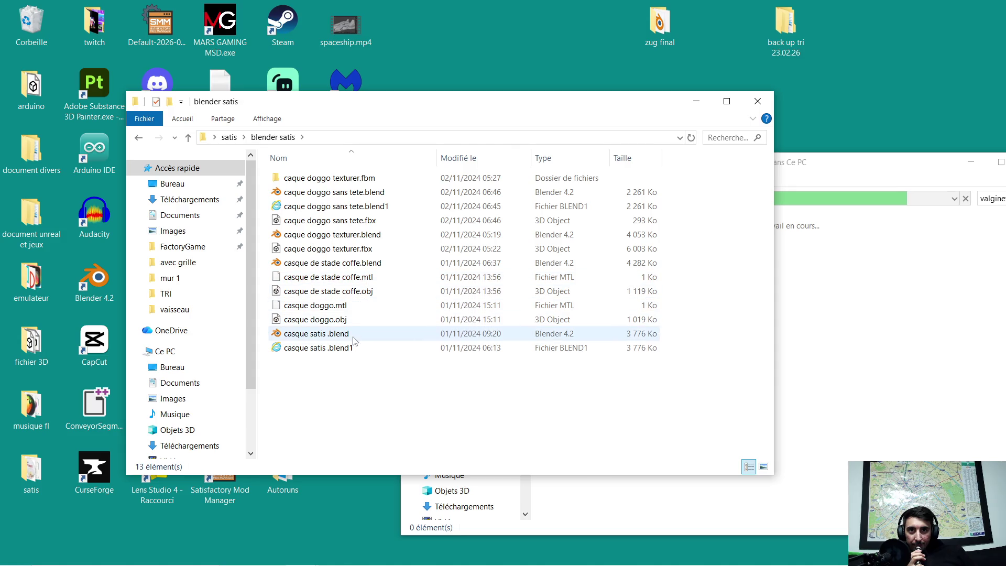
left_click(757, 101)
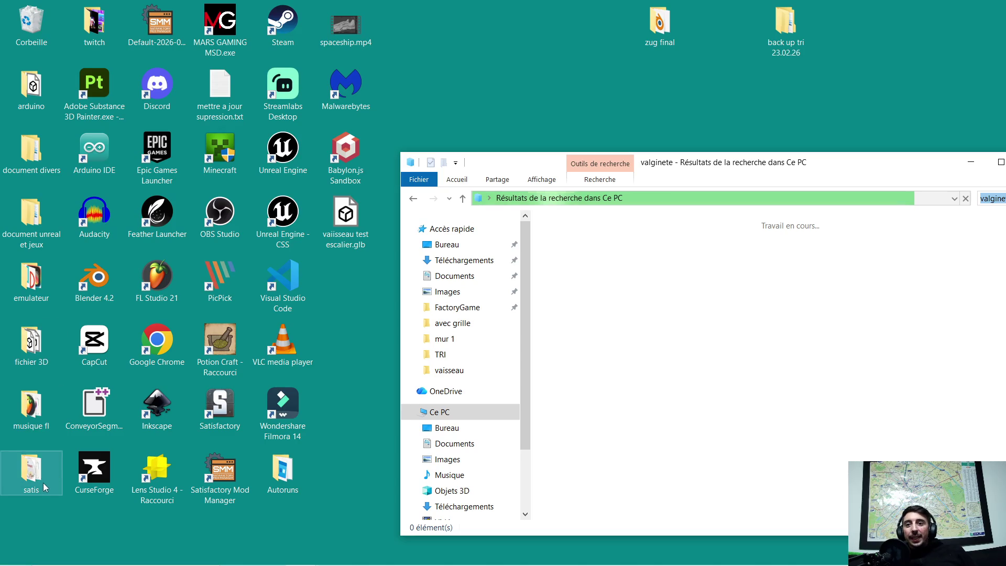
double_click(32, 469)
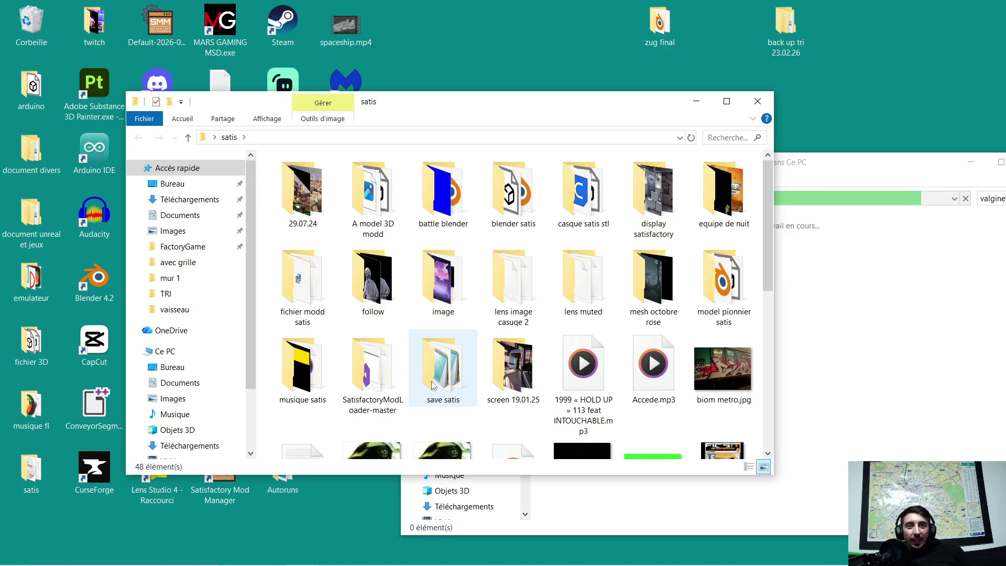
mouse_move(432, 385)
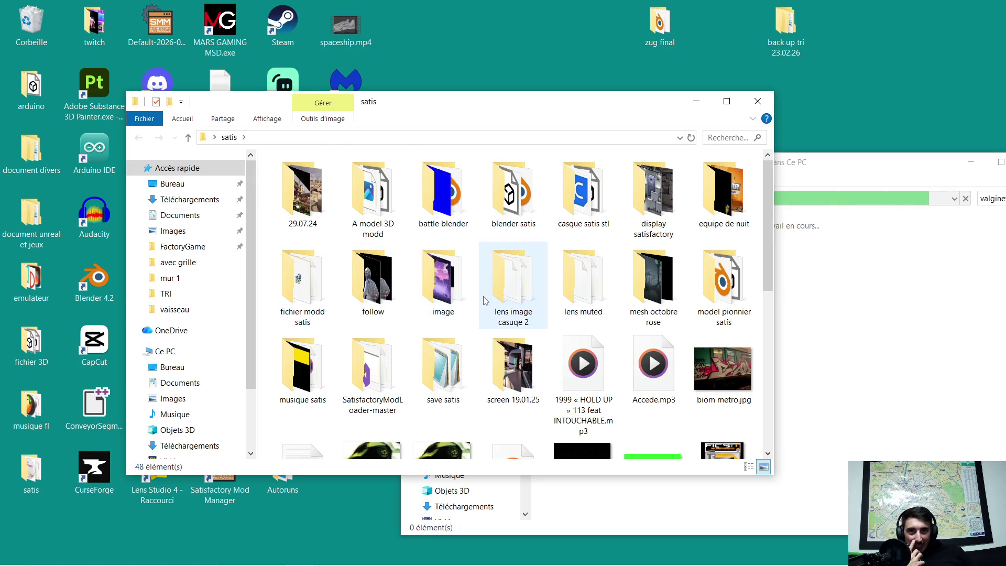
mouse_move(499, 313)
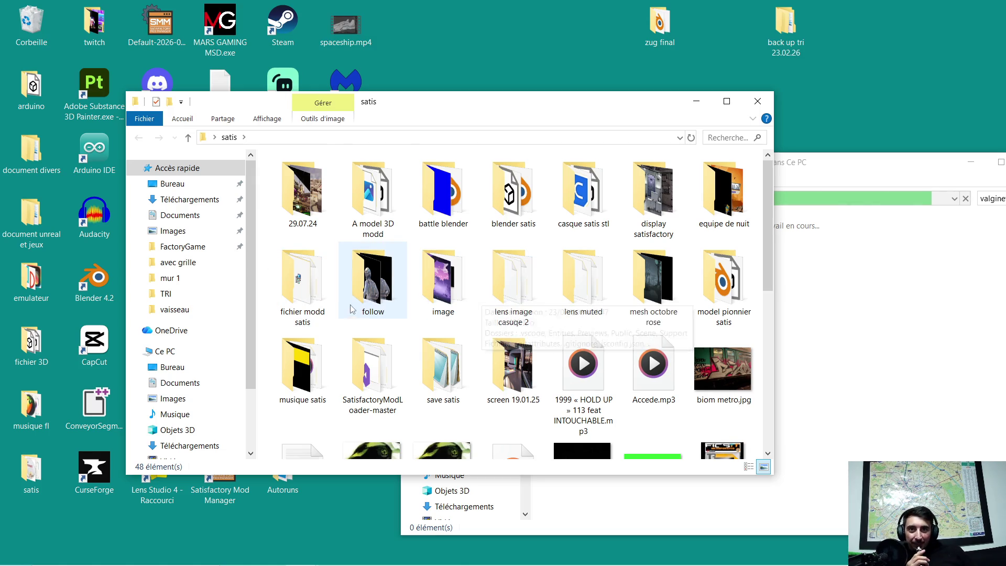
double_click(312, 297)
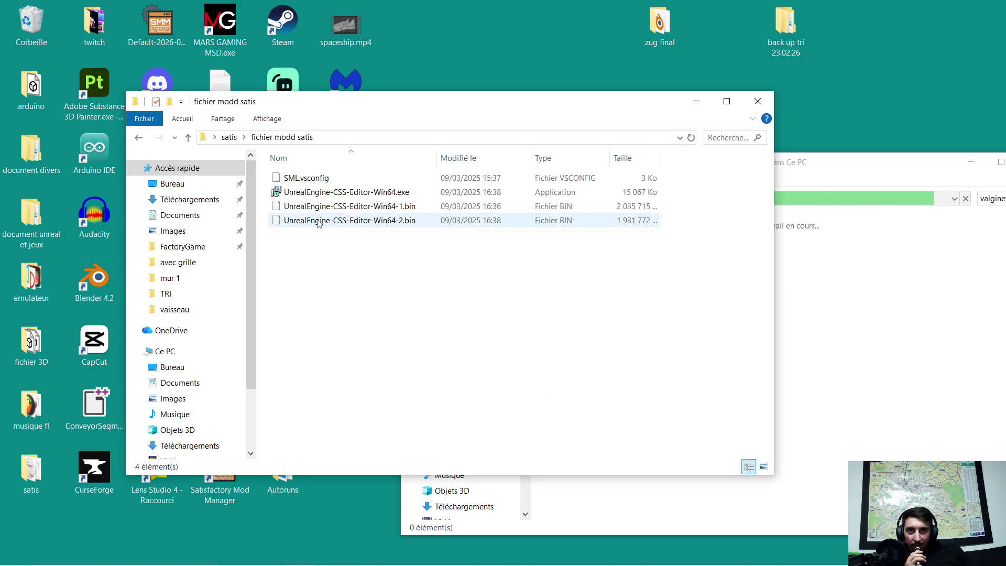
left_click(140, 140)
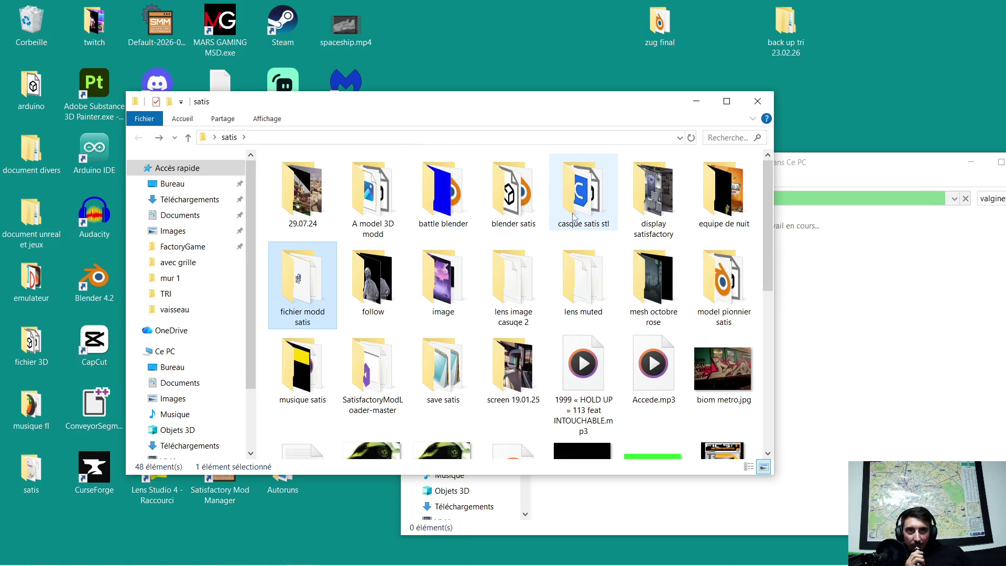
double_click(517, 198)
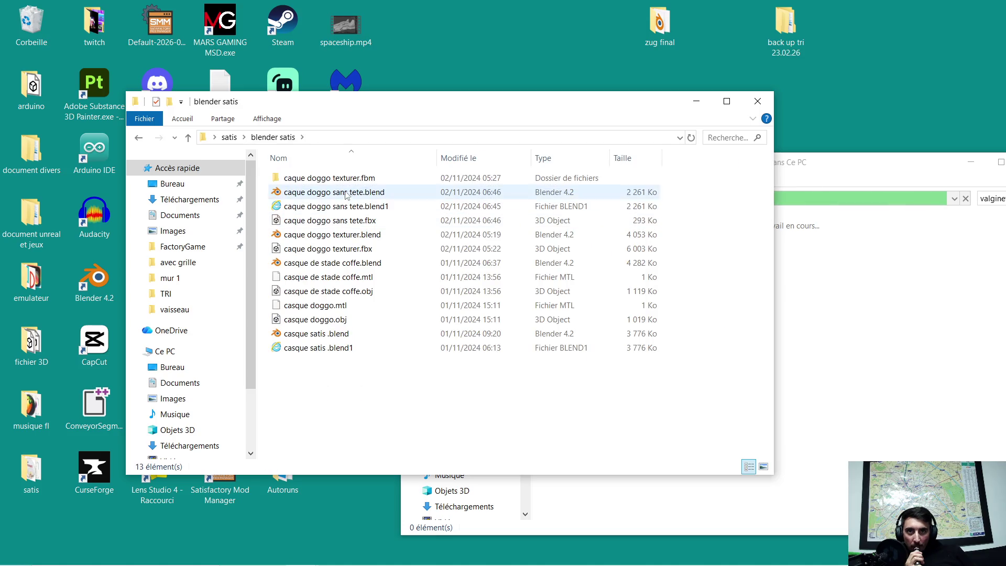
left_click(139, 138)
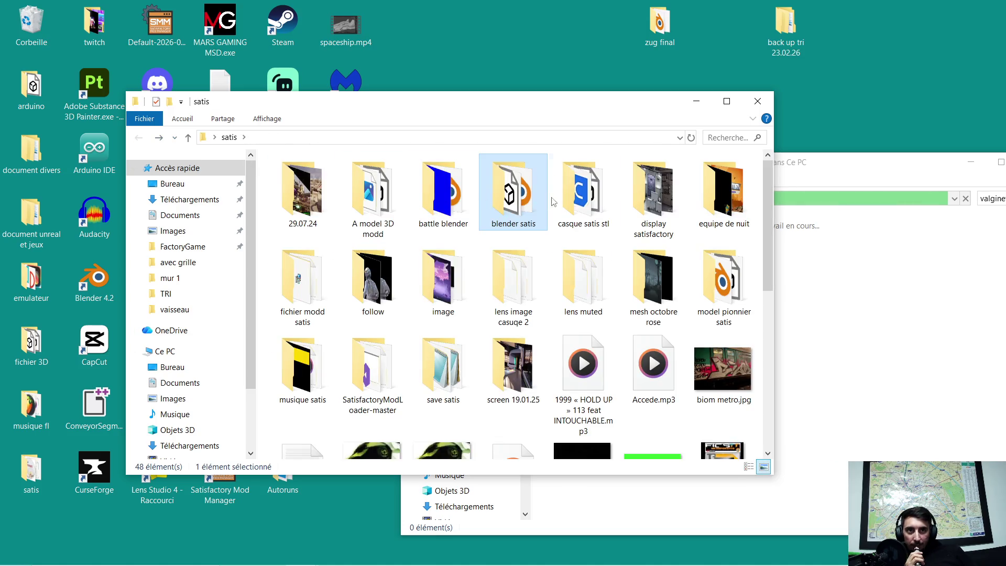
Open A model 3D modd, scroll through its 32 items, then go back to satis.
double_click(384, 197)
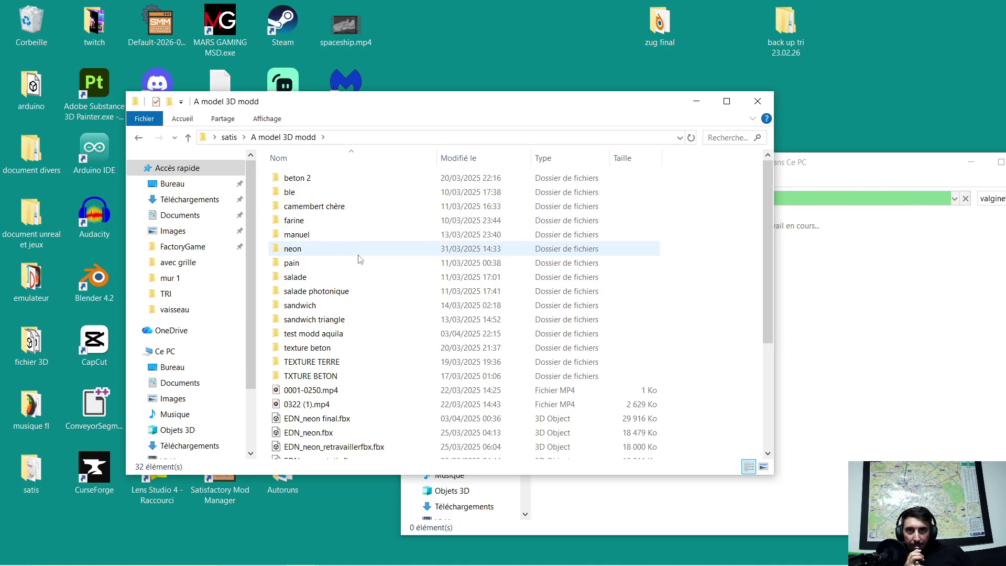
scroll(360, 283, "down", 2)
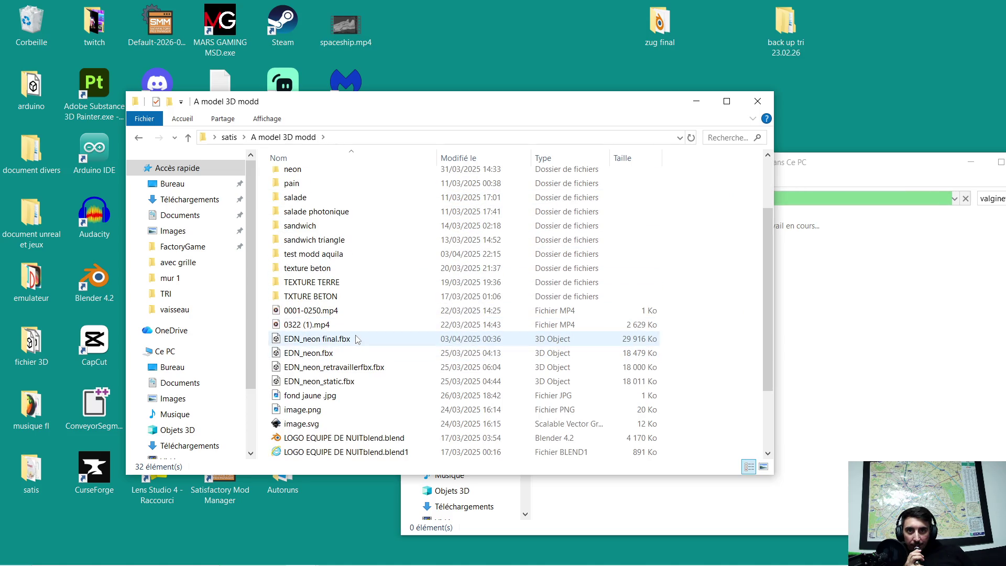
scroll(357, 338, "down", 1)
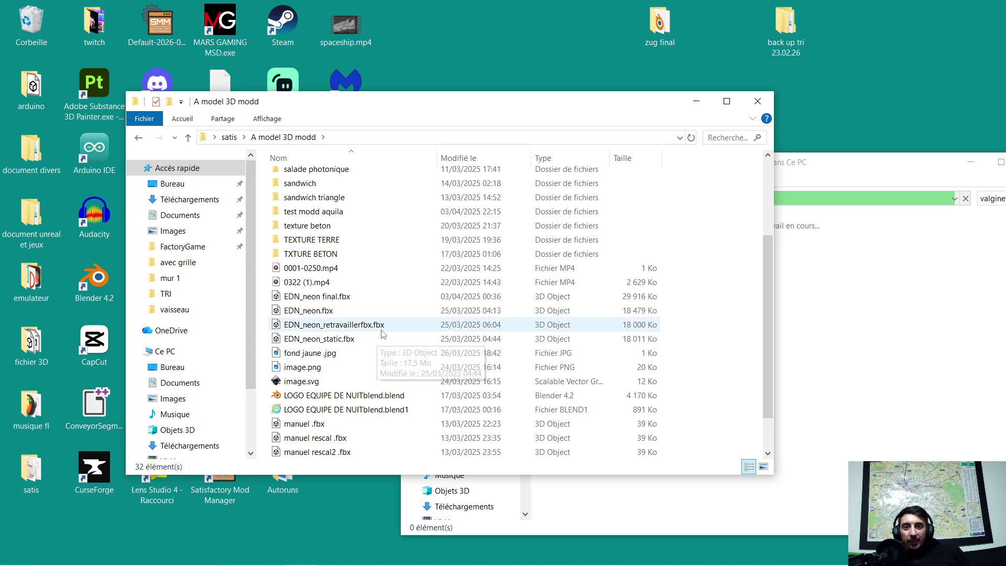
scroll(381, 335, "down", 1)
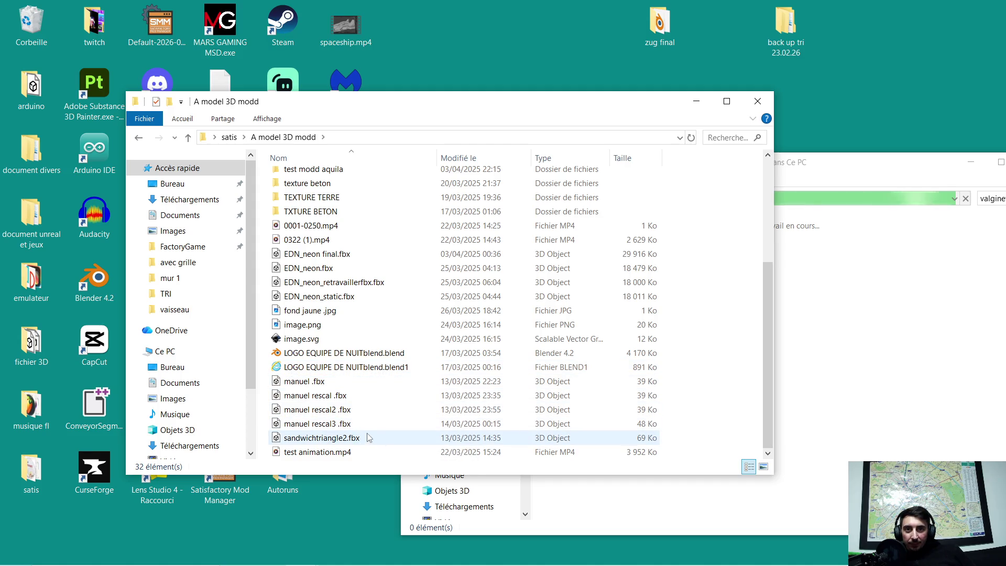
scroll(312, 280, "up", 2)
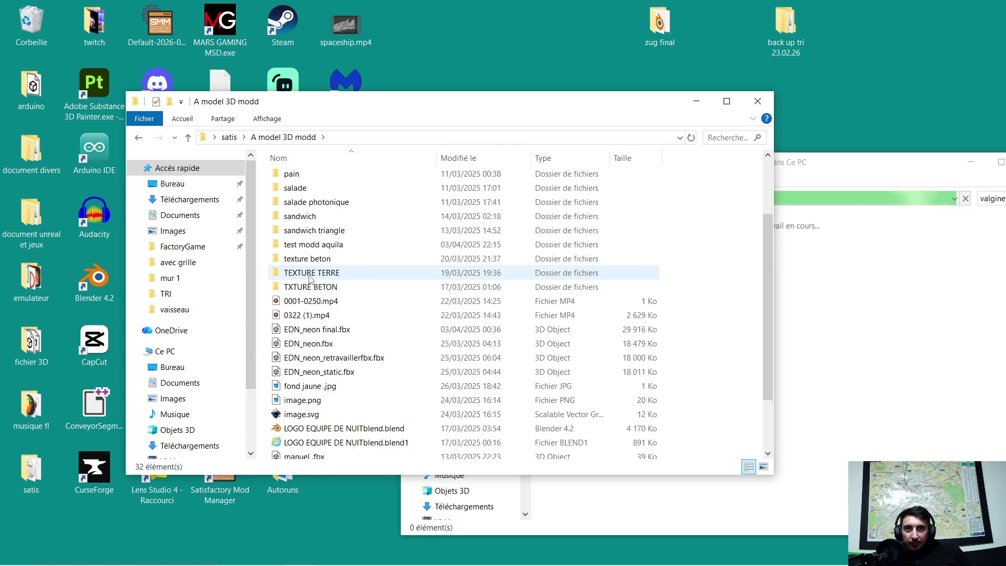
scroll(346, 261, "up", 1)
scroll(346, 260, "up", 1)
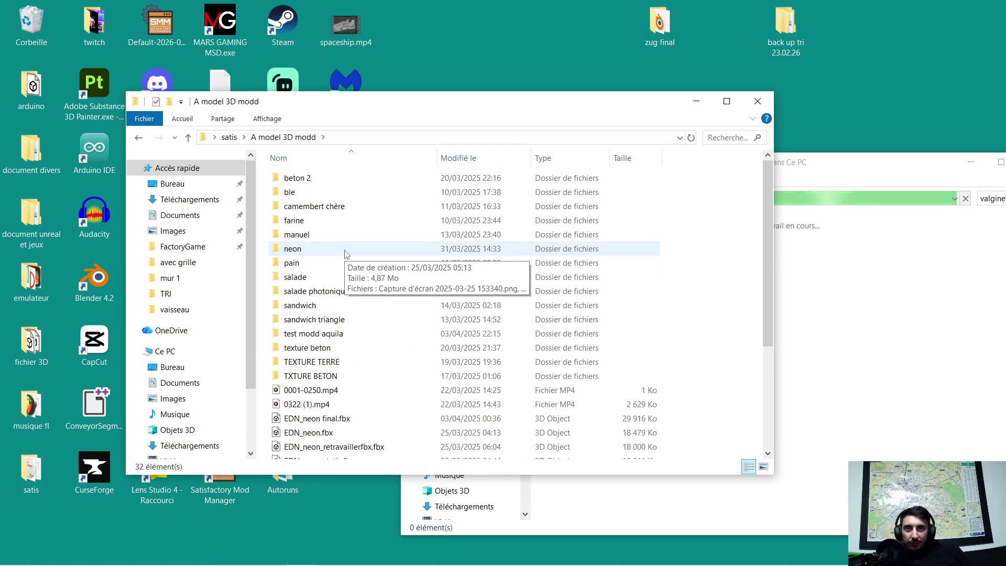
mouse_move(346, 243)
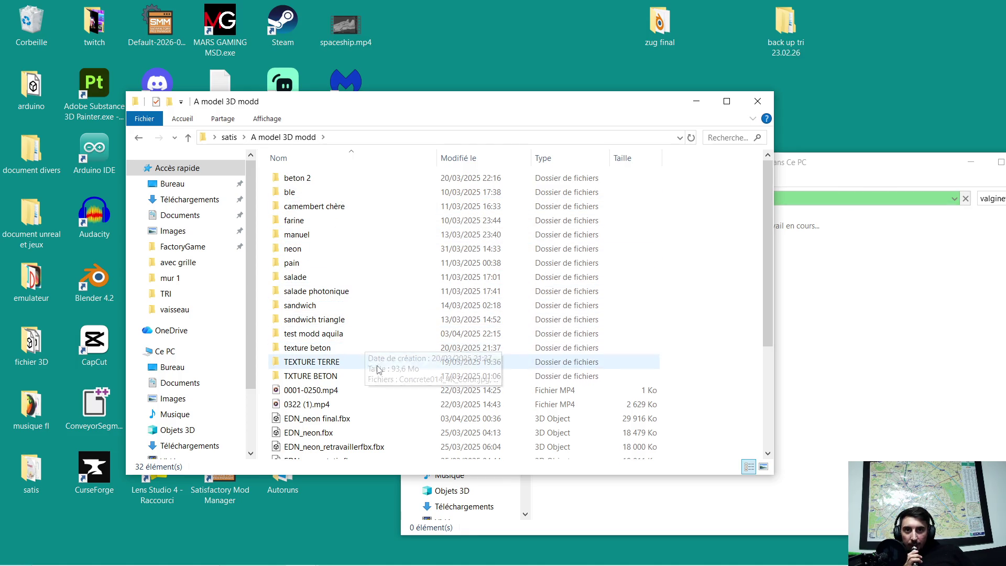
scroll(384, 378, "down", 1)
scroll(384, 378, "down", 1)
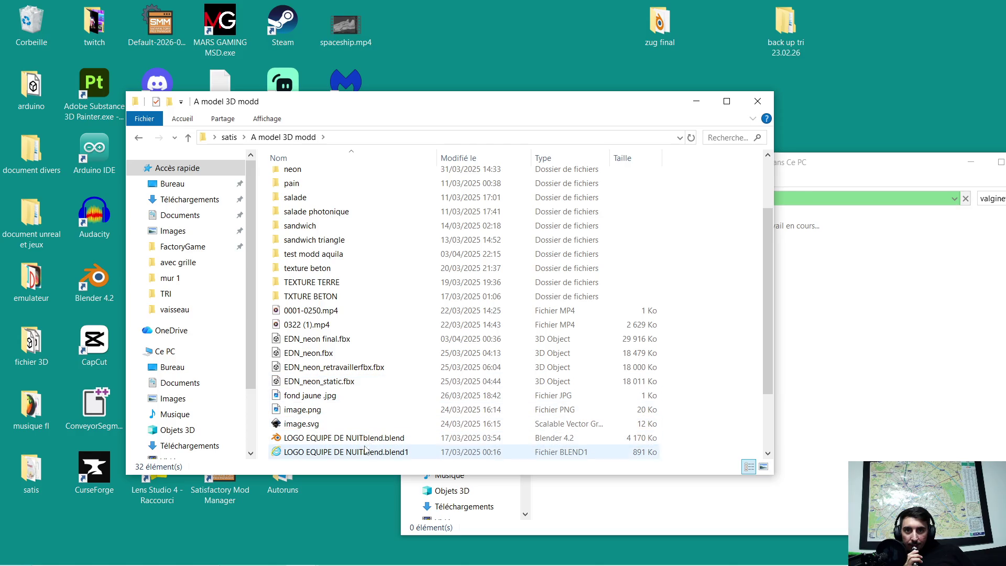
left_click(145, 138)
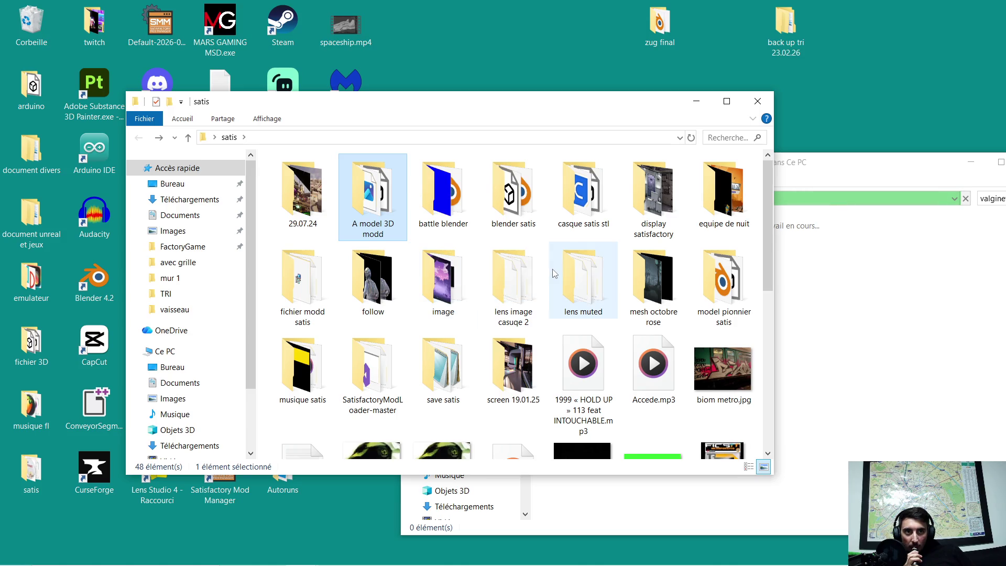
Scroll through the 48-item satis folder and open the model pionnier satis subfolder.
scroll(555, 274, "down", 2)
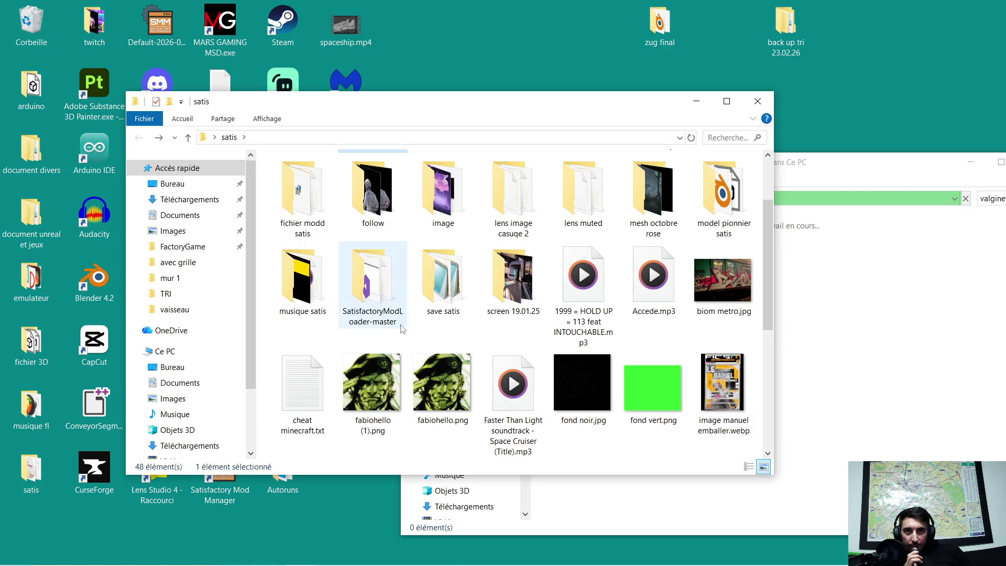
scroll(333, 338, "down", 3)
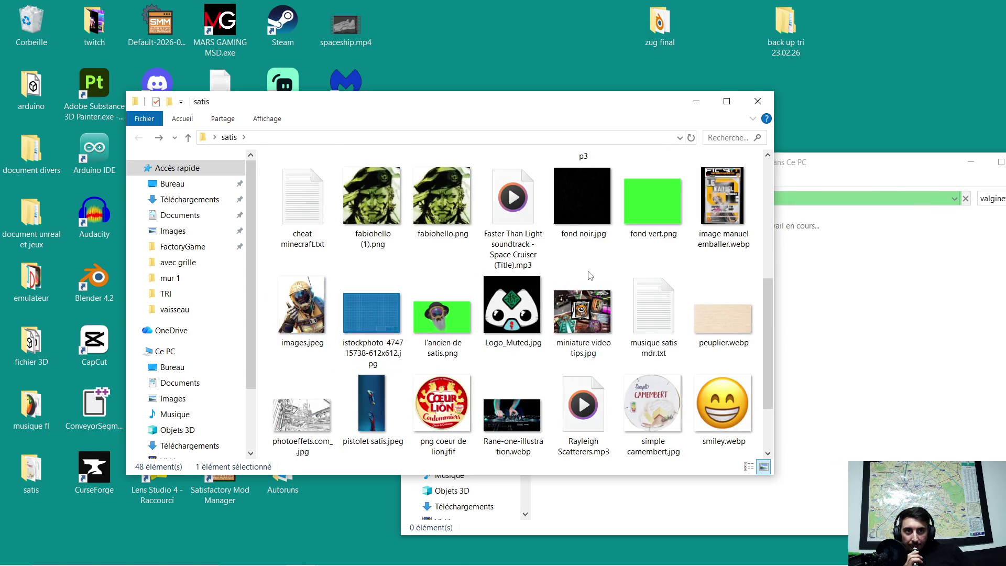
scroll(589, 275, "down", 2)
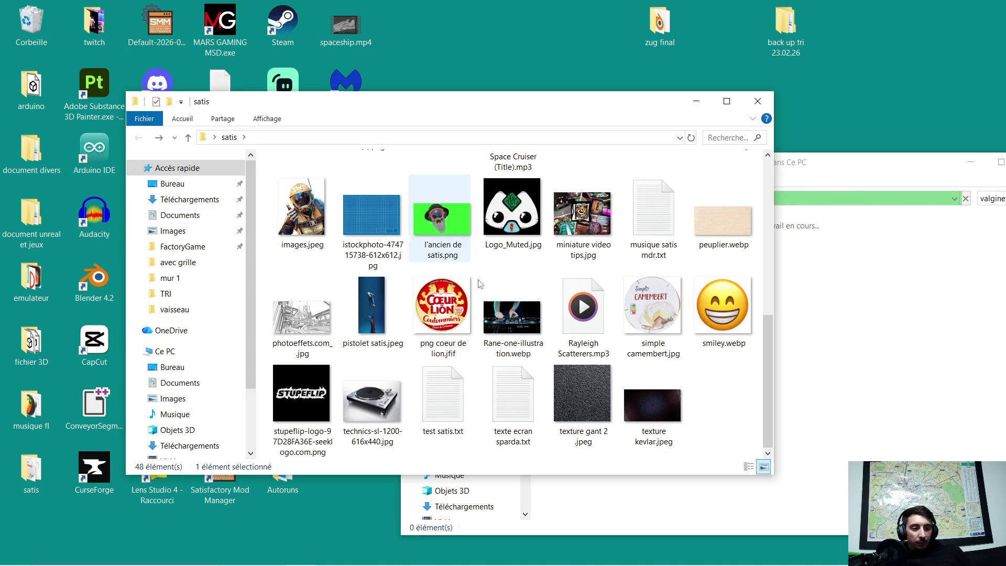
mouse_move(498, 295)
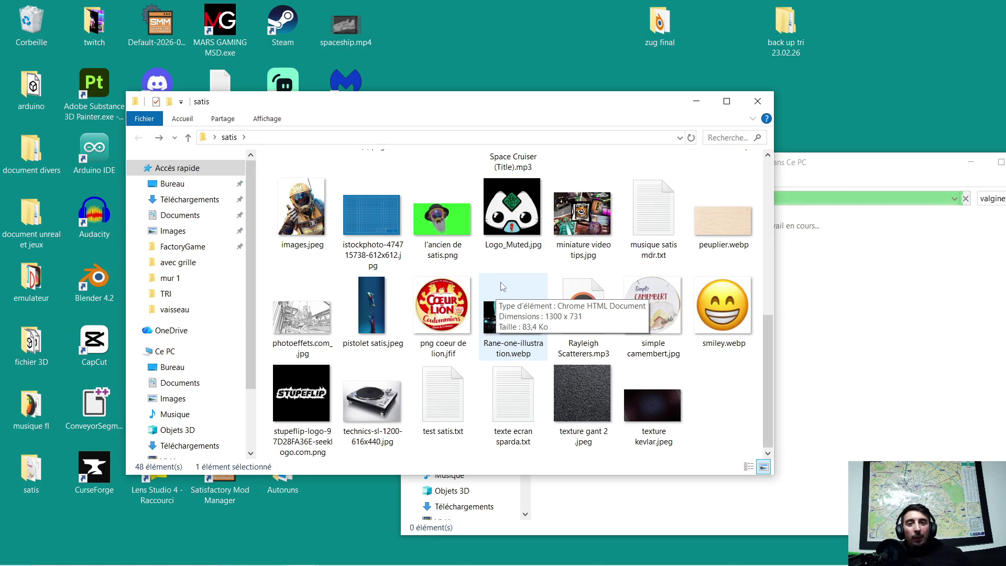
scroll(529, 275, "up", 2)
scroll(519, 289, "up", 3)
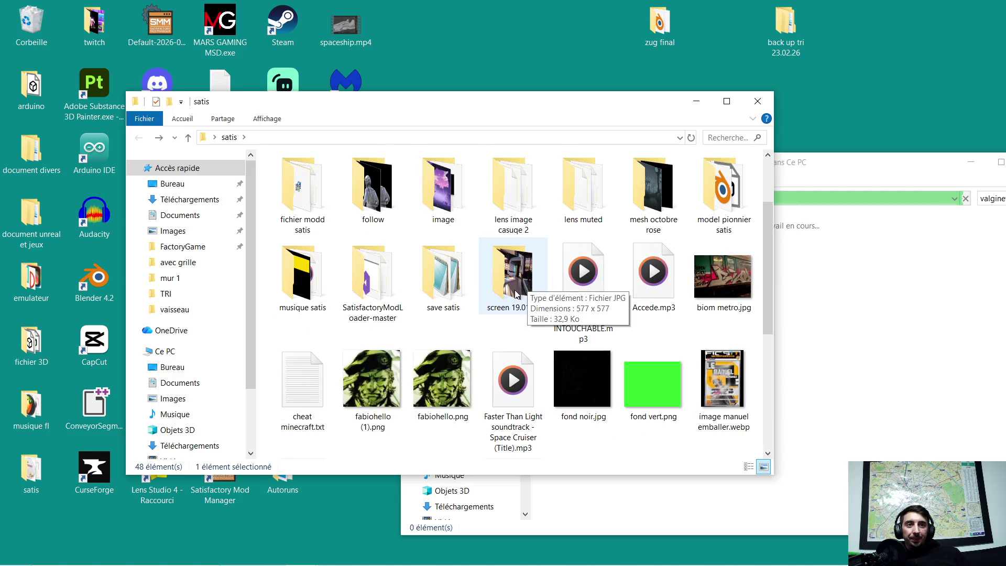
scroll(500, 287, "up", 1)
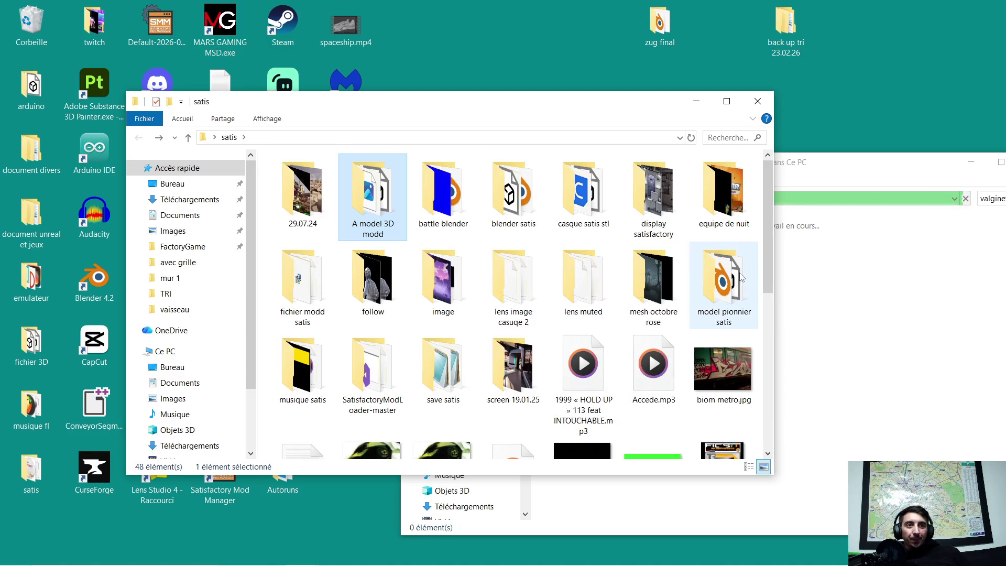
double_click(719, 276)
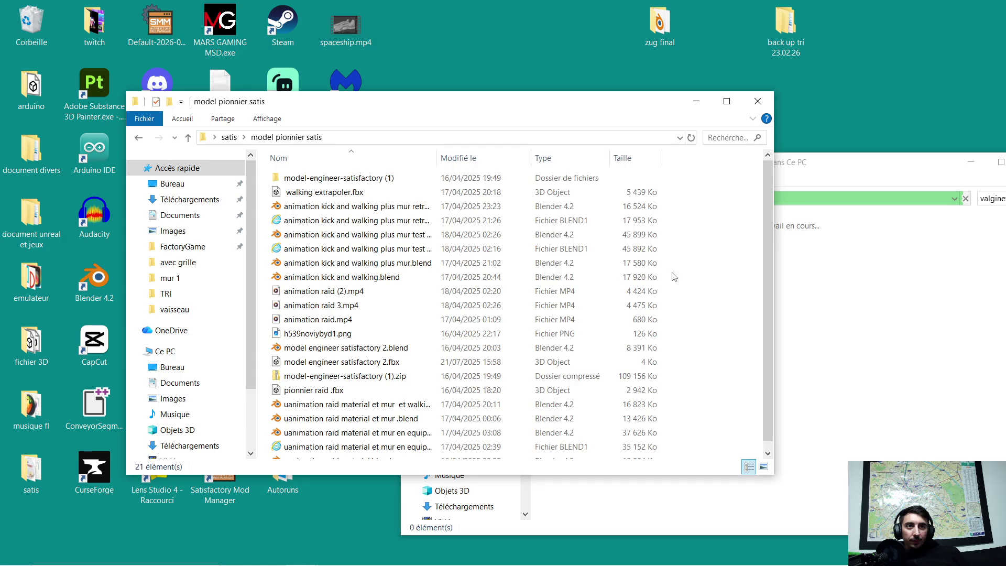
Return from model pionnier satis to the satis folder.
scroll(374, 255, "down", 1)
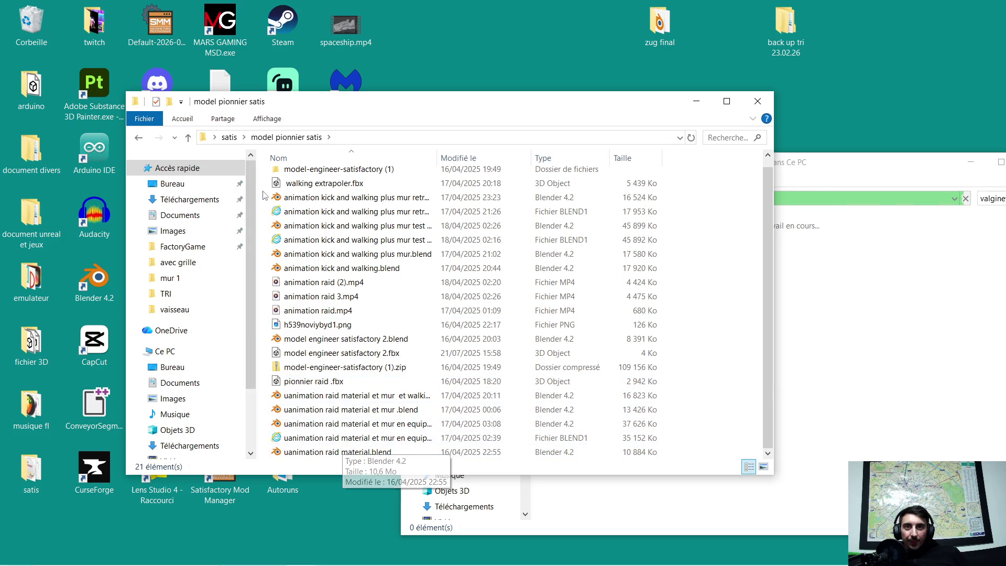
left_click(138, 138)
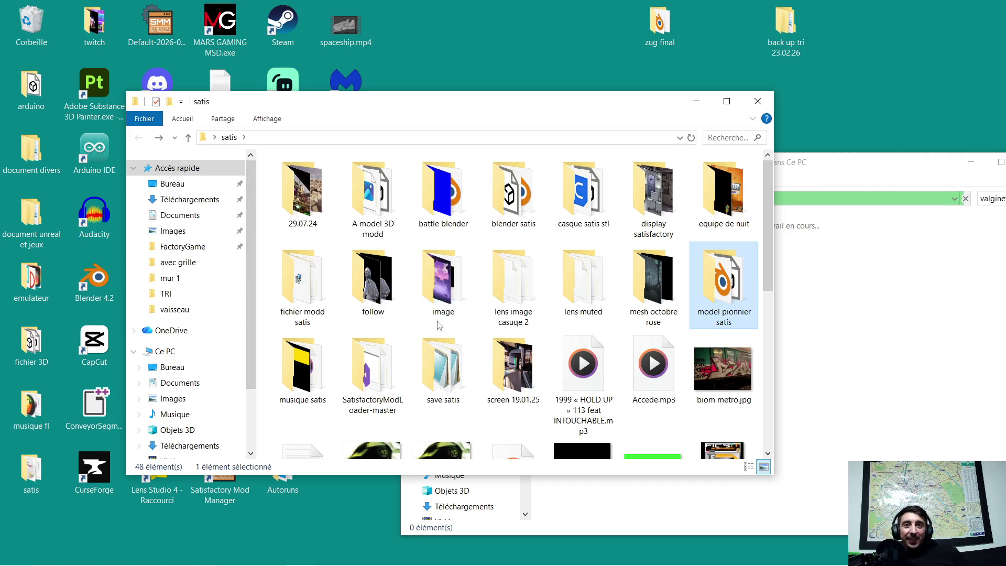
View manuel emballer.webp, close it, and bring back the Substance 3D metal materials page.
scroll(553, 329, "down", 5)
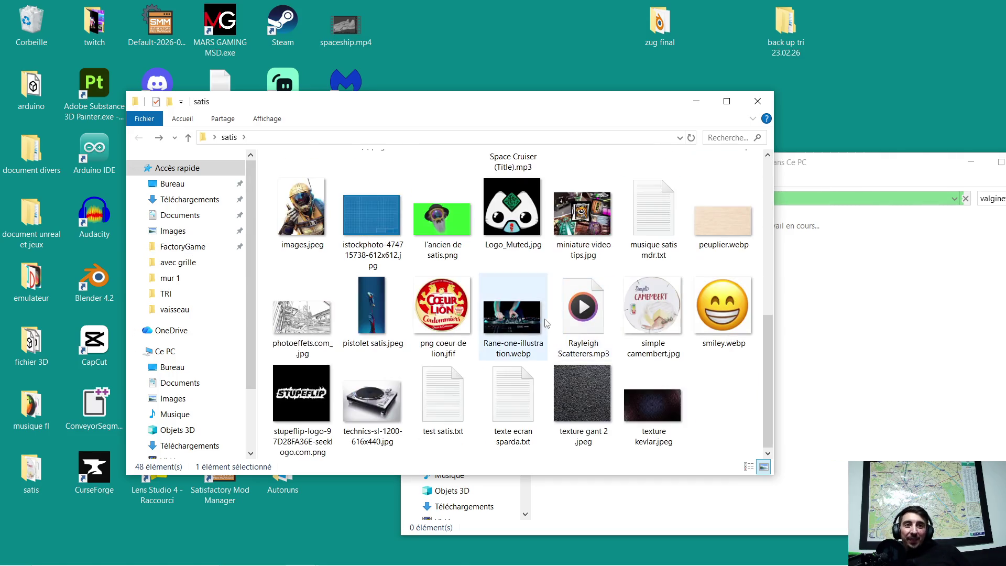
scroll(564, 306, "up", 1)
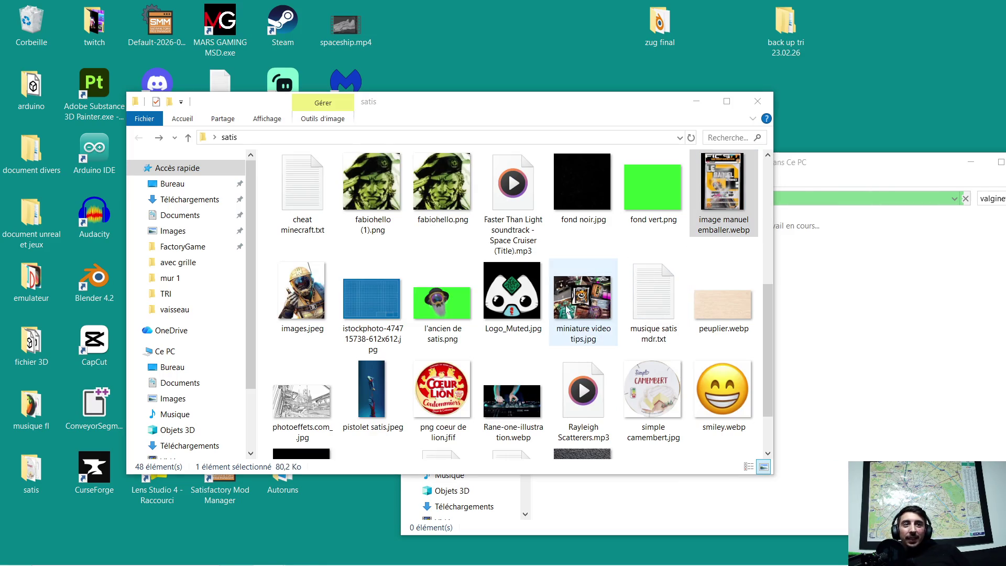
key("Return")
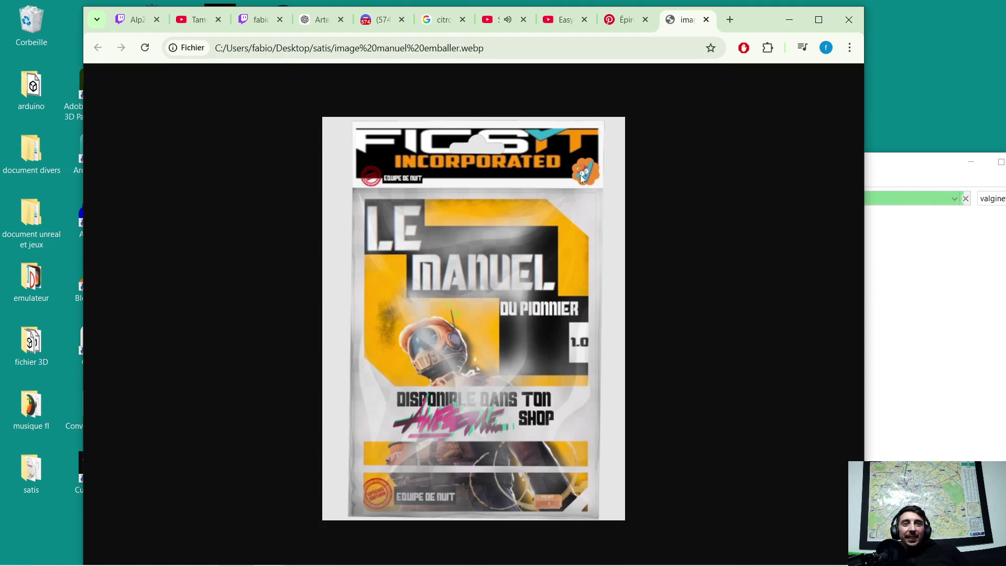
key("alt+F4")
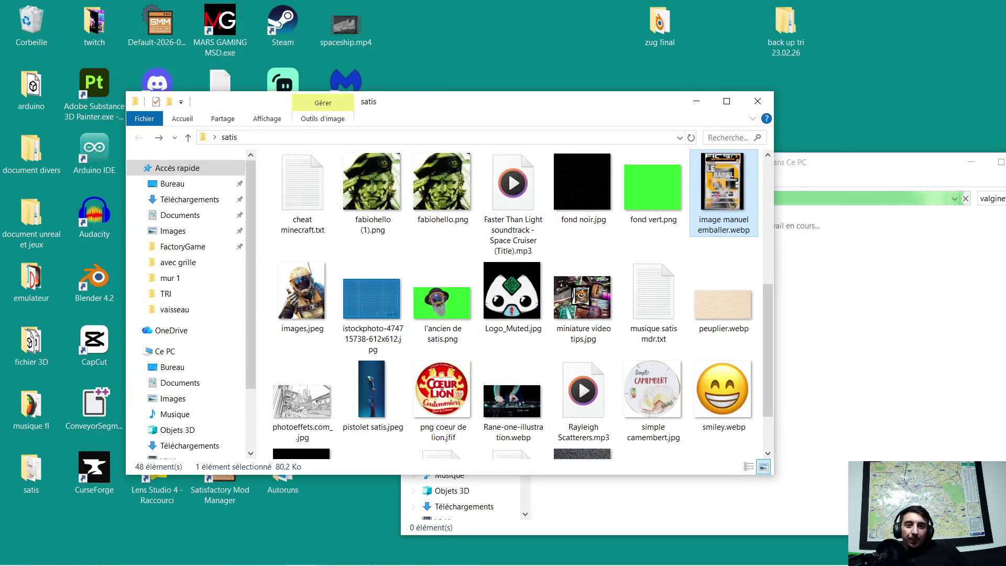
mouse_move(293, 533)
left_click(269, 553)
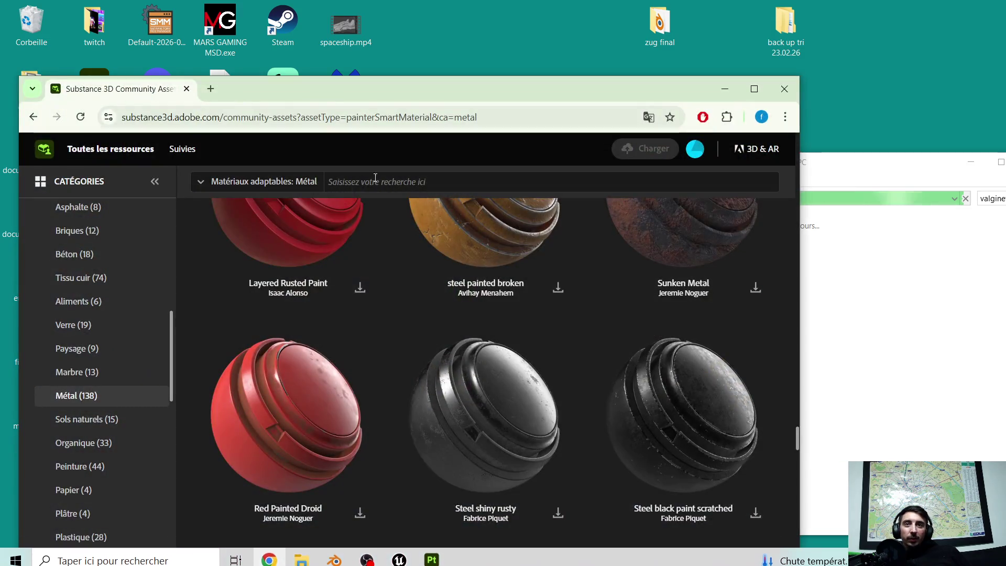
Reopen the browser on the Twitch homepage and load YouTube in a second tab.
left_click(790, 89)
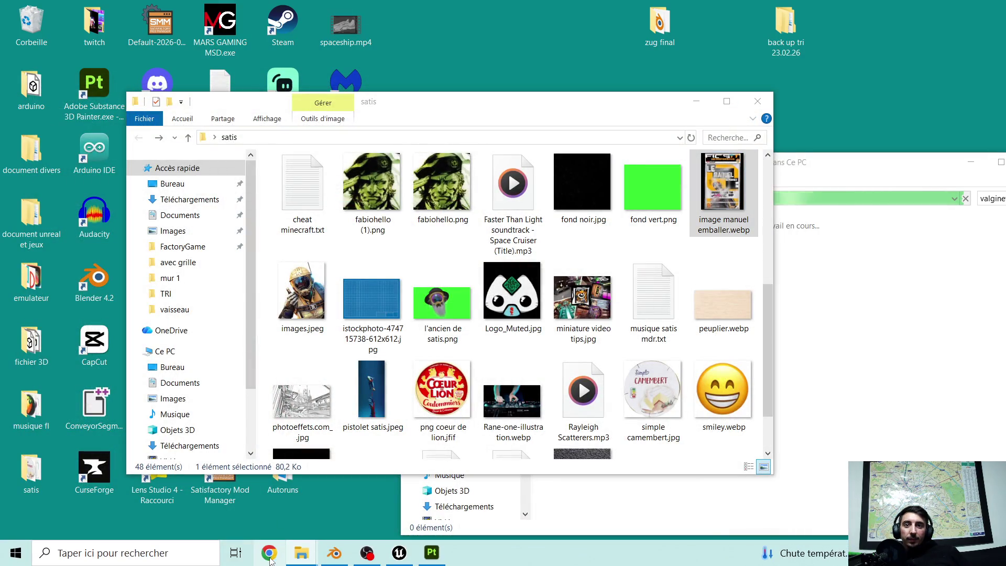
left_click(270, 556)
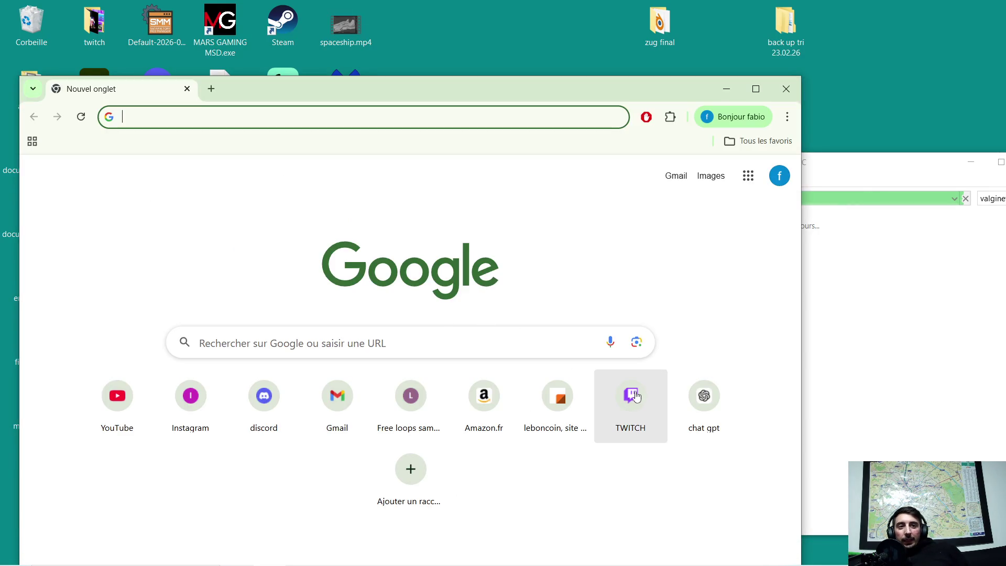
left_click(636, 398)
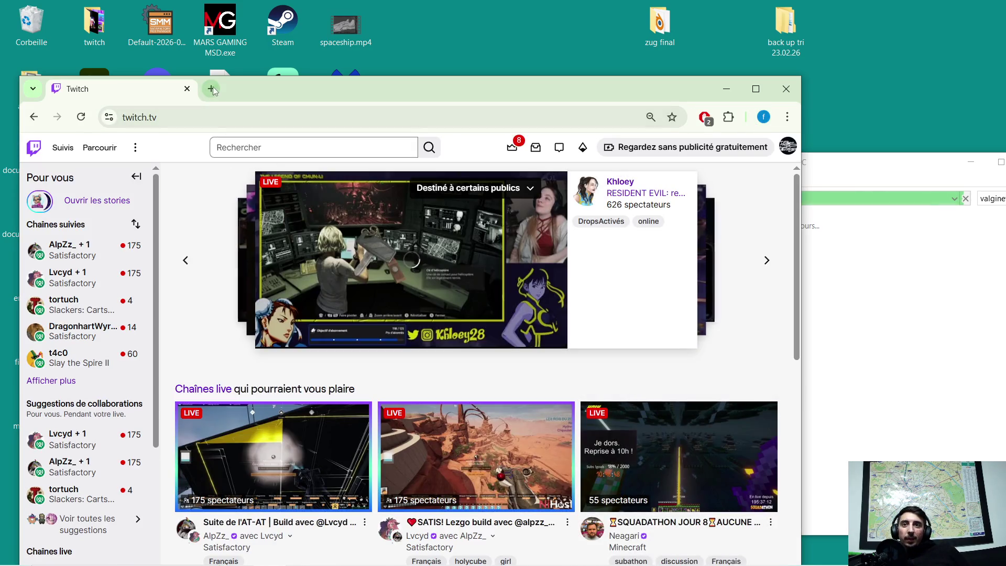
key("ctrl+t")
left_click(119, 414)
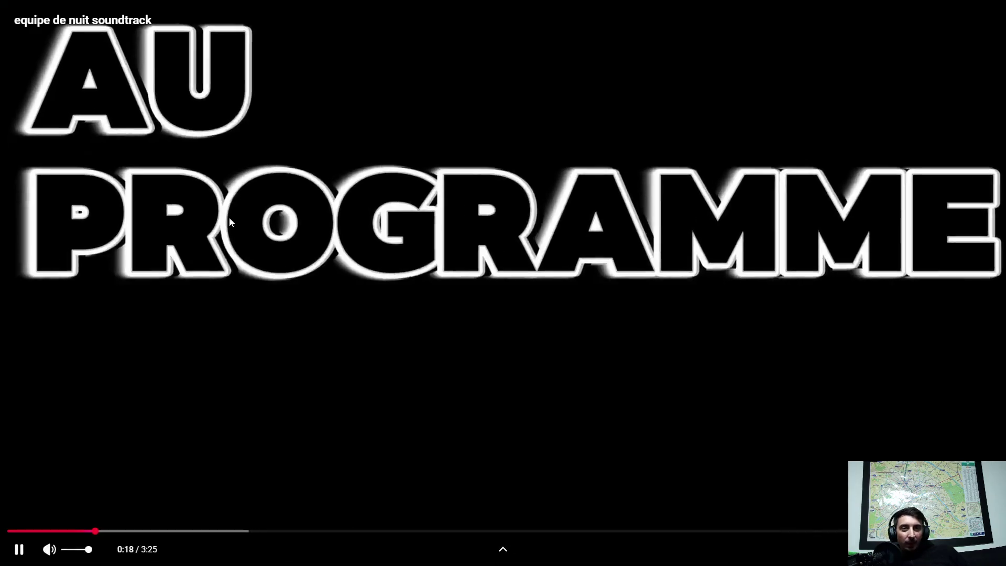
Replay the equipe de nuit soundtrack from 0:00 to the end, then exit fullscreen.
left_click(241, 229)
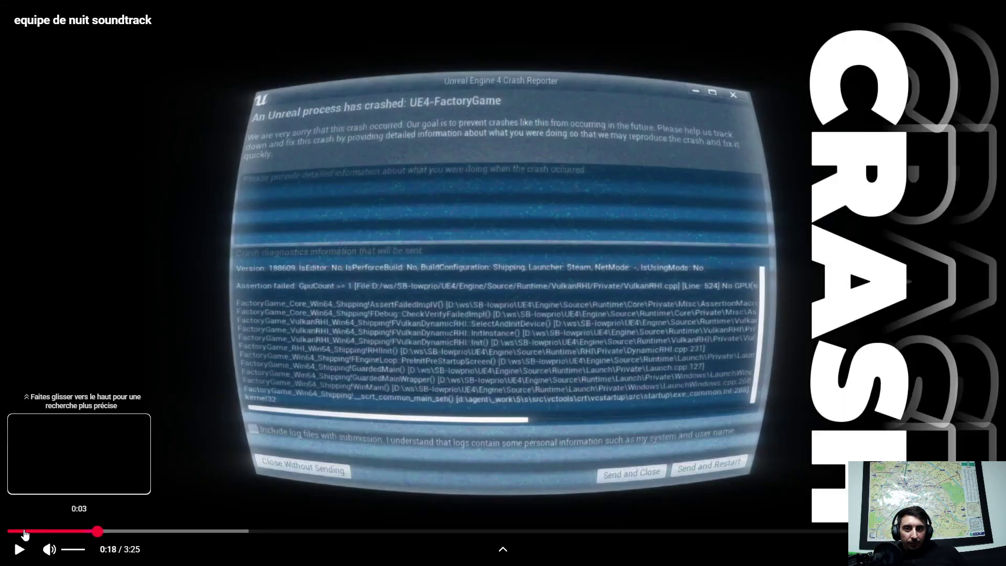
left_click_drag(2, 535, 3, 535)
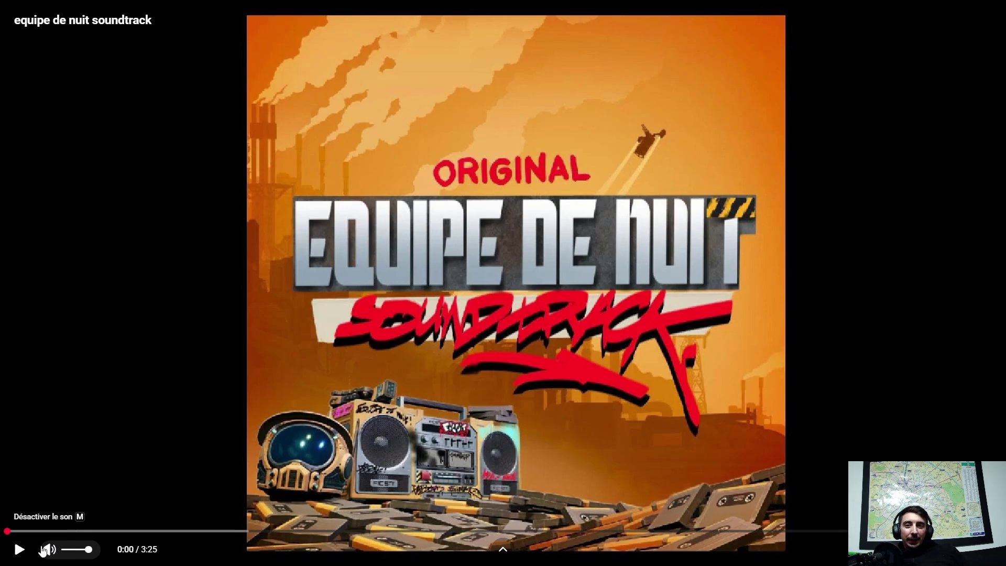
left_click(19, 550)
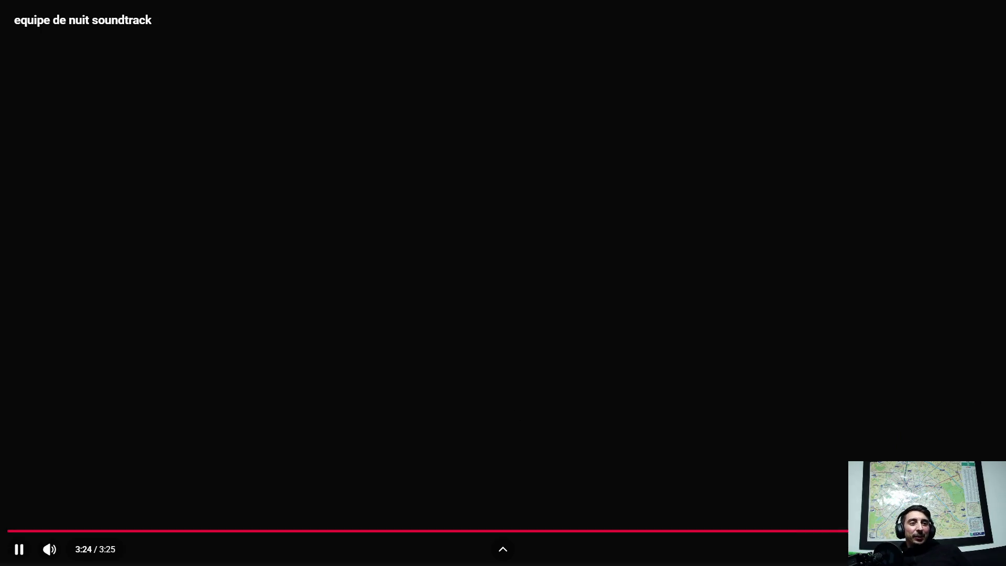
key("Escape")
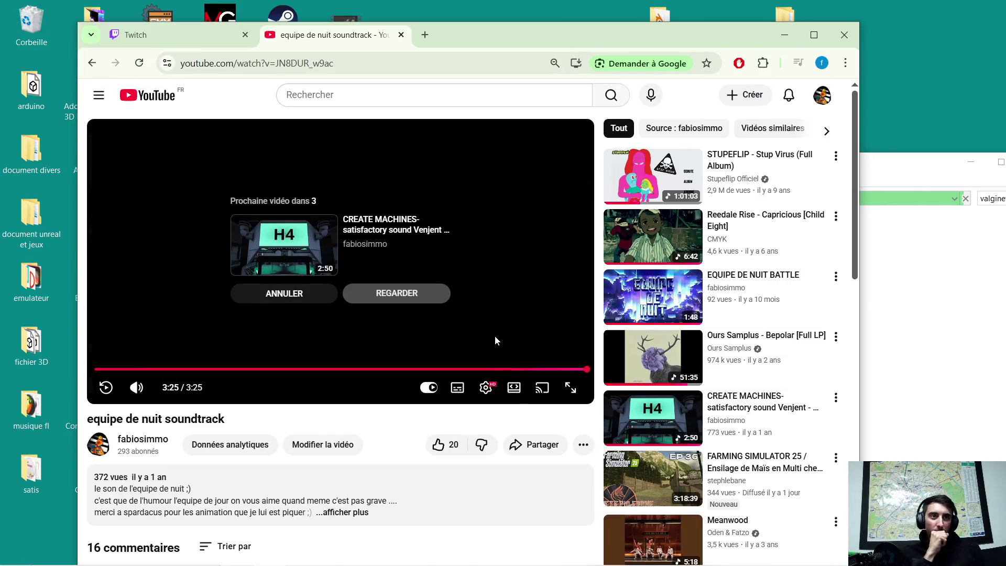
Watch the EQUIPE DE NUIT BATTLE video fullscreen, then return to the normal watch page.
left_click(654, 290)
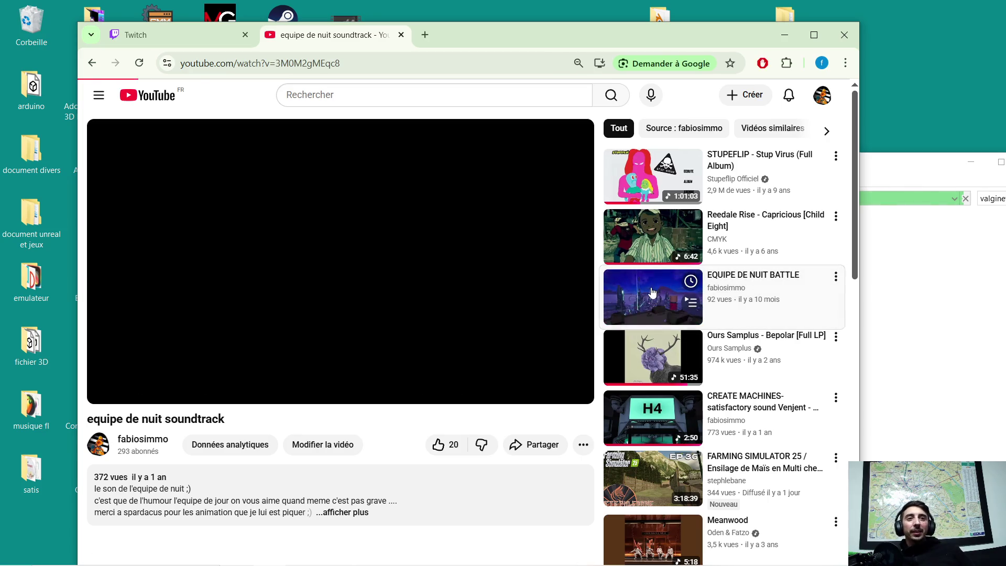
left_click(407, 281)
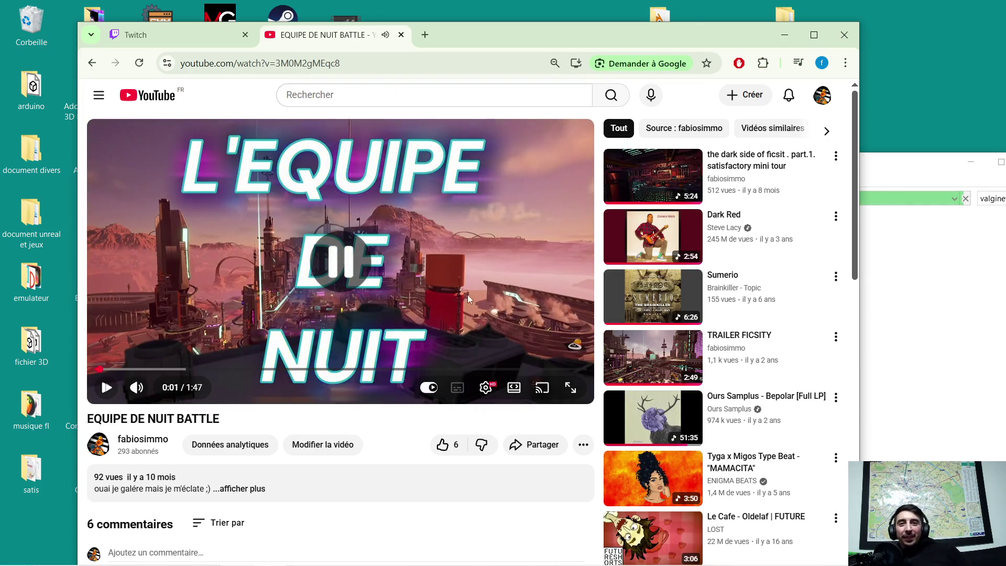
left_click(569, 389)
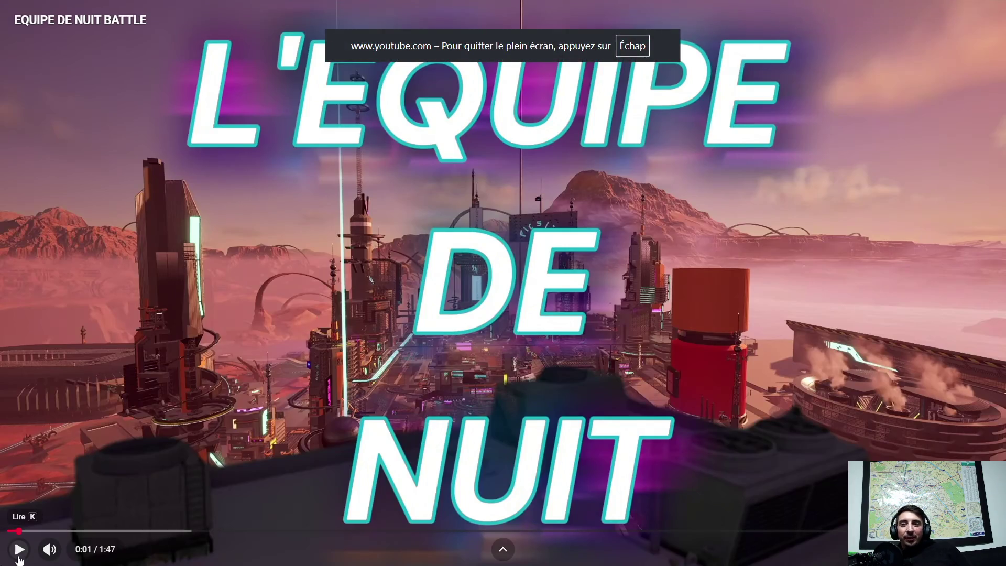
left_click(19, 549)
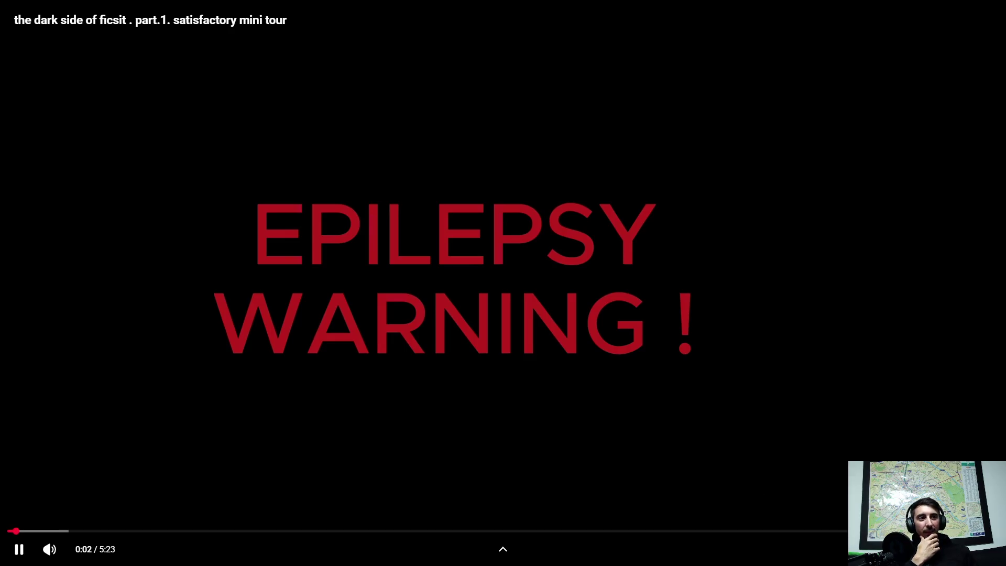
key("Escape")
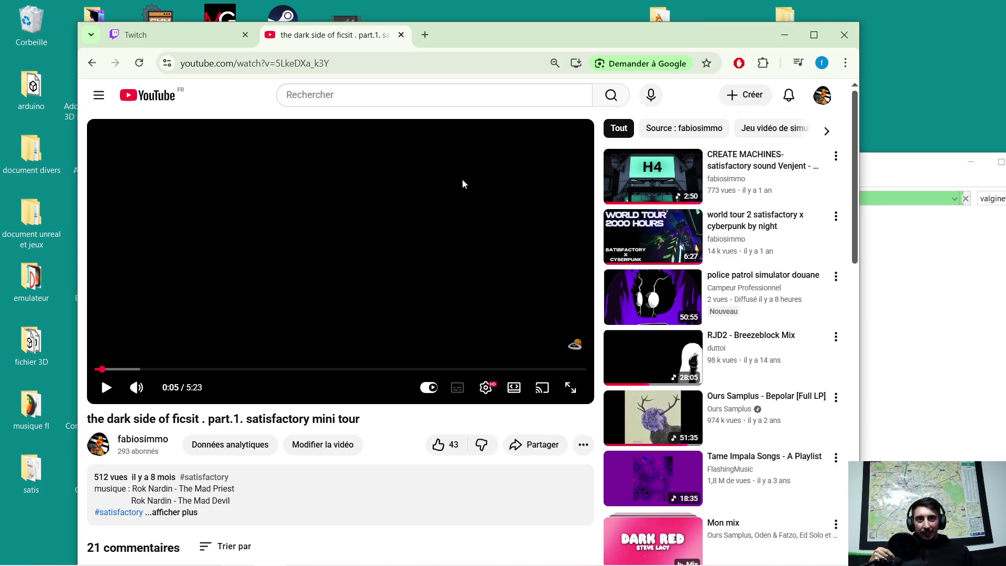
Minimize the YouTube browser window to reveal the satis folder window.
left_click(784, 35)
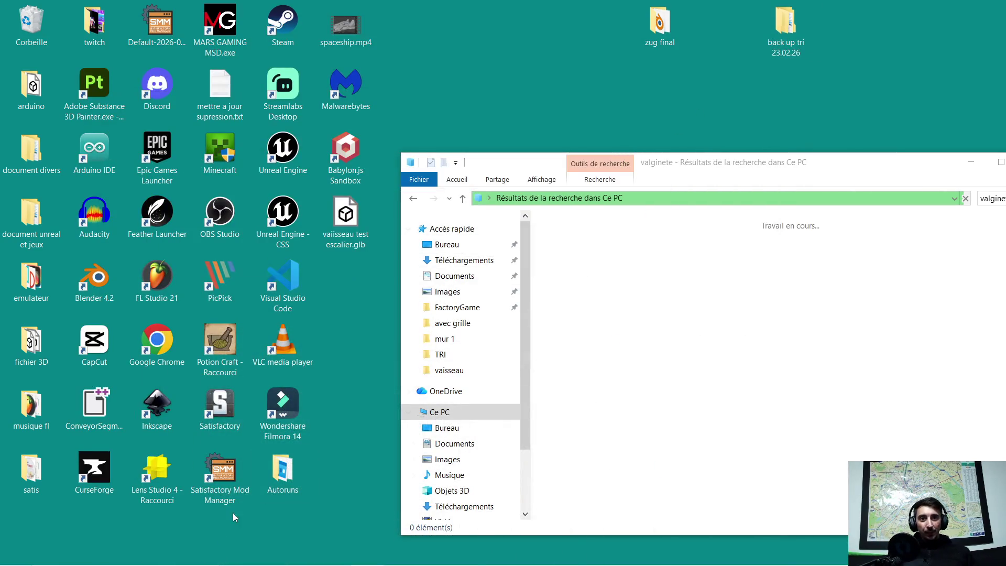
Drag the valginete search results window into full view and close it.
mouse_move(367, 563)
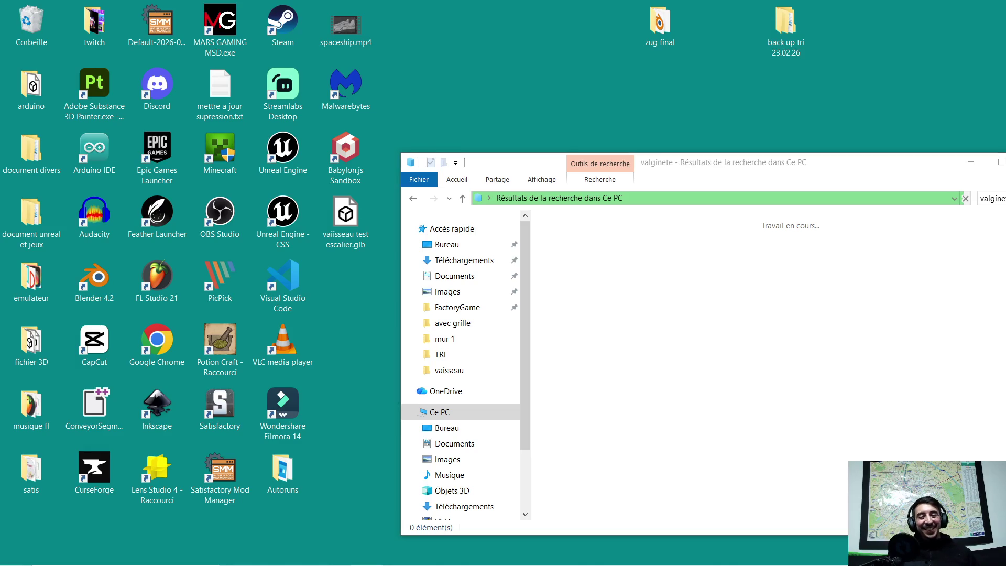
left_click_drag(897, 153, 695, 136)
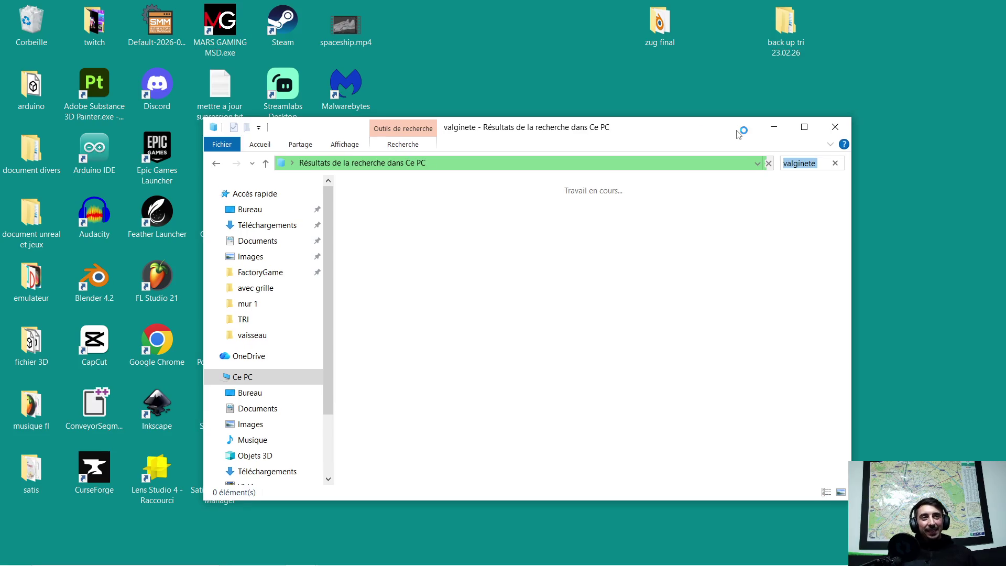
left_click(835, 127)
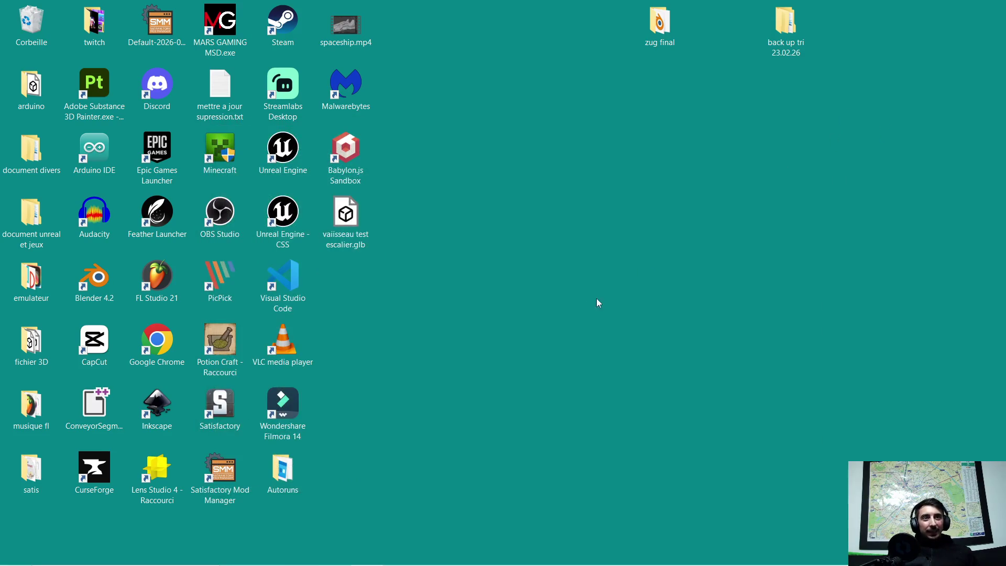
left_click_drag(94, 22, 37, 4)
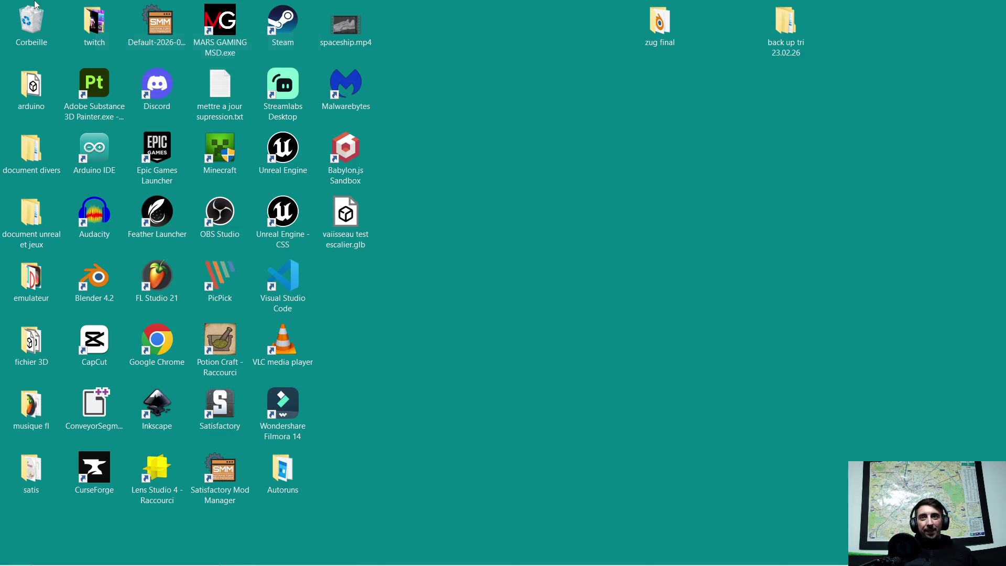
left_click(89, 24)
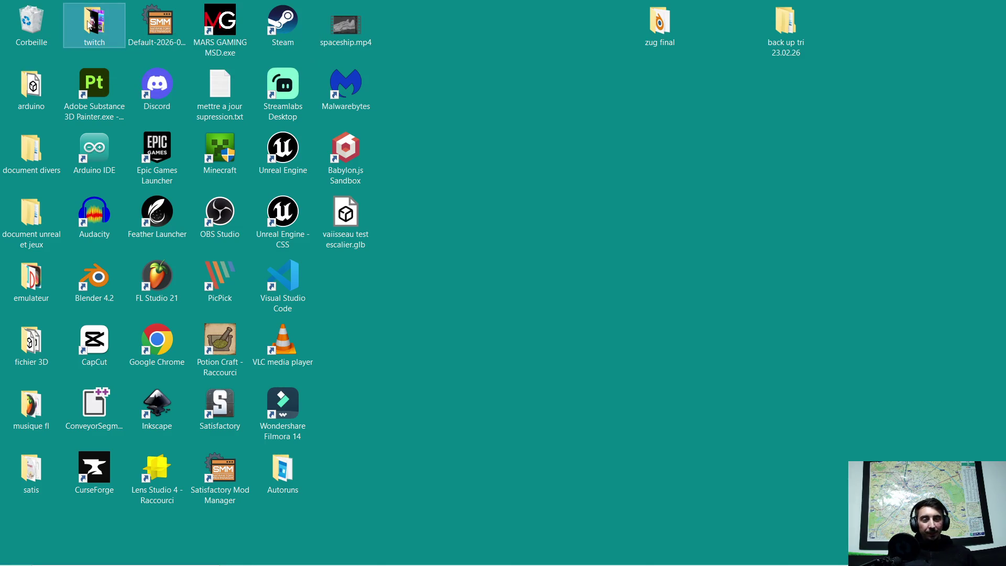
double_click(89, 24)
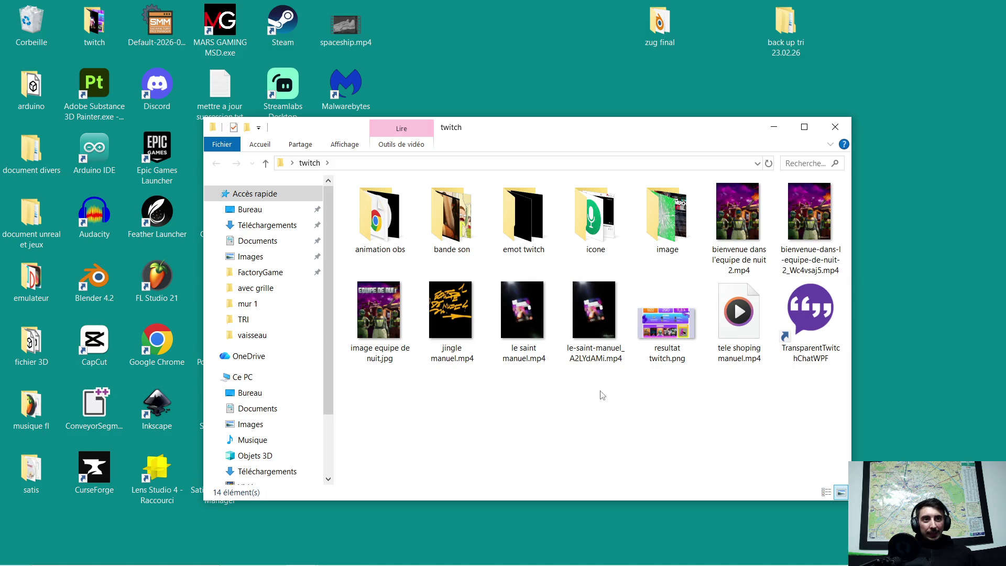
left_click(739, 320)
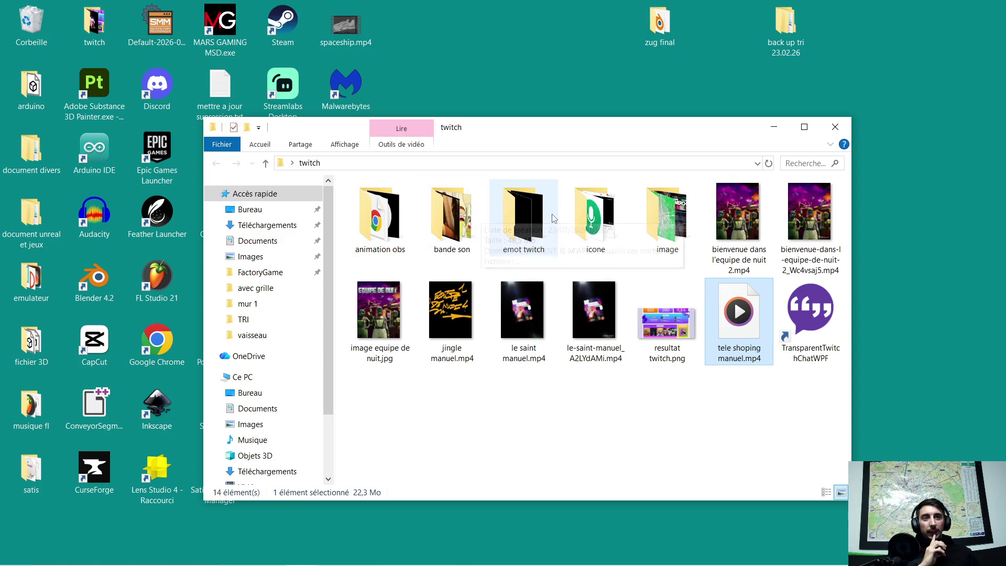
left_click(764, 133)
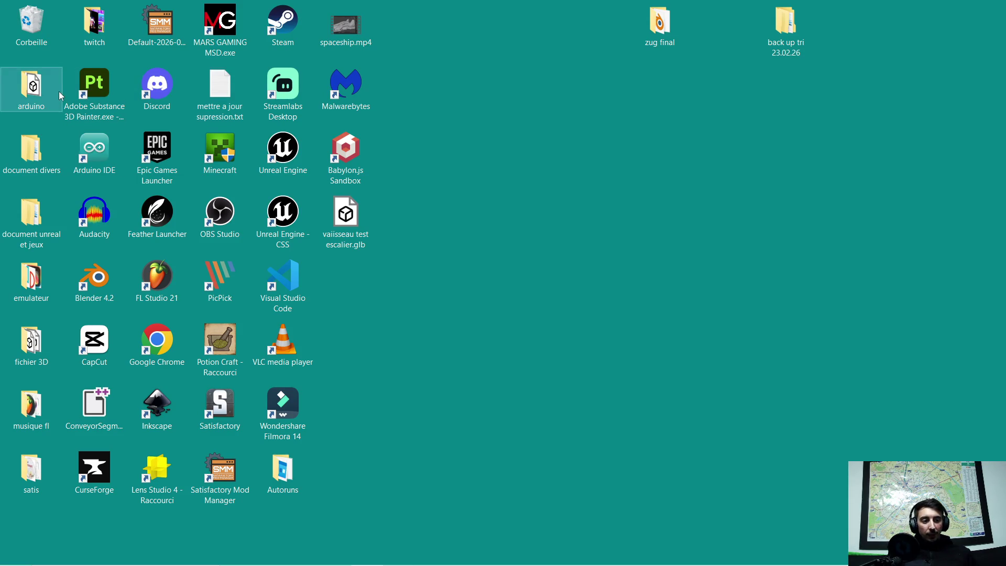
double_click(96, 22)
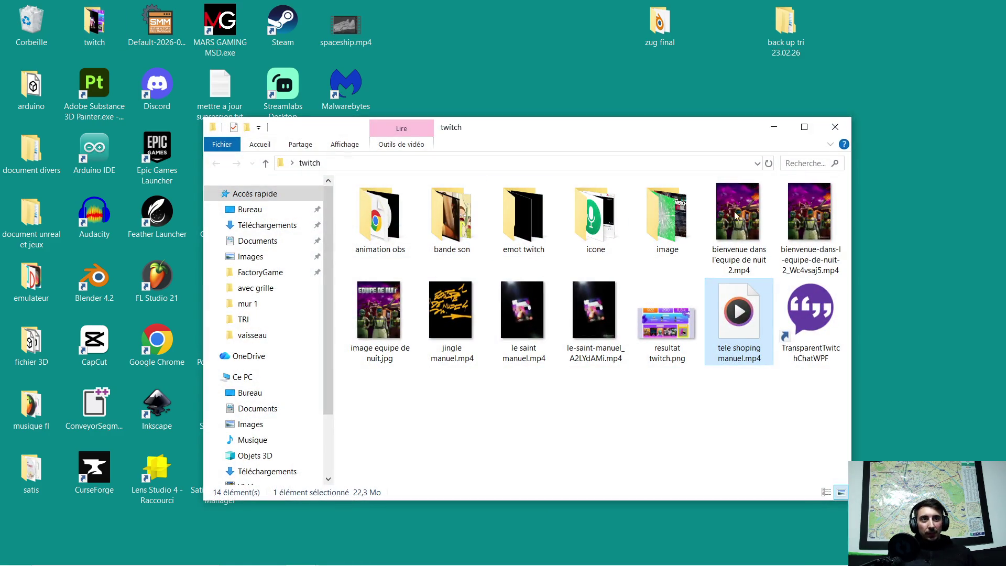
left_click(839, 134)
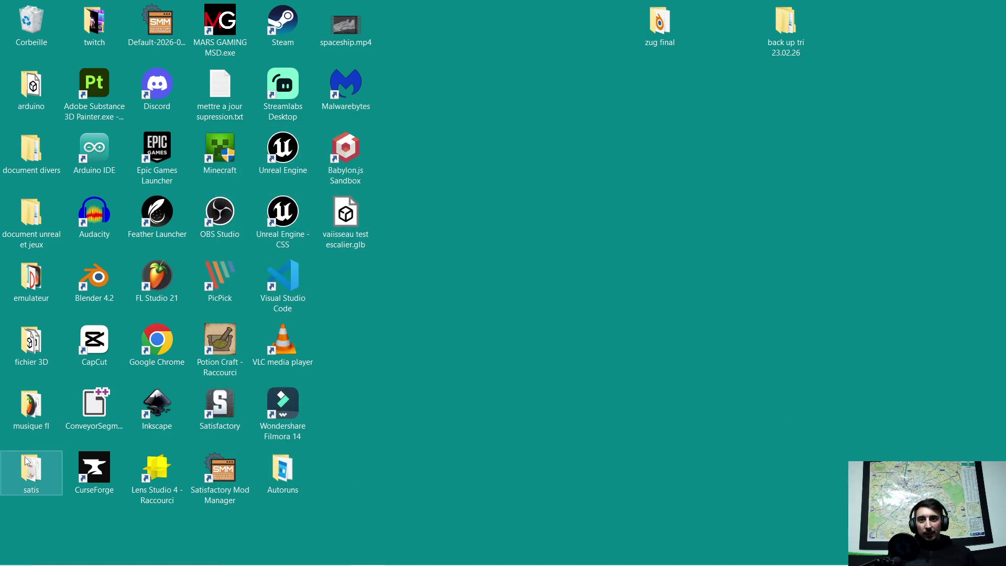
Play edn beware.mp3 from satis > musique satis, minimize the media player, and go back.
double_click(31, 467)
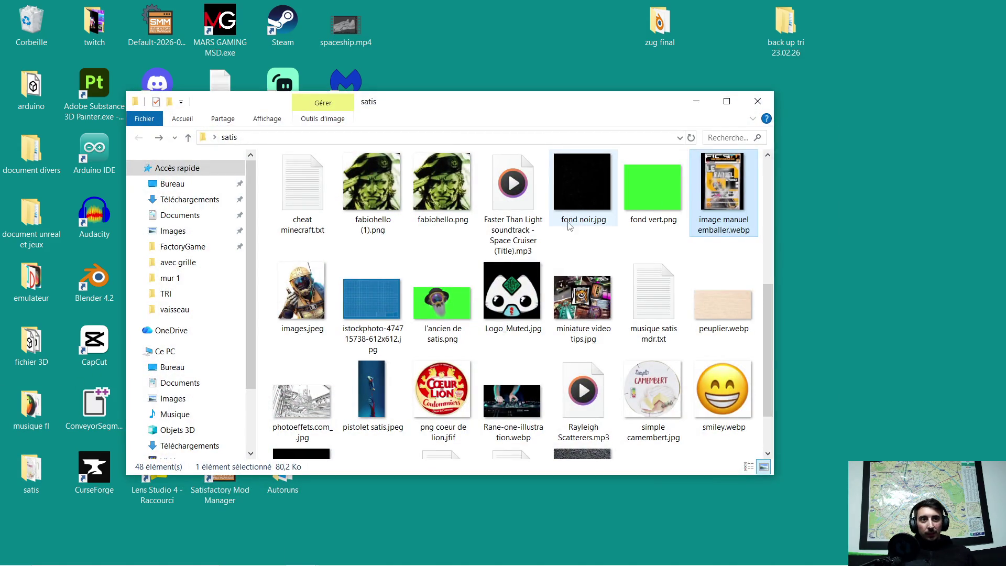
scroll(570, 225, "down", 2)
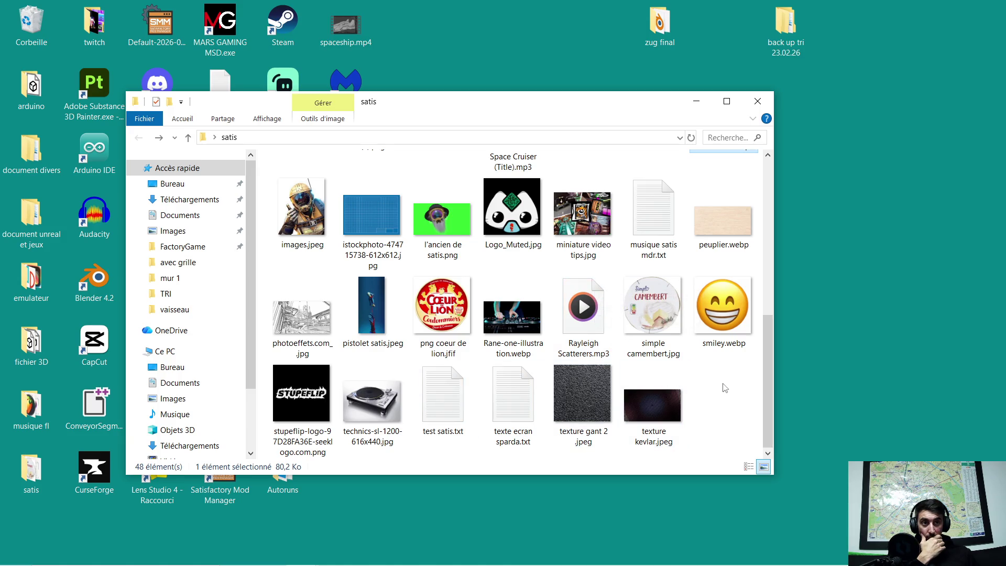
scroll(724, 387, "up", 2)
scroll(545, 306, "up", 4)
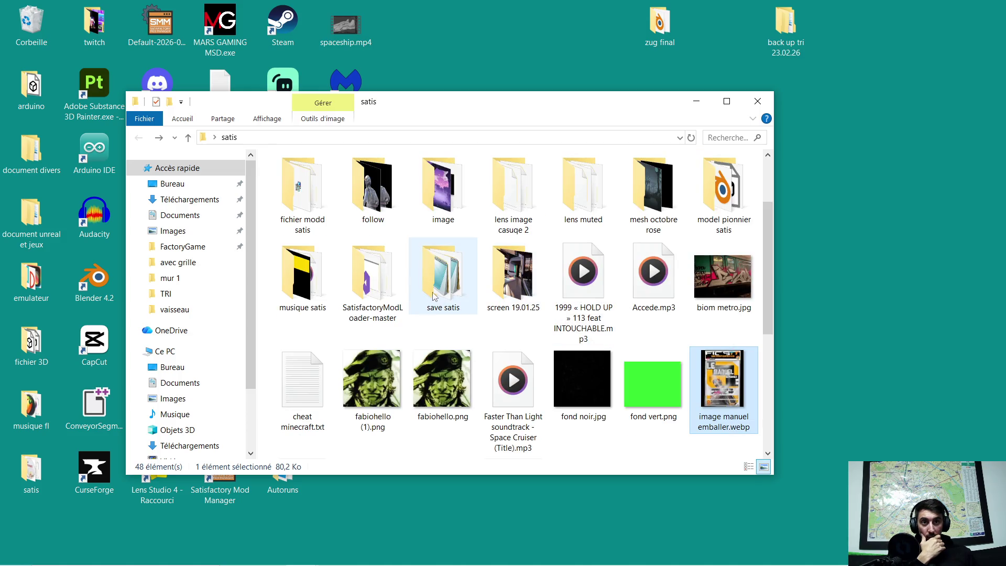
double_click(311, 279)
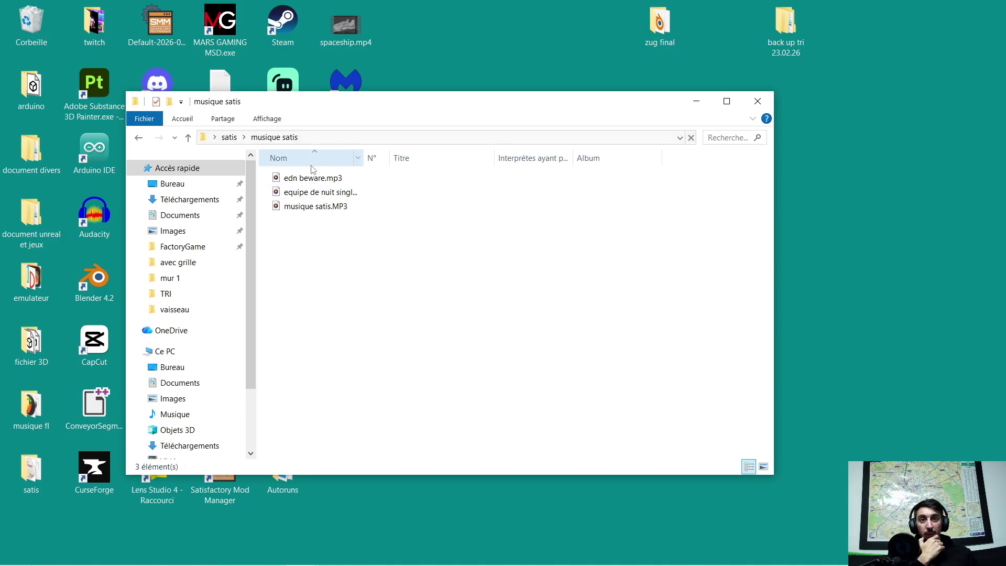
double_click(336, 180)
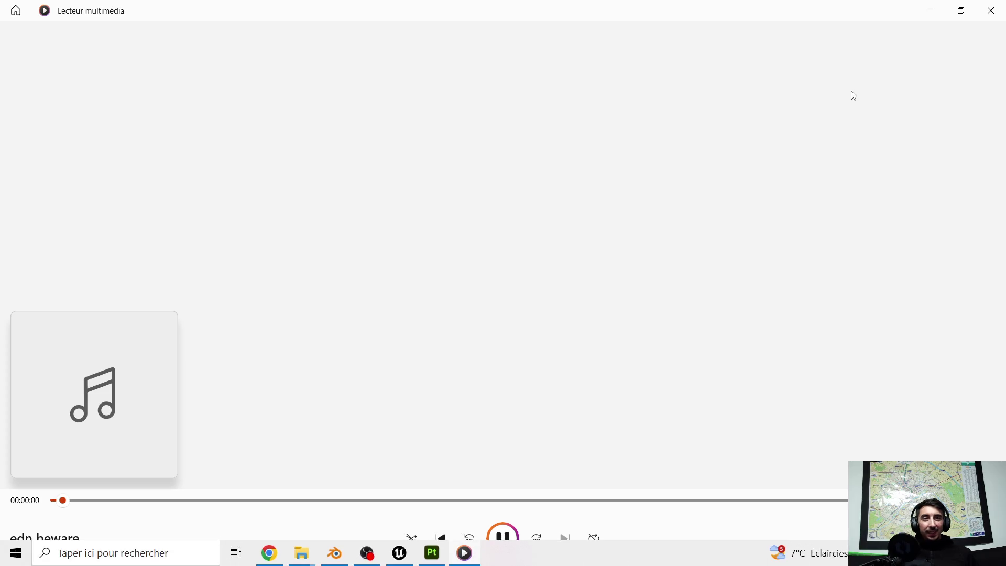
left_click(933, 9)
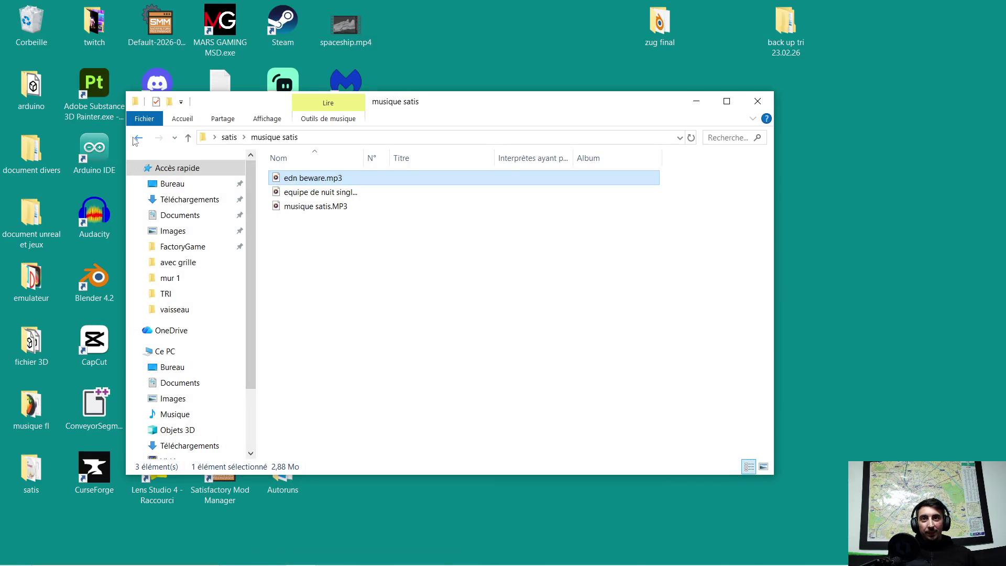
left_click(137, 138)
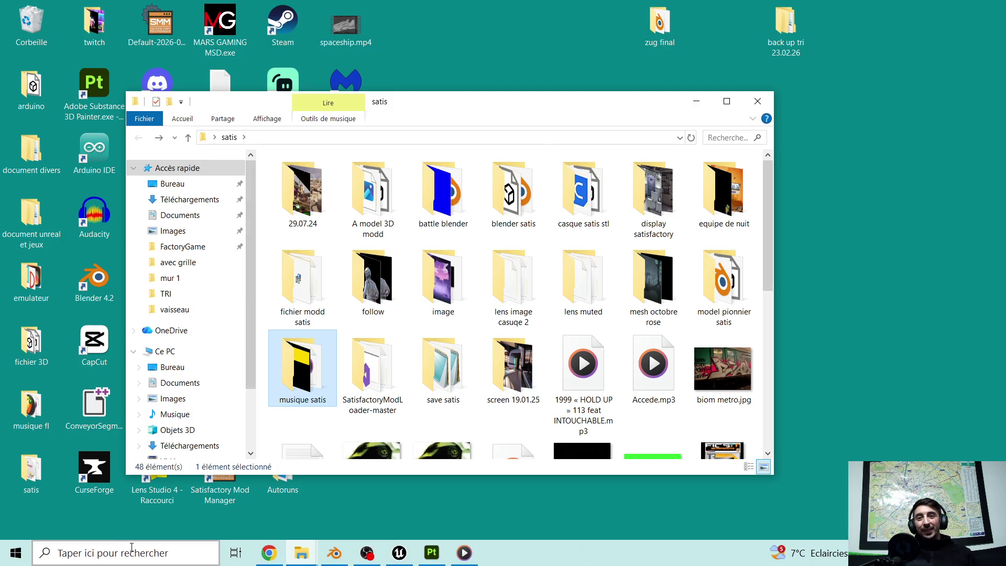
Search the system for 'octobre', replacing the mistyped 'pionnier octobr' query.
left_click(126, 552)
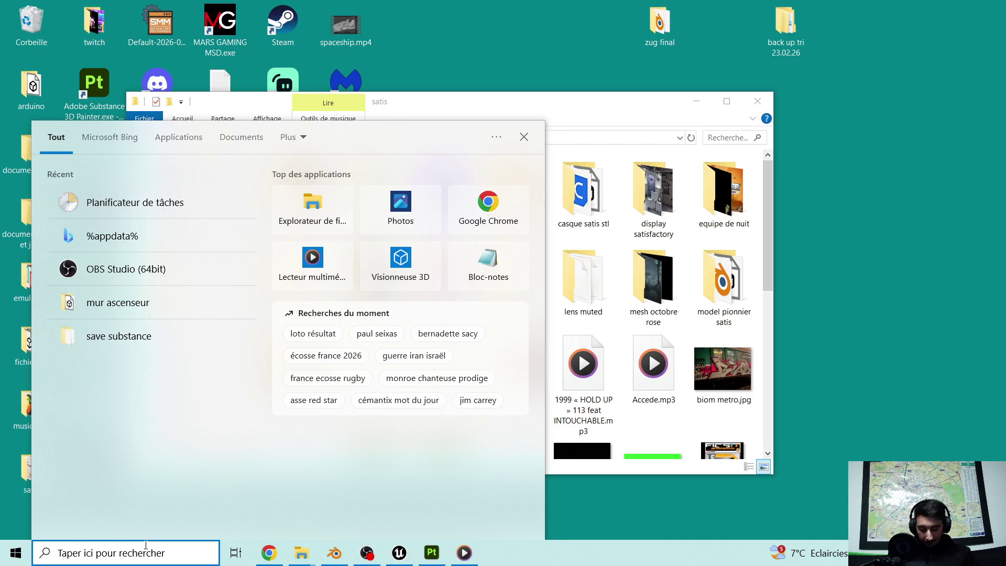
type("pionnier octob")
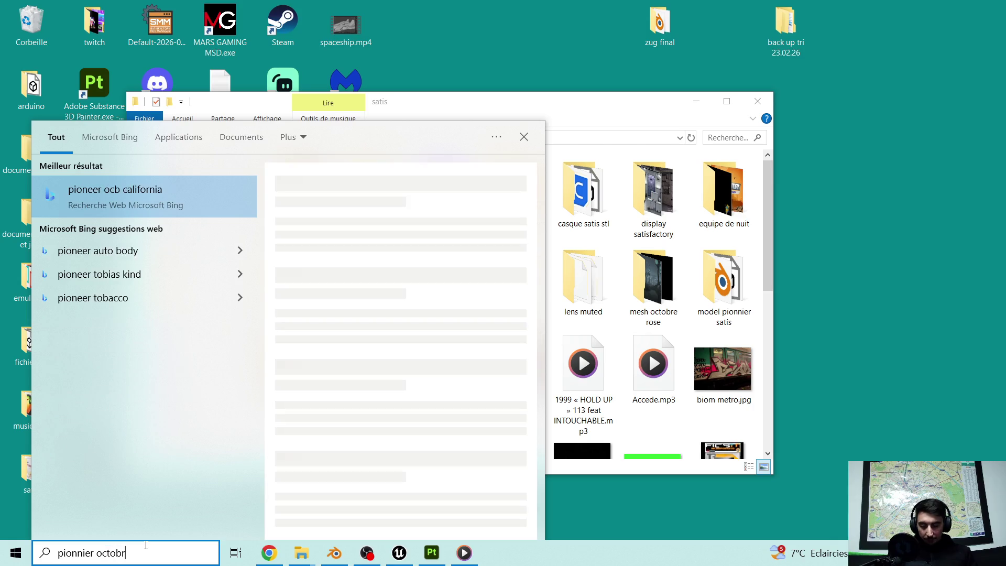
type("r")
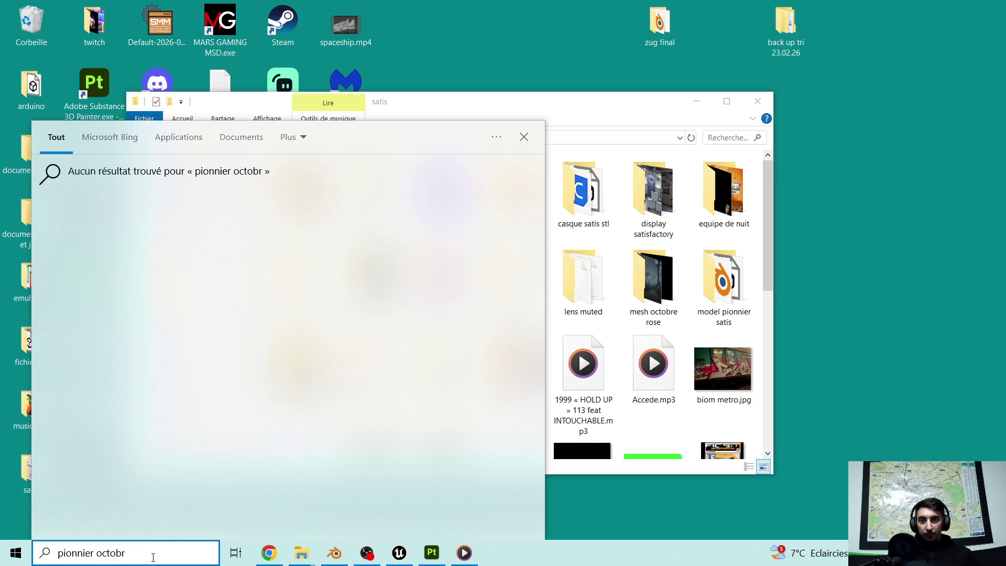
left_click_drag(82, 545, 8, 542)
type("octobre")
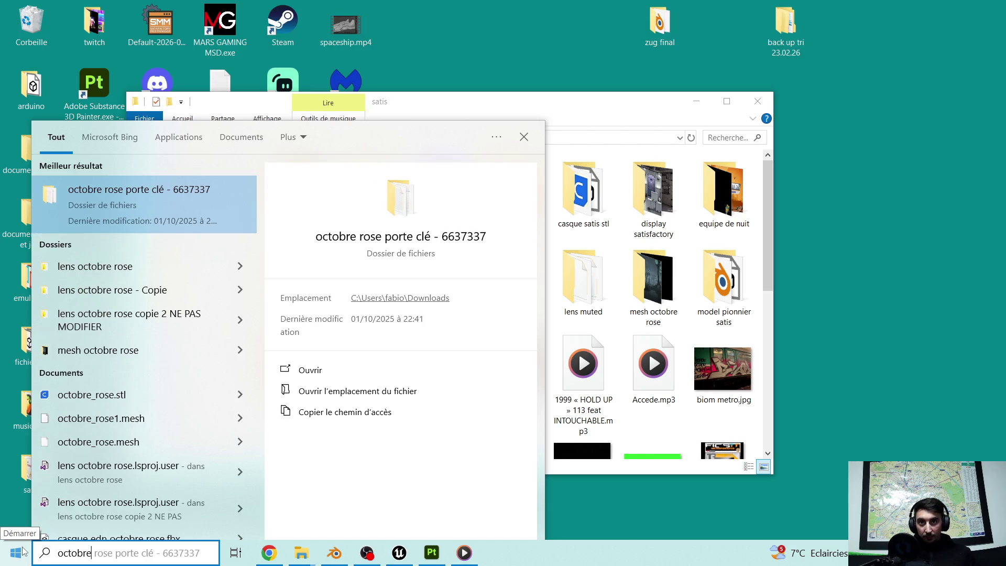
Open the lens octobre rose folder, select lens octobre rose.lsproj, then close that window.
left_click(160, 267)
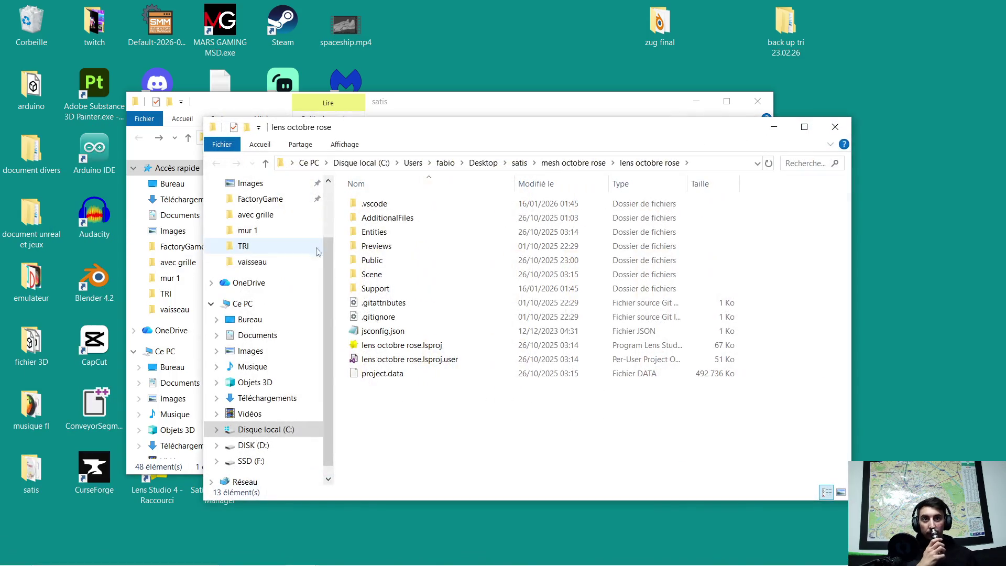
left_click(397, 347)
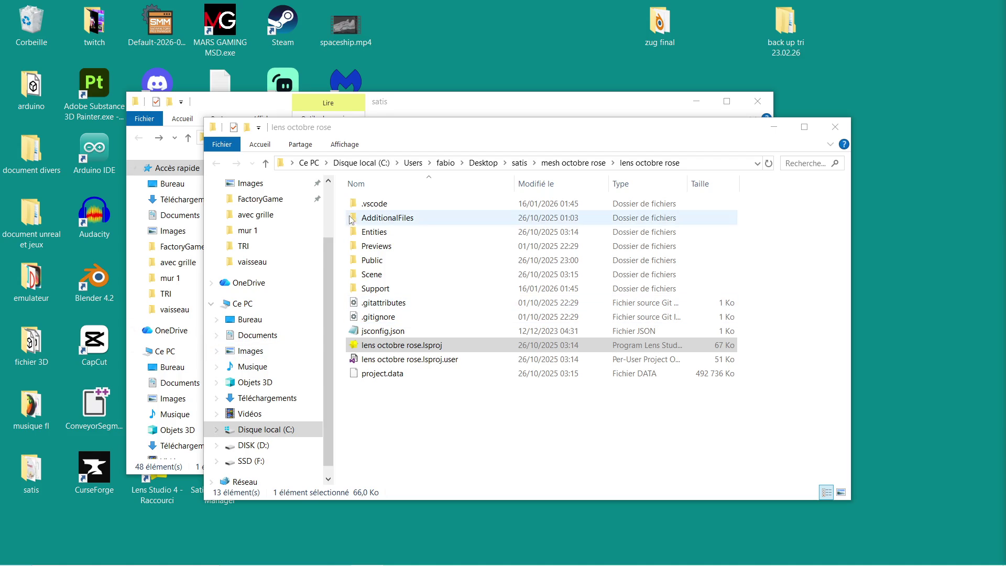
left_click(836, 129)
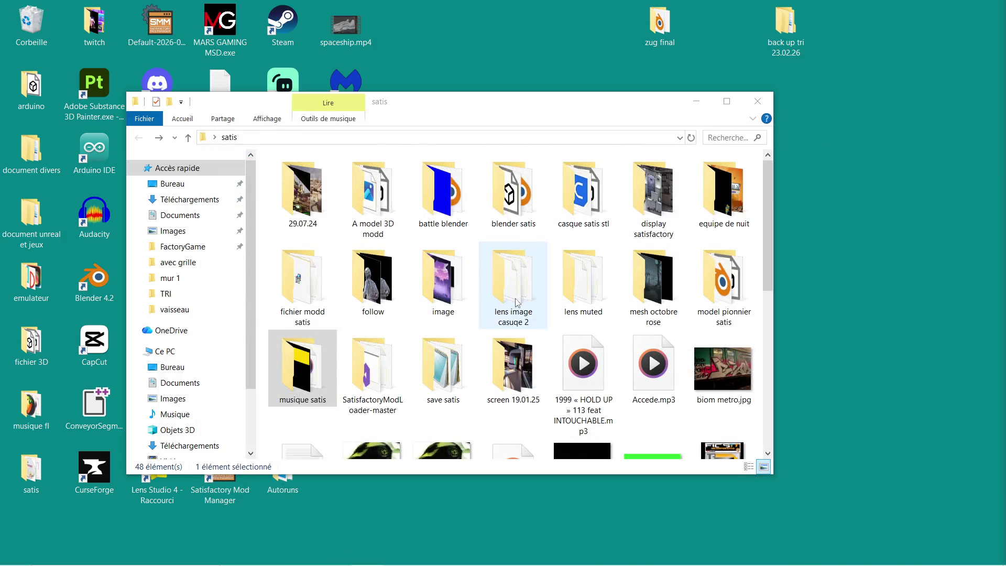
Browse equipe de nuit › manuel du pionnier › manuel du pionnier version 2 and open manuel du pionnier 1.0.pdf.
scroll(516, 302, "down", 2)
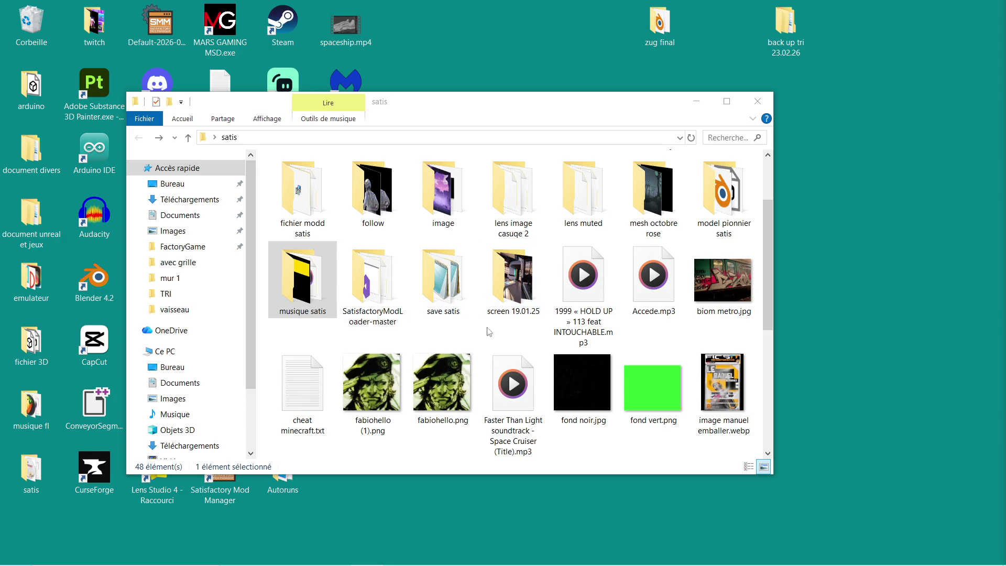
scroll(527, 334, "up", 2)
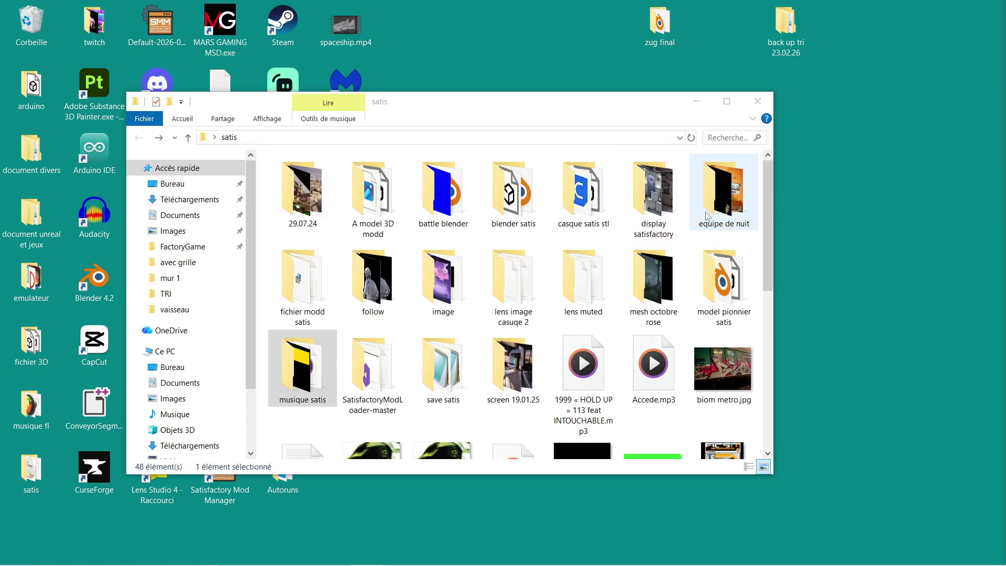
double_click(728, 189)
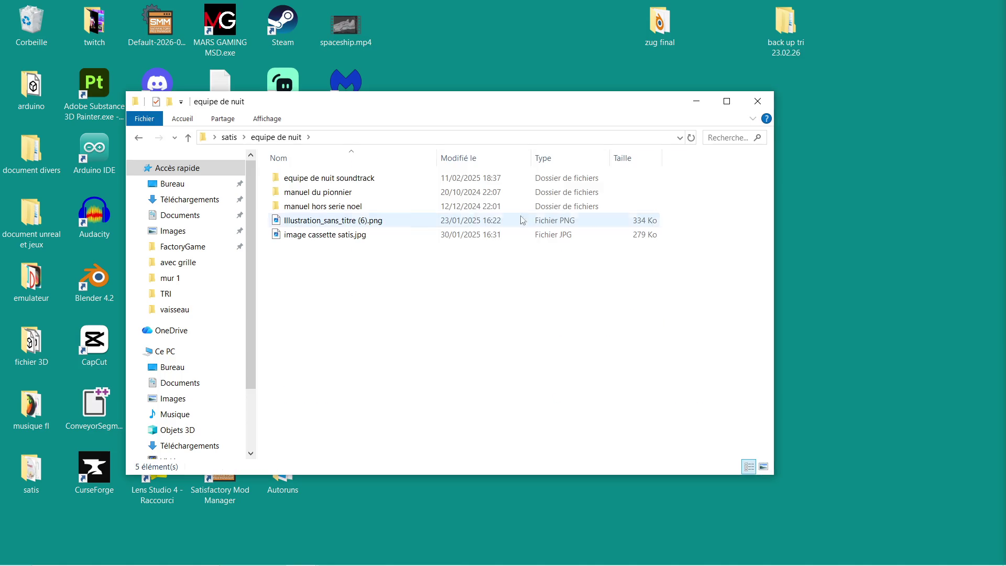
double_click(373, 195)
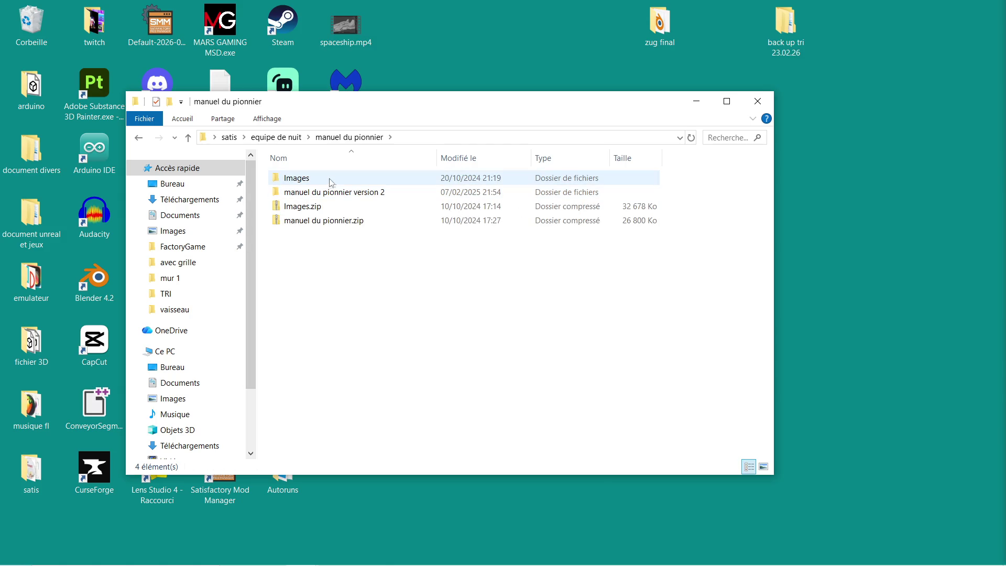
double_click(360, 194)
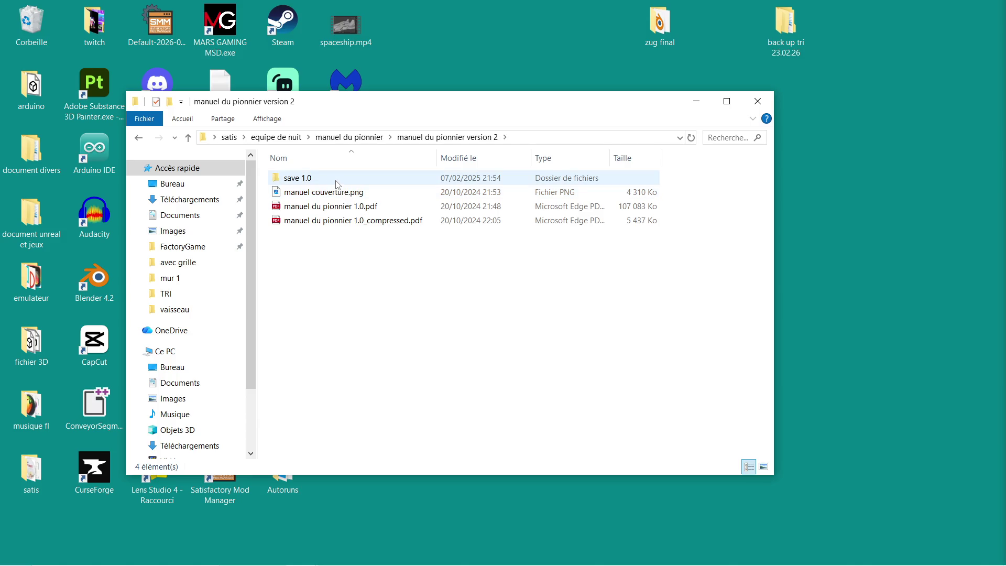
left_click(328, 206)
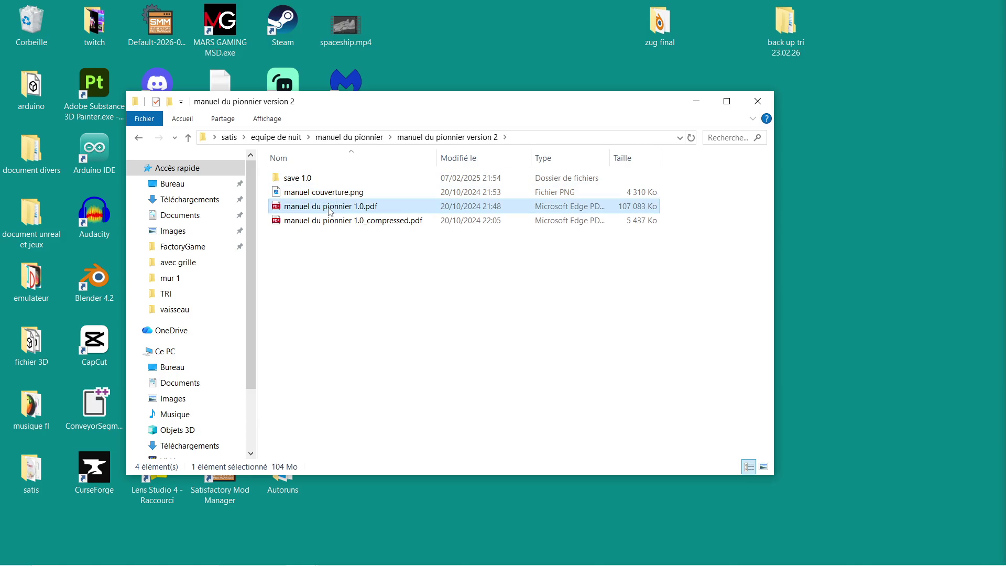
double_click(381, 210)
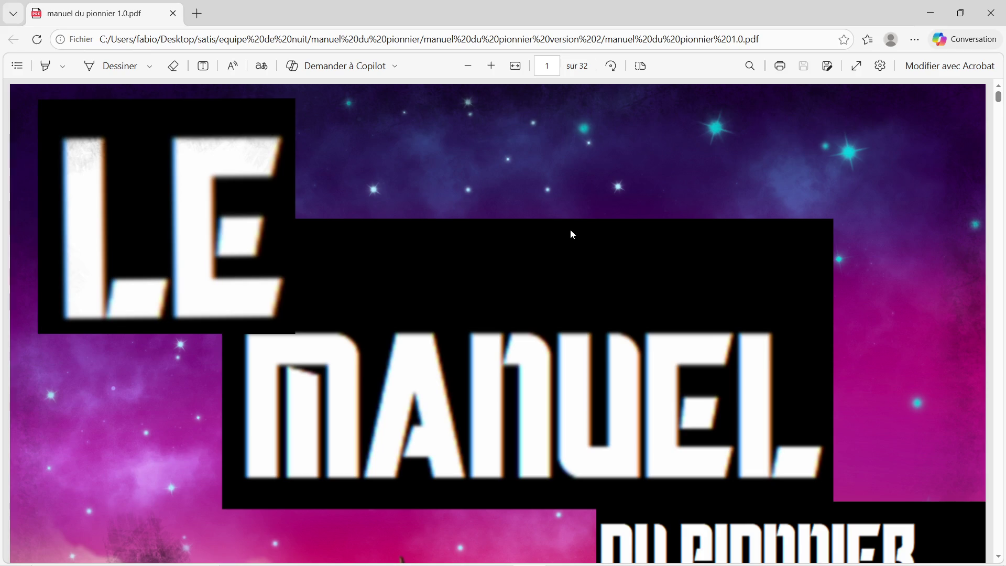
Read the pioneer manual from its cover through the Sommaire and rules 1–5 to page 8.
scroll(563, 238, "down", 2)
key("super")
scroll(555, 235, "up", 1)
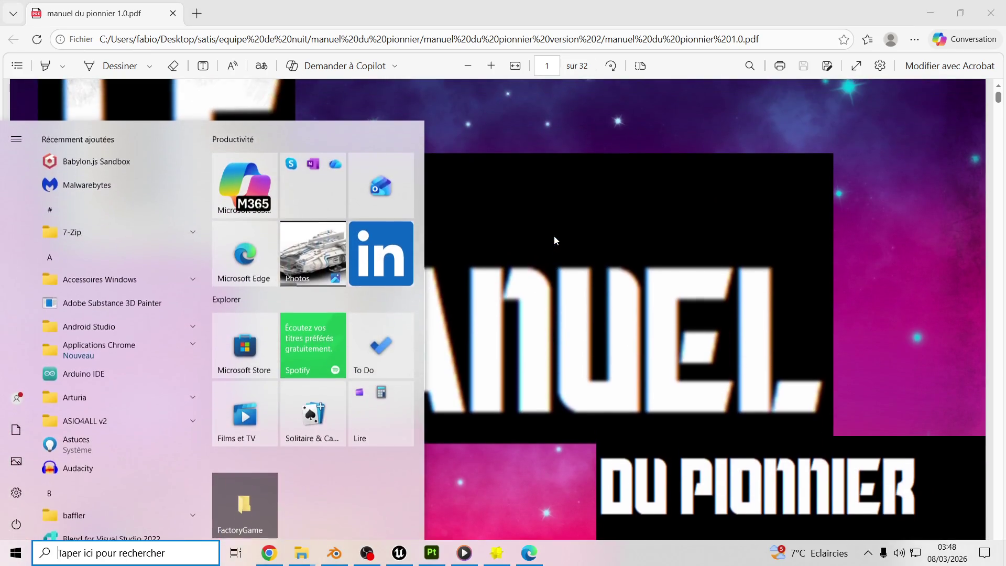
key("Escape")
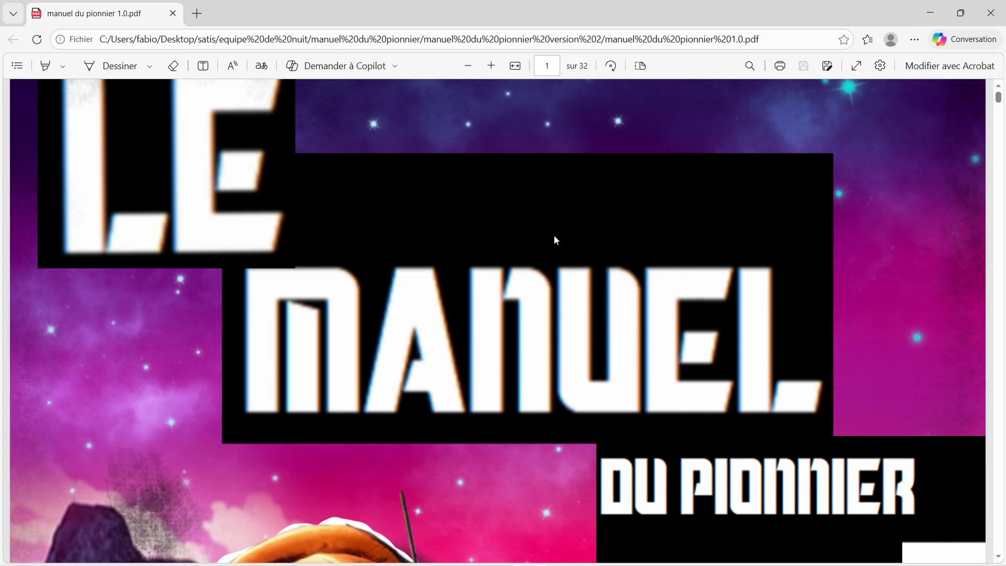
scroll(554, 235, "down", 1, "ctrl")
scroll(554, 235, "down", 1, "ctrl")
scroll(555, 235, "down", 1, "ctrl")
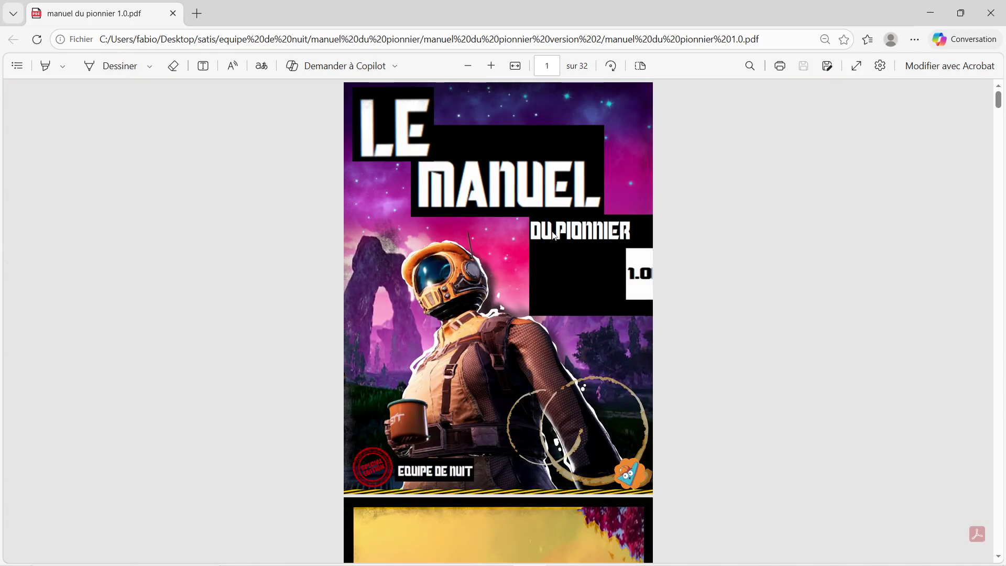
scroll(554, 235, "up", 1, "ctrl")
scroll(553, 234, "down", 1)
scroll(554, 234, "down", 1)
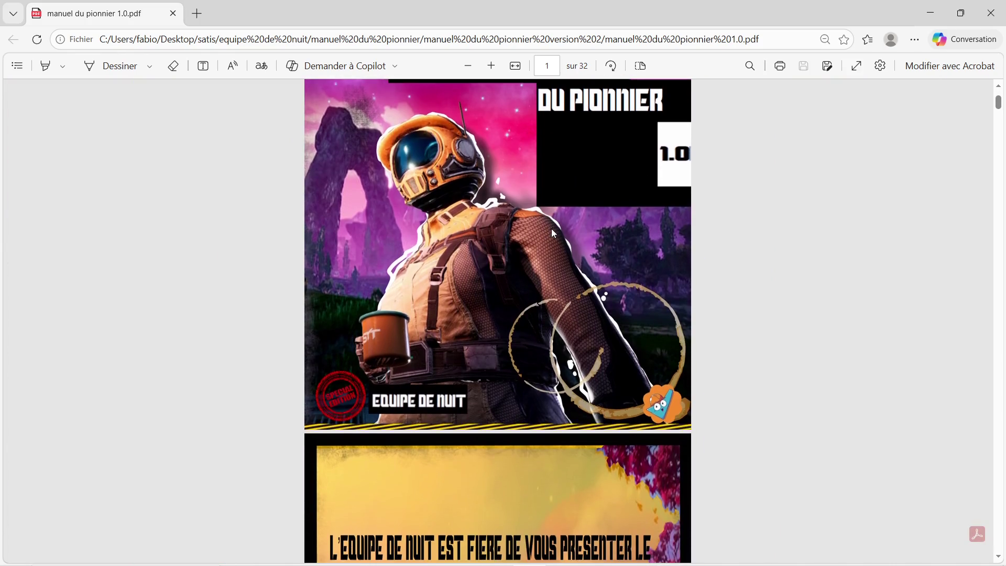
scroll(554, 234, "down", 3)
scroll(553, 230, "up", 2)
scroll(548, 228, "up", 2)
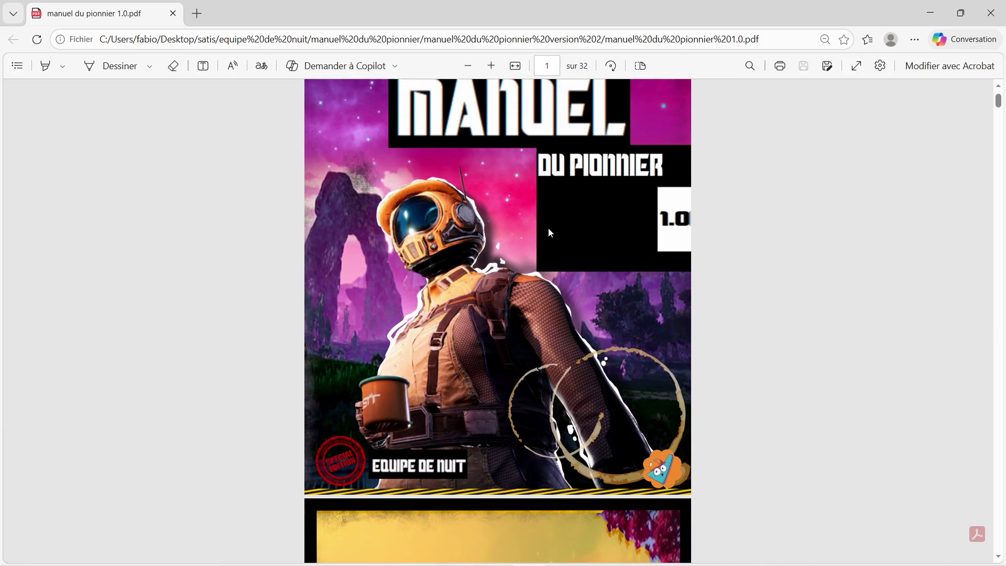
scroll(524, 225, "up", 1)
scroll(622, 254, "down", 1)
scroll(533, 311, "down", 1)
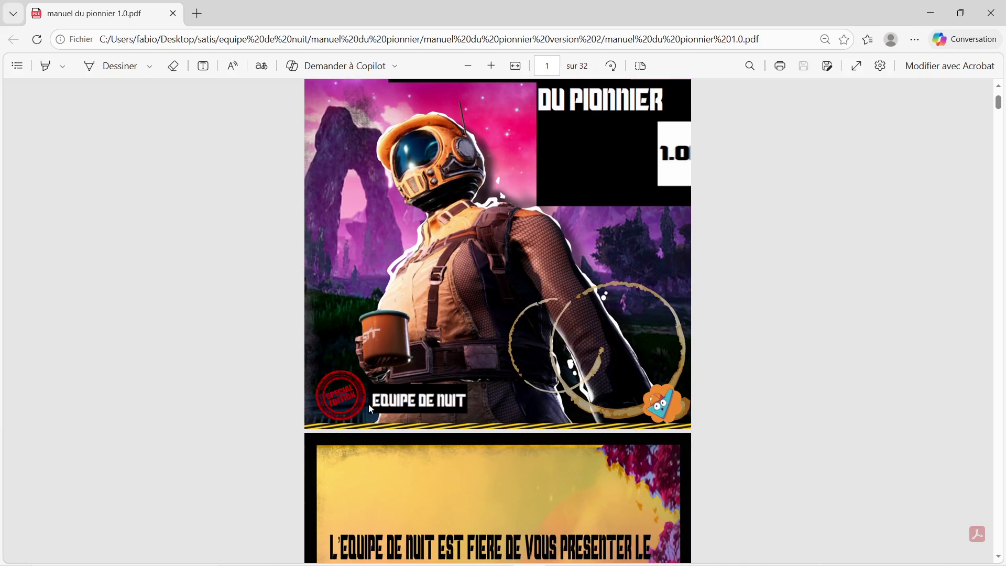
scroll(502, 273, "down", 2)
scroll(502, 273, "up", 4)
scroll(503, 271, "down", 3)
scroll(504, 272, "down", 2)
scroll(505, 274, "down", 2)
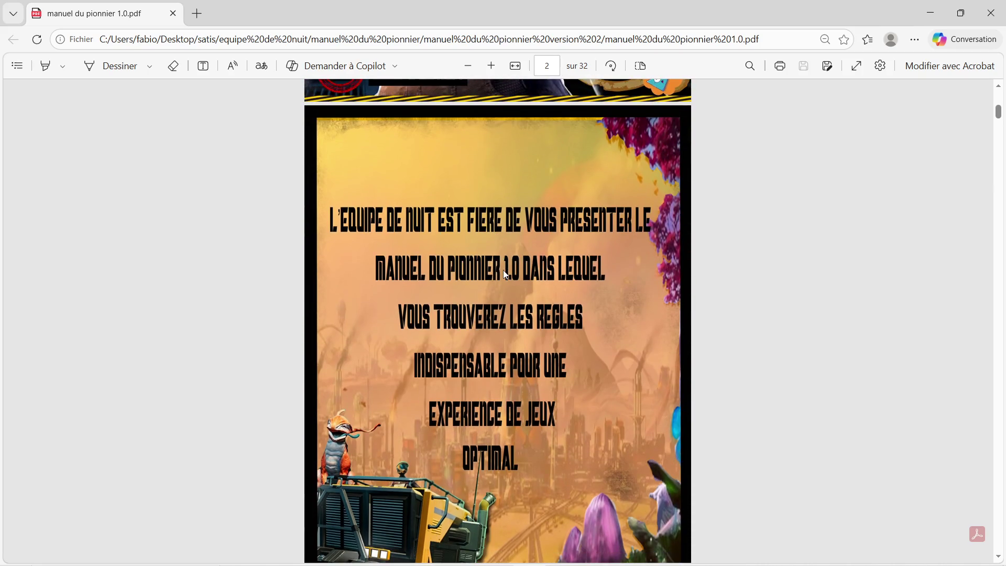
scroll(505, 274, "down", 1)
scroll(505, 273, "down", 2)
scroll(506, 273, "down", 2)
scroll(505, 272, "down", 2)
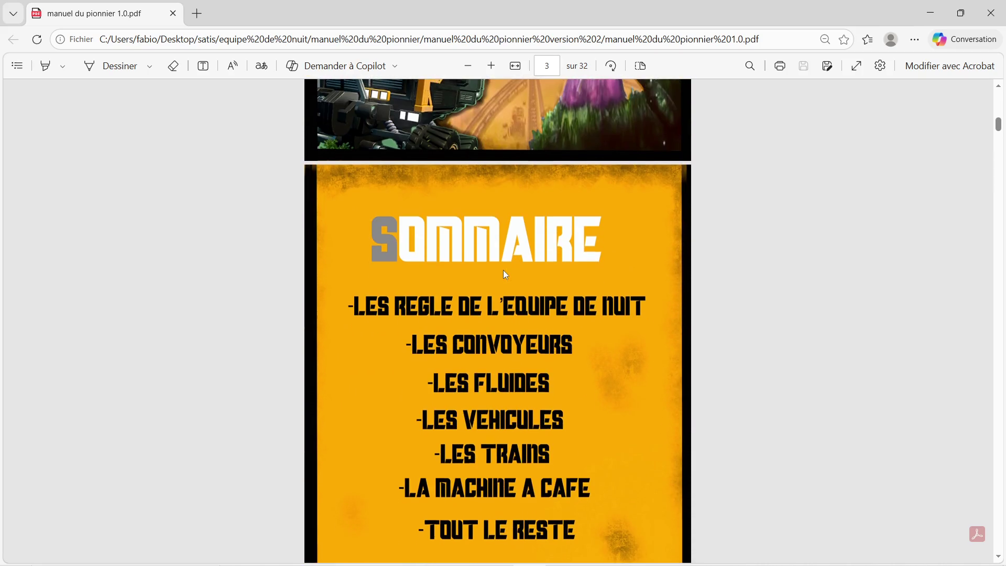
scroll(504, 273, "down", 2)
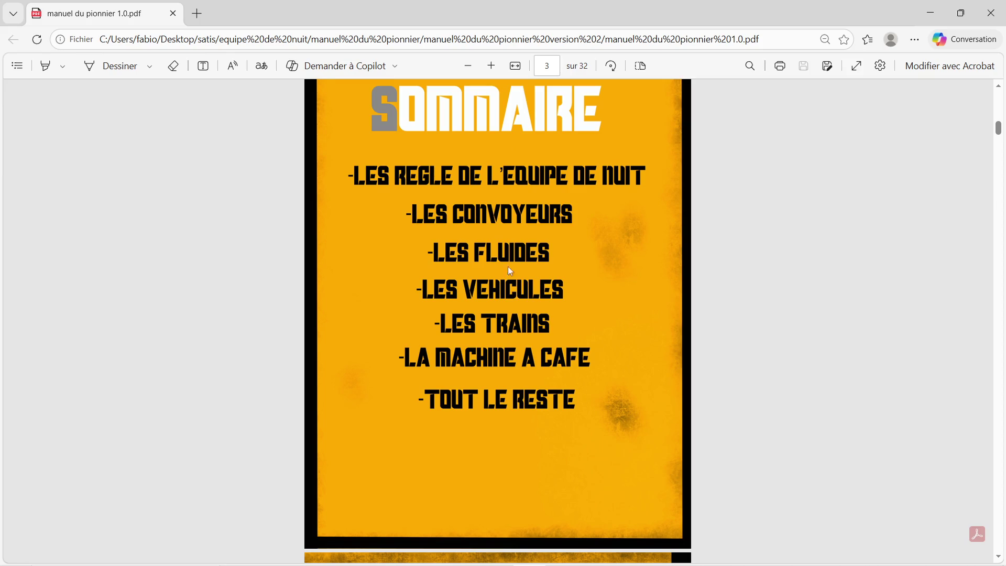
scroll(470, 204, "down", 2)
scroll(470, 205, "down", 1)
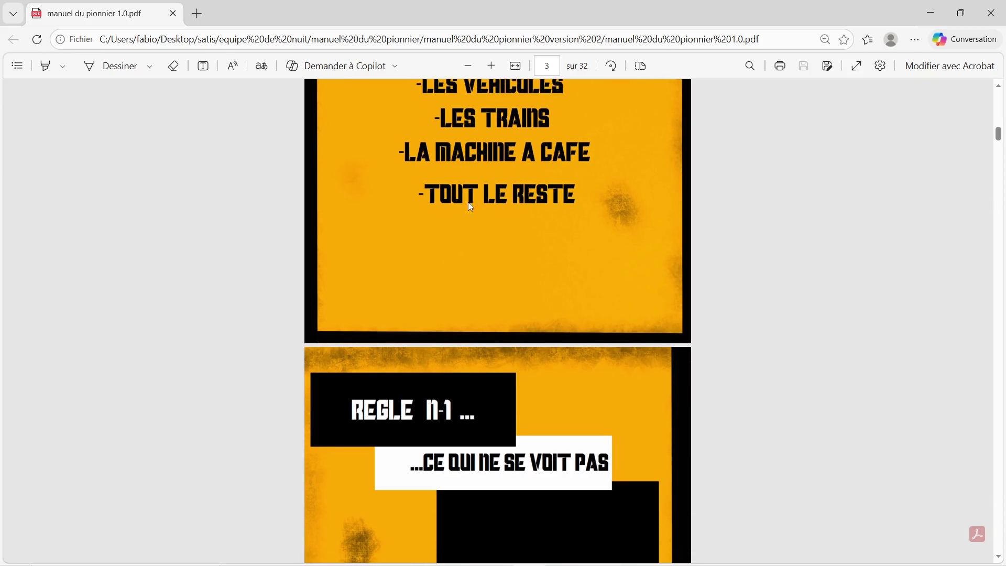
scroll(470, 205, "down", 2)
scroll(470, 205, "down", 1)
scroll(470, 207, "down", 2)
scroll(470, 210, "up", 1)
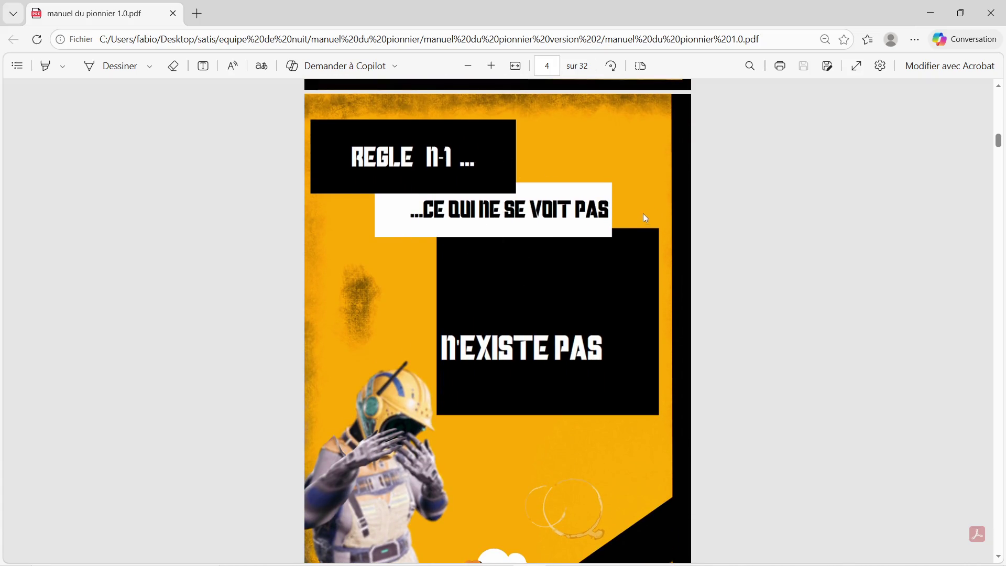
scroll(496, 299, "down", 1)
scroll(527, 281, "down", 4)
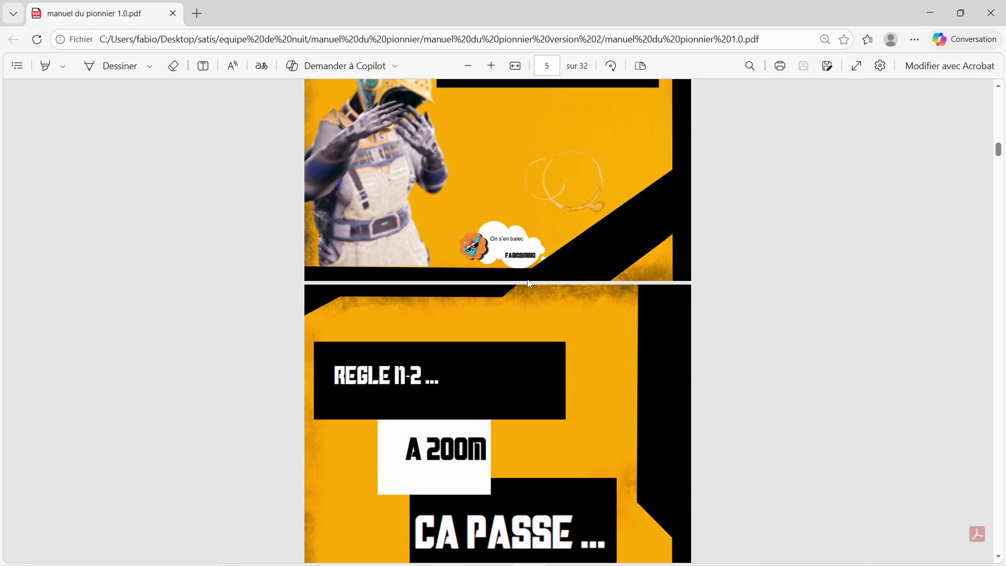
scroll(471, 283, "down", 1)
scroll(487, 262, "down", 2)
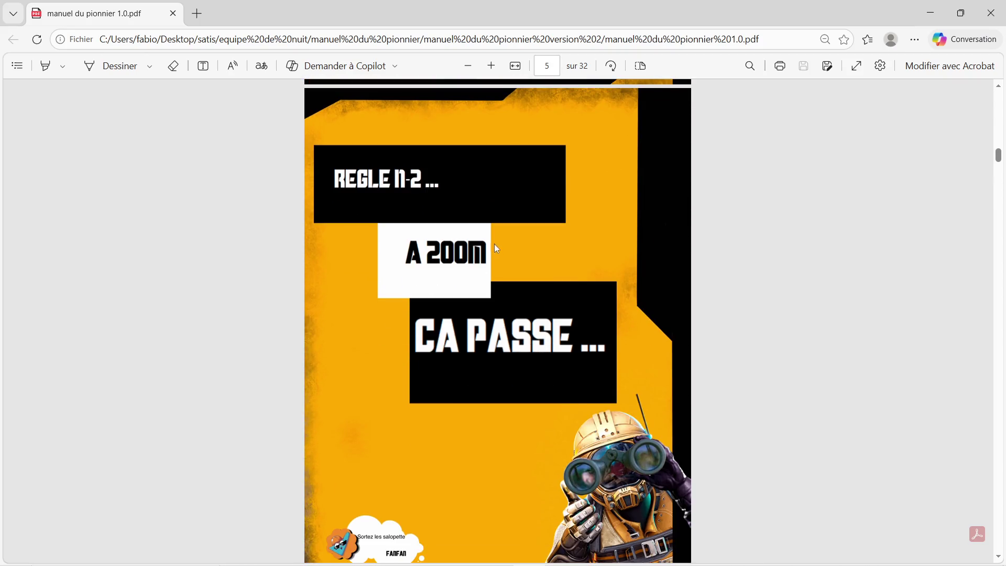
scroll(482, 252, "down", 1)
scroll(481, 250, "down", 1)
scroll(481, 251, "down", 1)
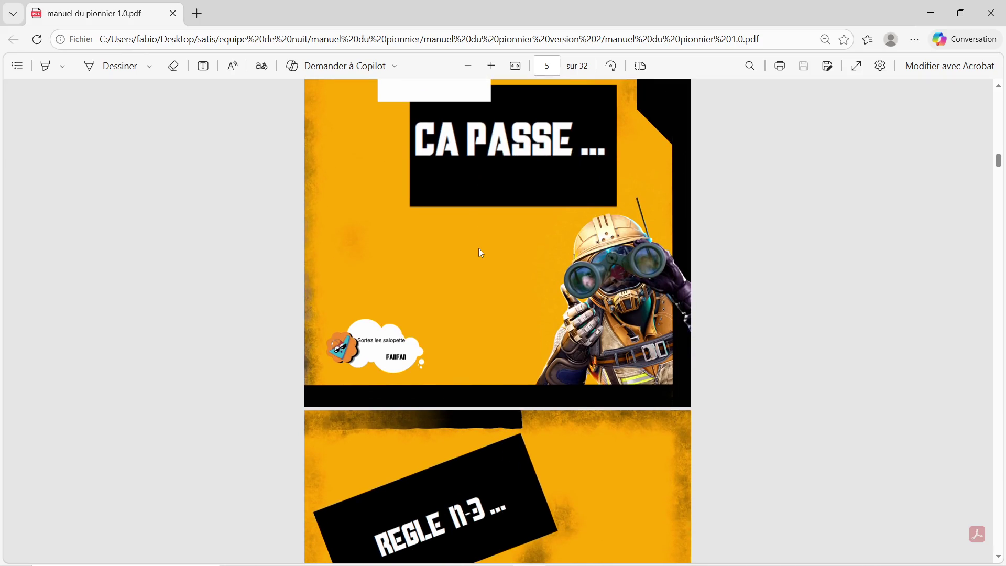
scroll(481, 251, "down", 1)
scroll(480, 253, "down", 2)
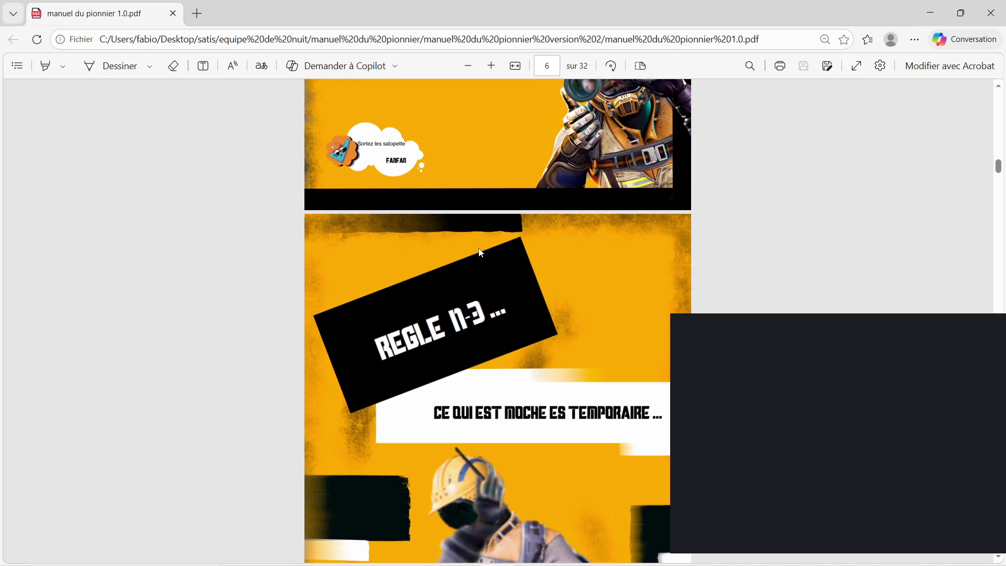
scroll(479, 254, "down", 2)
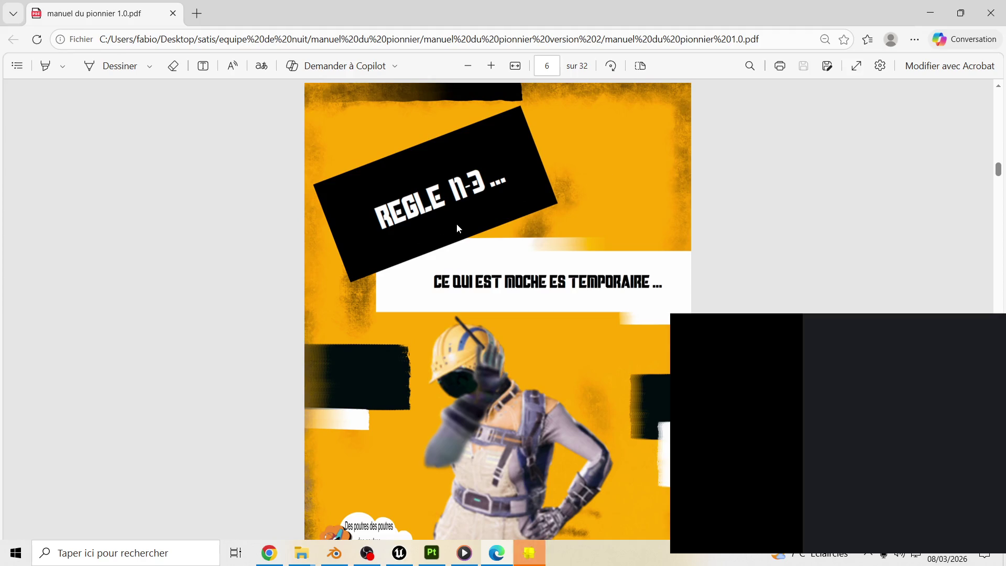
scroll(576, 262, "down", 2)
scroll(523, 259, "down", 2)
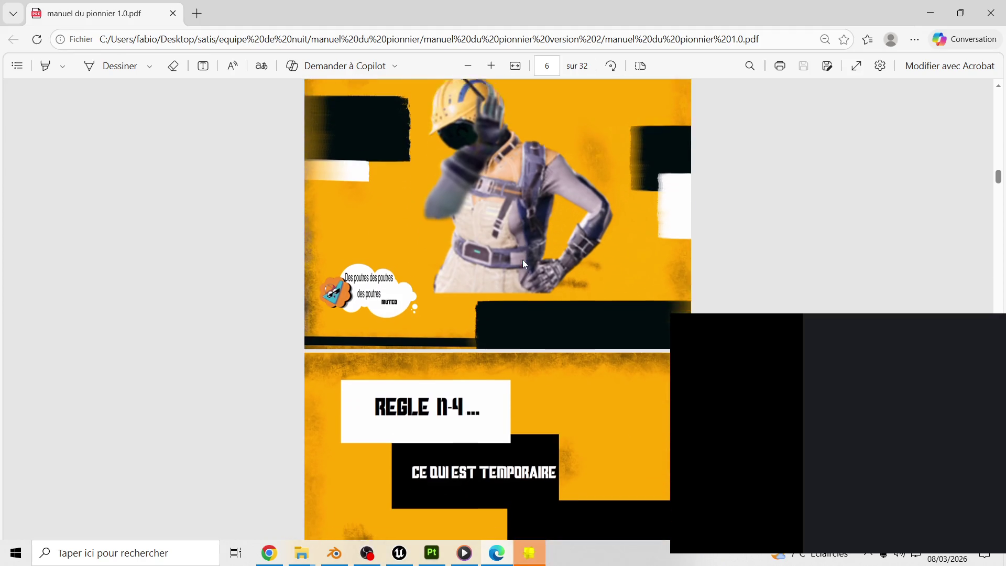
scroll(523, 260, "down", 2)
scroll(601, 286, "down", 2)
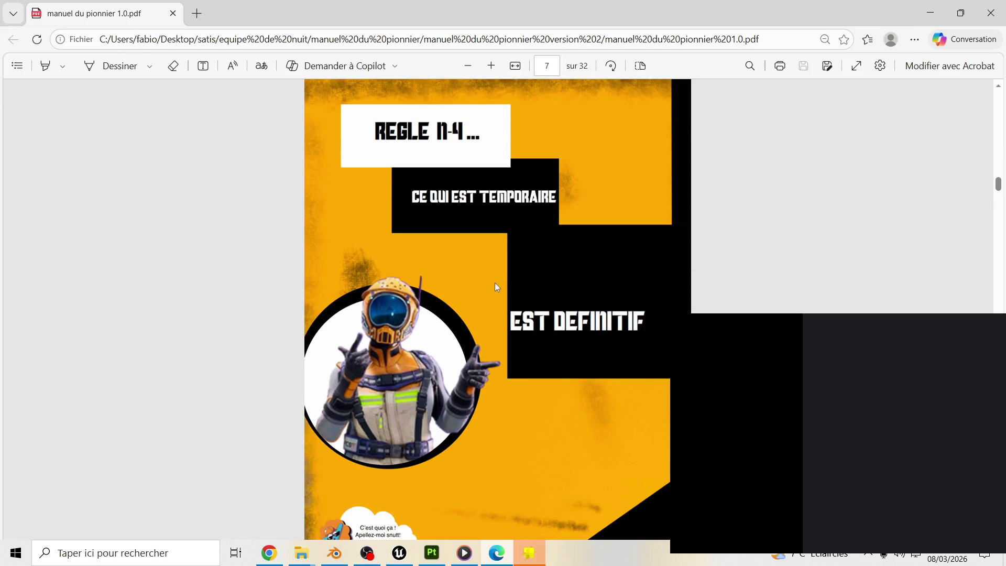
scroll(544, 330, "down", 1)
scroll(544, 327, "down", 2)
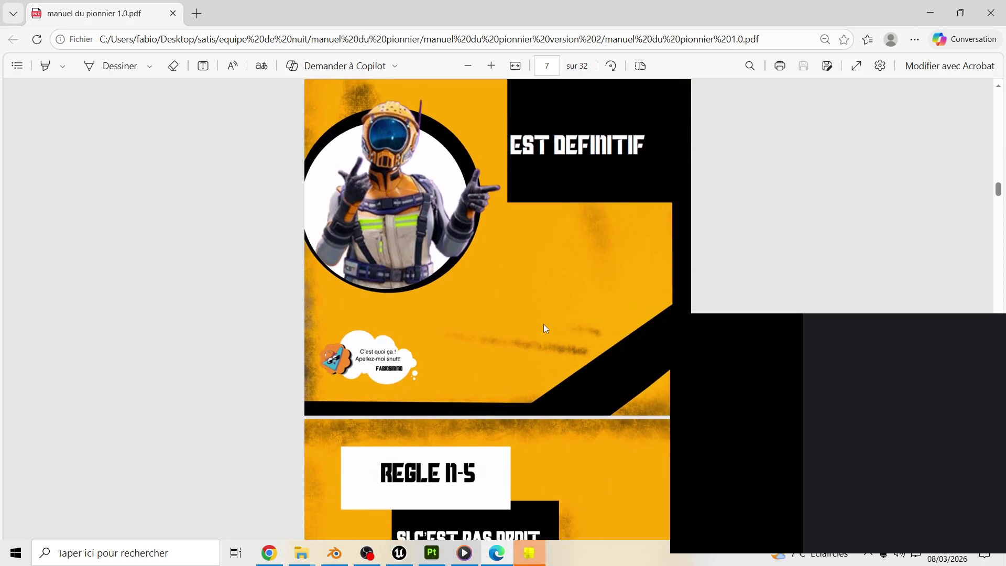
scroll(543, 321, "down", 2)
scroll(543, 319, "down", 1)
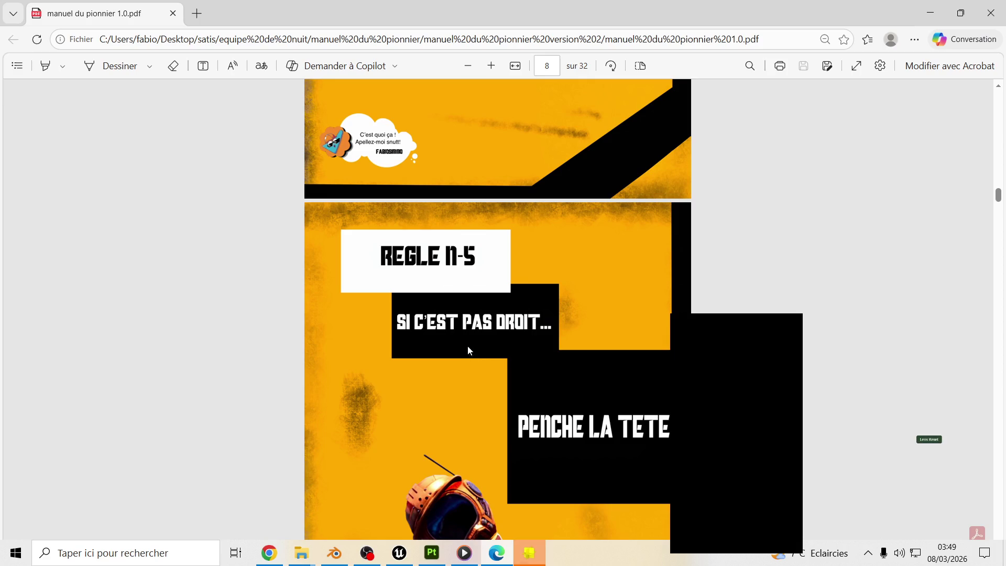
scroll(538, 336, "down", 2)
scroll(531, 341, "down", 2)
scroll(543, 332, "down", 2)
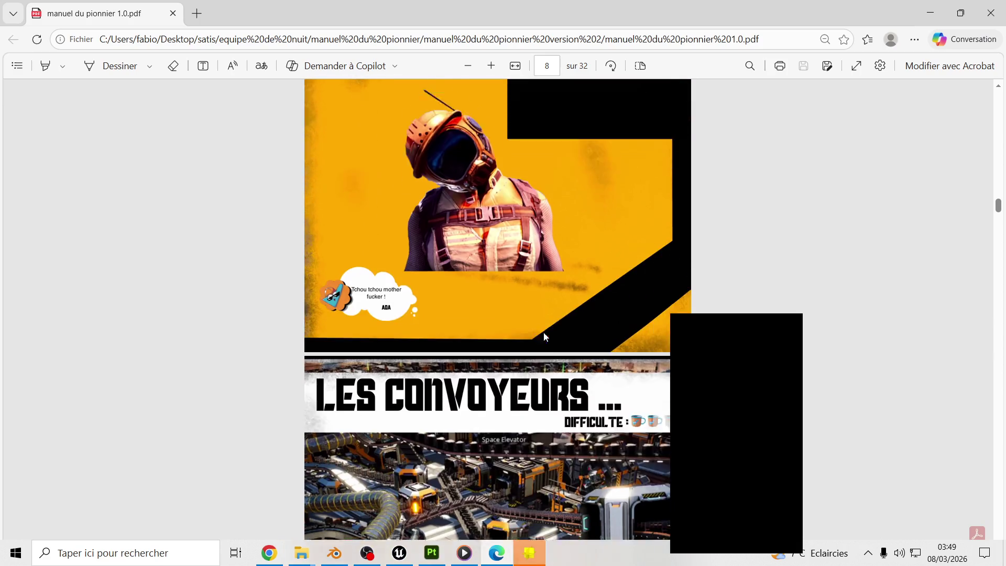
Read on from page 12 to the LES VEHICULES illustration on page 17, then bring YouTube forward.
scroll(543, 332, "down", 1)
scroll(533, 333, "down", 2)
scroll(532, 327, "down", 1)
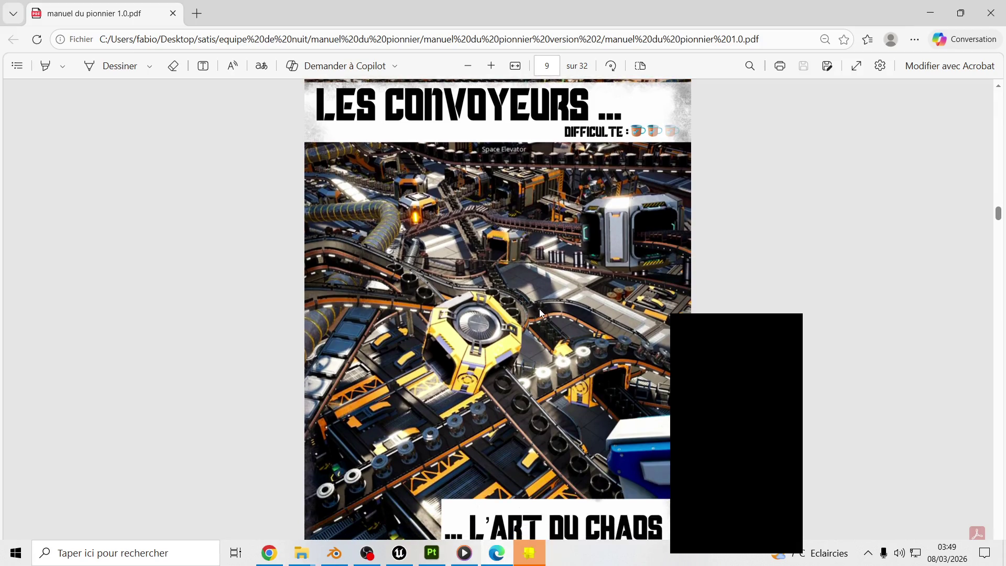
scroll(599, 273, "down", 1)
scroll(598, 273, "down", 2)
scroll(599, 272, "down", 1)
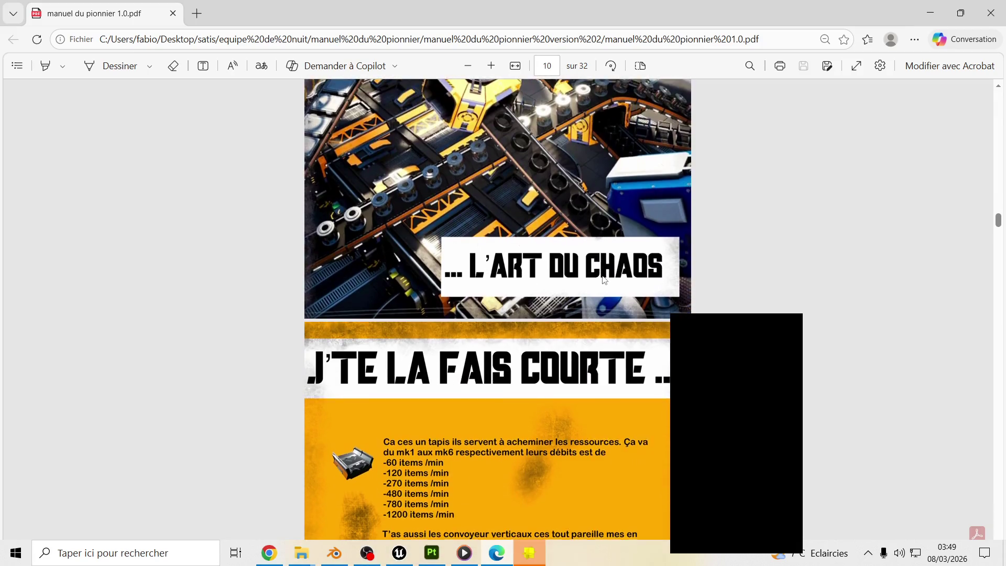
scroll(590, 285, "down", 2)
scroll(583, 267, "down", 2)
scroll(564, 278, "up", 1)
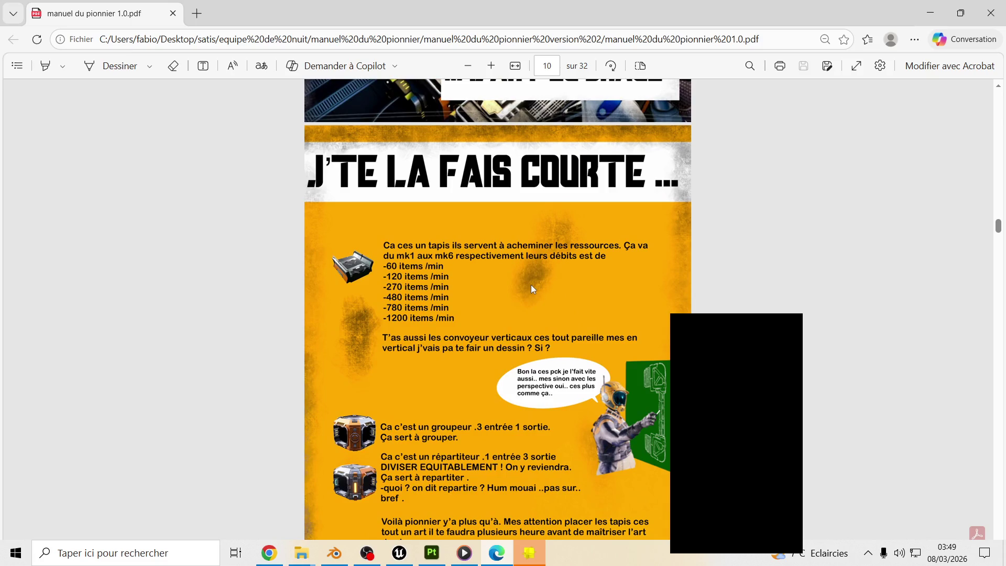
scroll(530, 285, "down", 3)
scroll(520, 348, "down", 2)
scroll(520, 348, "down", 2)
scroll(520, 348, "down", 1)
scroll(515, 340, "down", 1)
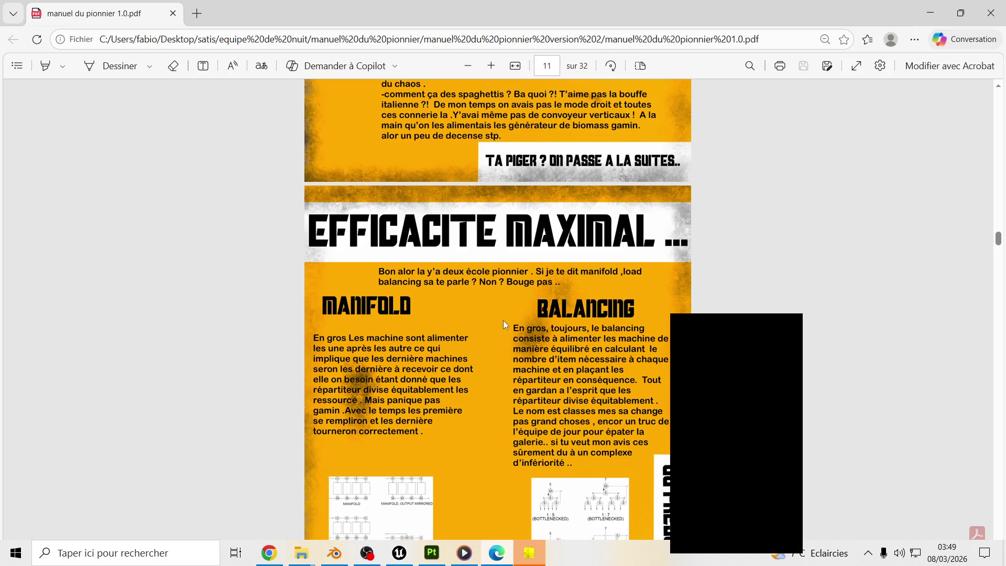
scroll(503, 320, "down", 3)
scroll(502, 317, "down", 2)
scroll(503, 316, "down", 3)
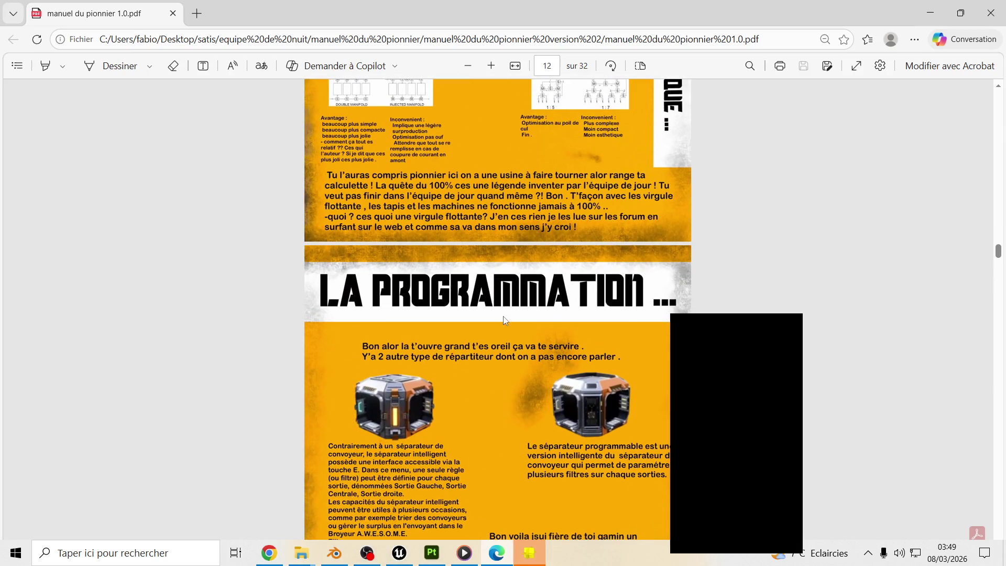
scroll(501, 315, "down", 1)
scroll(501, 315, "down", 2)
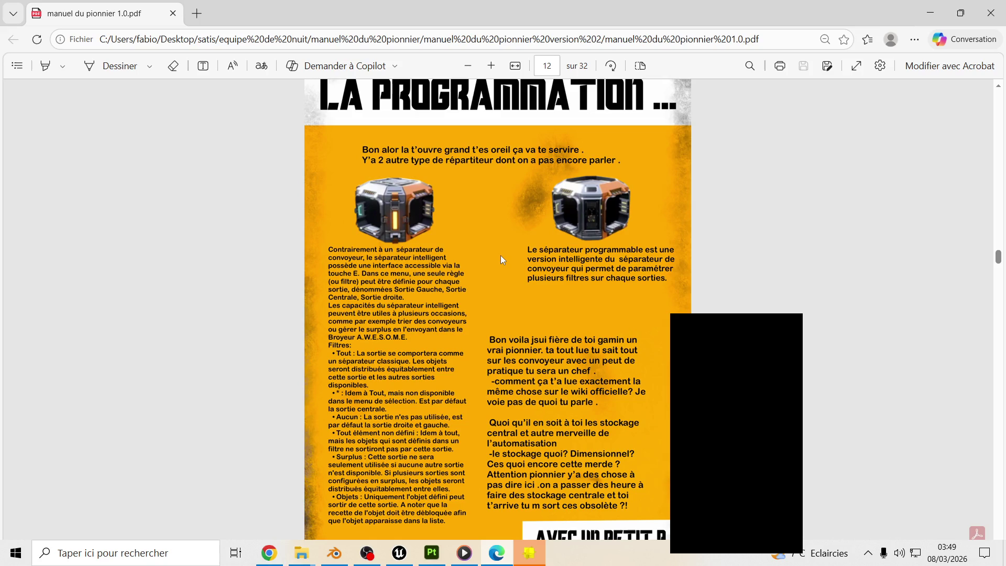
scroll(501, 257, "down", 1)
scroll(512, 257, "down", 2)
scroll(514, 257, "down", 3)
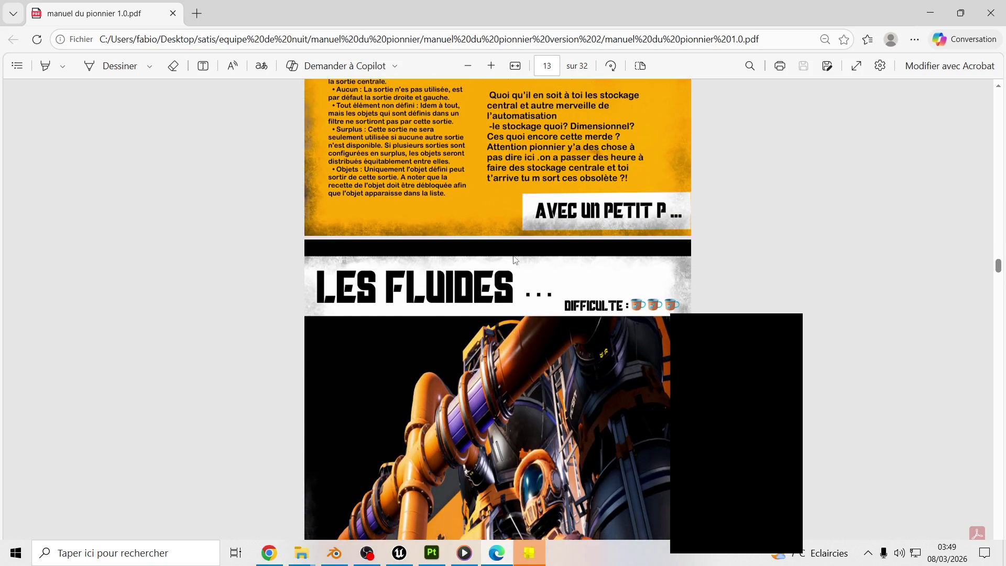
scroll(514, 257, "down", 1)
scroll(512, 259, "down", 2)
scroll(509, 262, "down", 1)
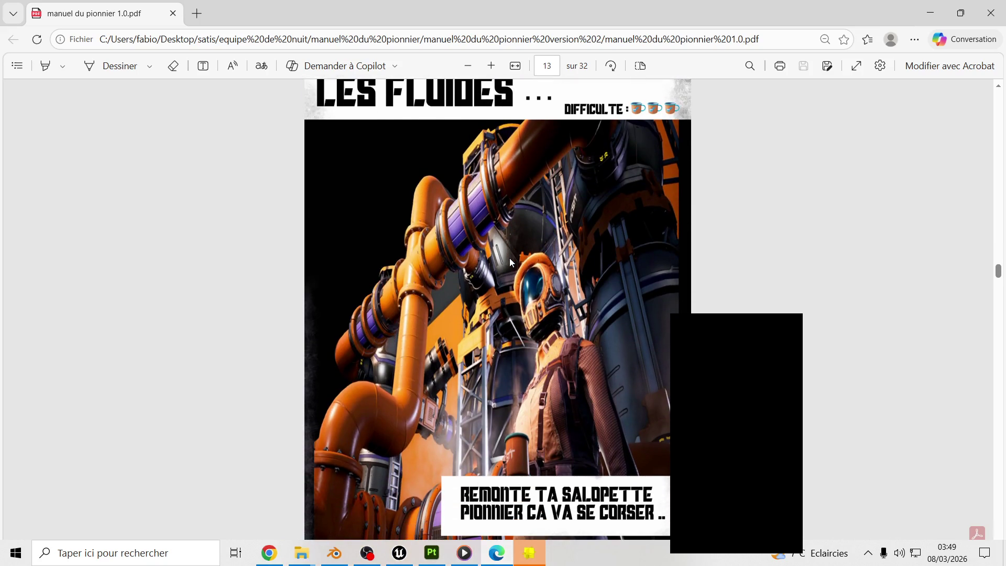
scroll(508, 258, "down", 2)
scroll(522, 257, "down", 2)
scroll(522, 259, "down", 2)
scroll(523, 259, "down", 2)
scroll(523, 259, "down", 2)
scroll(522, 260, "down", 2)
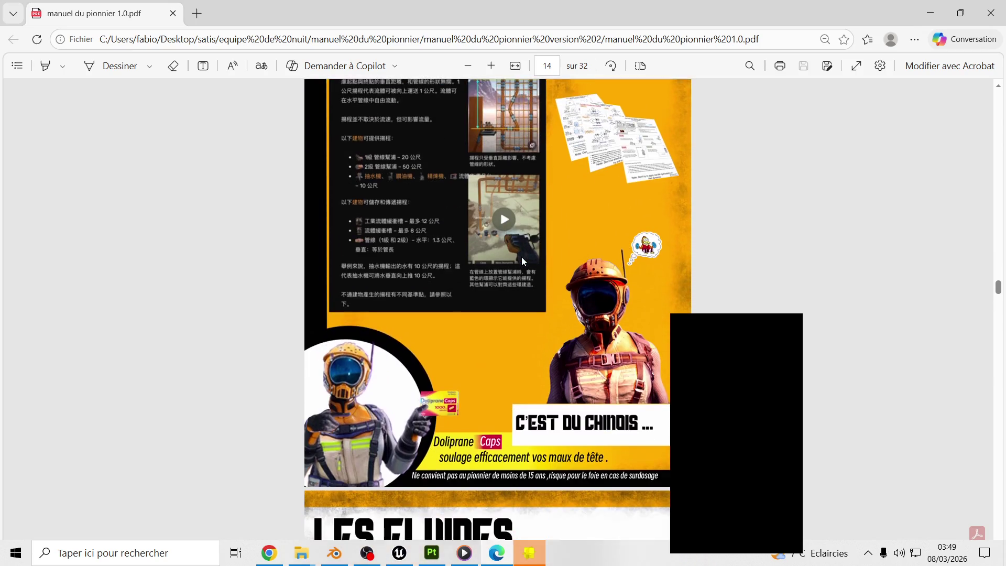
scroll(521, 260, "down", 3)
scroll(498, 244, "down", 1)
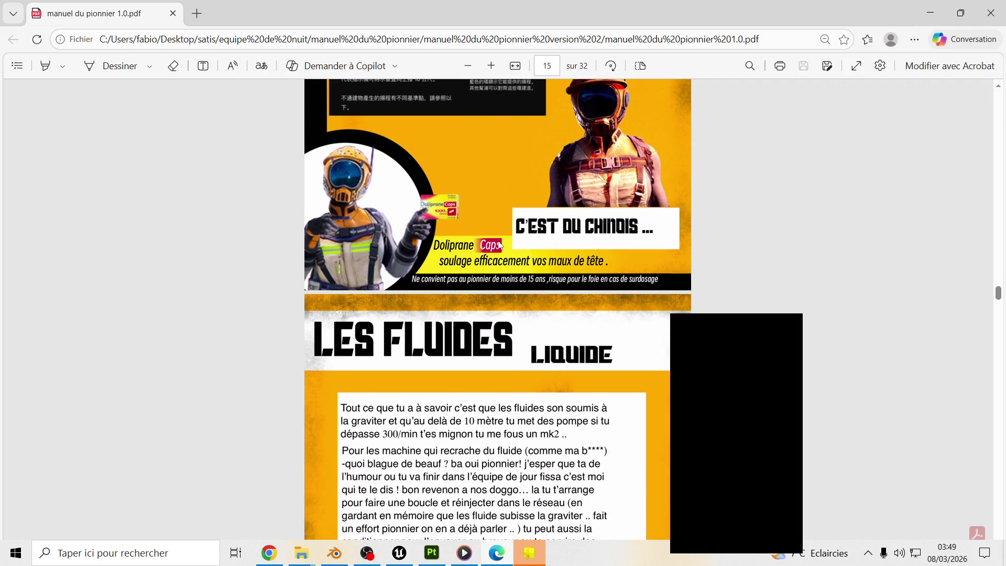
scroll(499, 244, "down", 3)
scroll(499, 244, "down", 2)
scroll(499, 245, "down", 2)
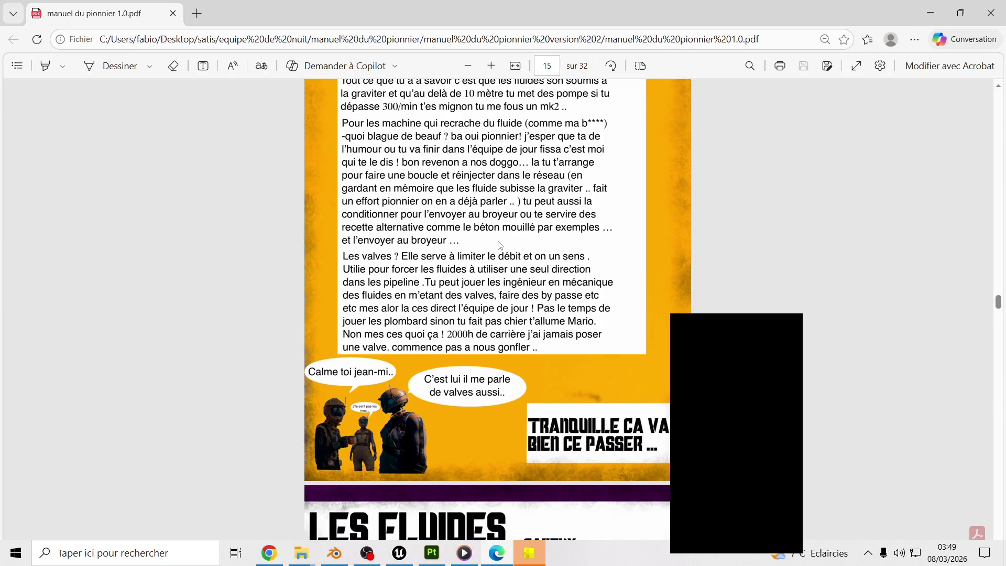
scroll(499, 245, "down", 1)
scroll(499, 244, "down", 1)
scroll(499, 245, "down", 1)
scroll(500, 245, "down", 3)
scroll(498, 242, "down", 1)
scroll(488, 240, "down", 1)
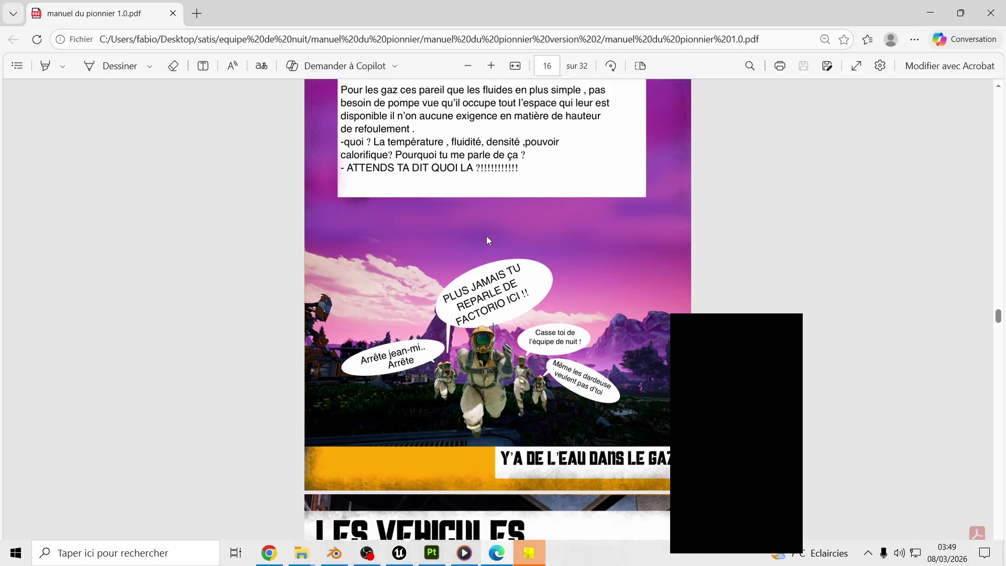
scroll(489, 236, "down", 1)
scroll(490, 237, "down", 1)
scroll(488, 234, "down", 1)
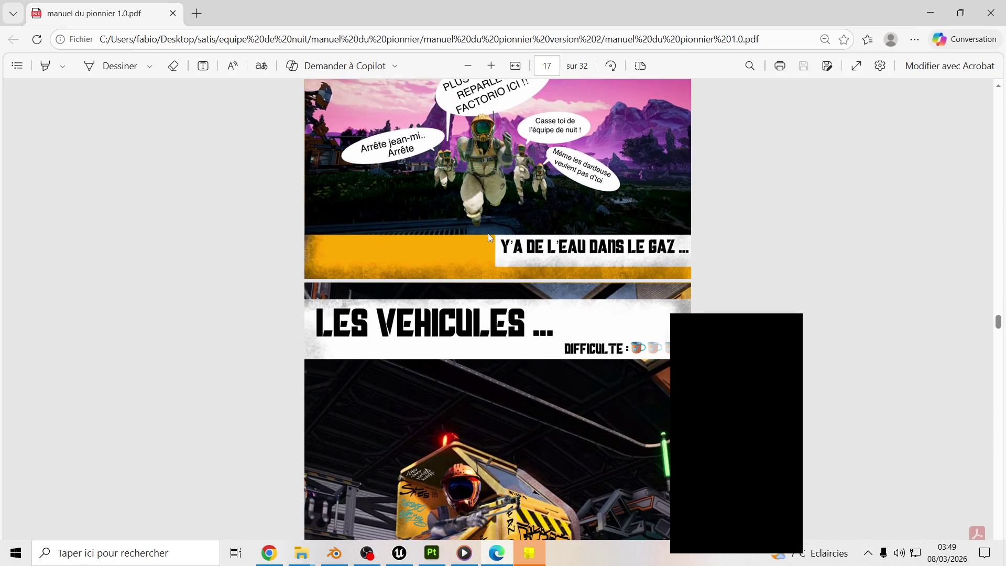
scroll(488, 234, "down", 2)
scroll(490, 235, "down", 2)
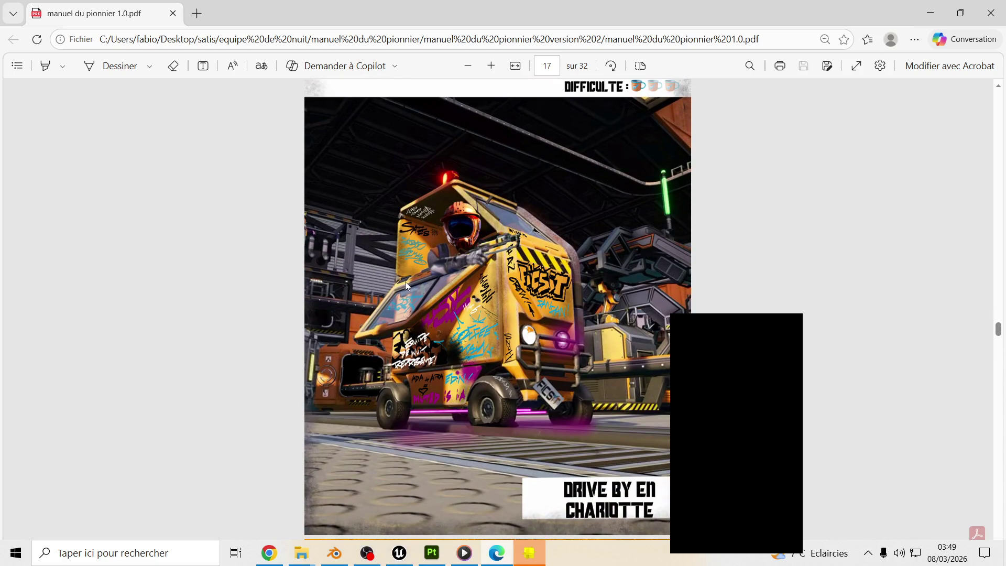
left_click(269, 553)
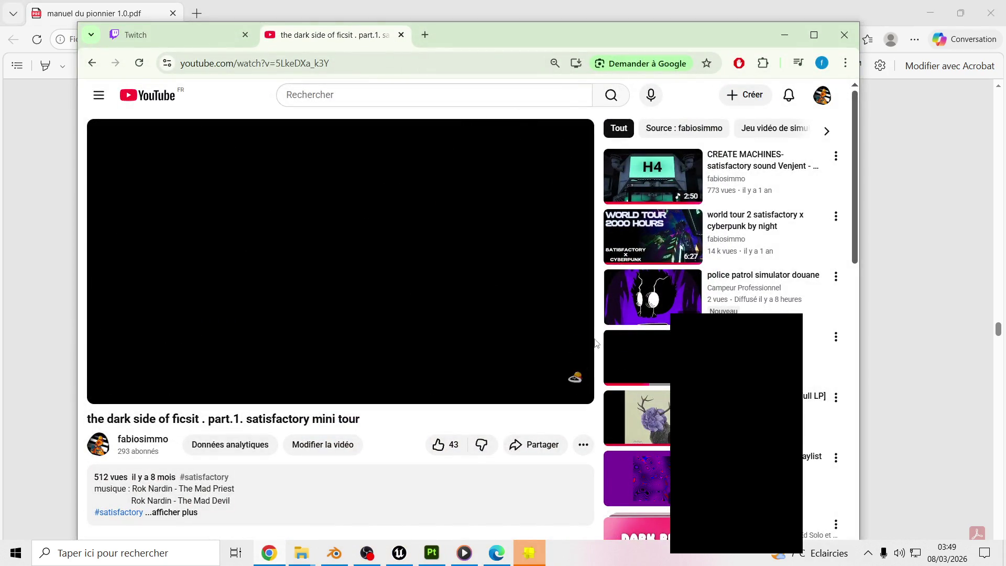
Play the Ours Samplus - Bepolar [Full LP] mix from about 31:47, then minimize the browser.
left_click(653, 414)
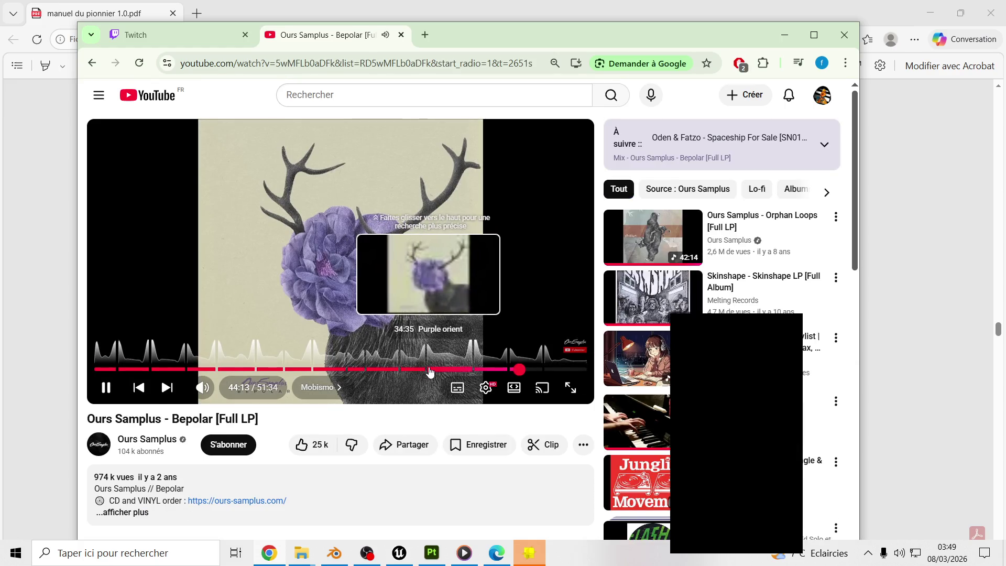
left_click(427, 369)
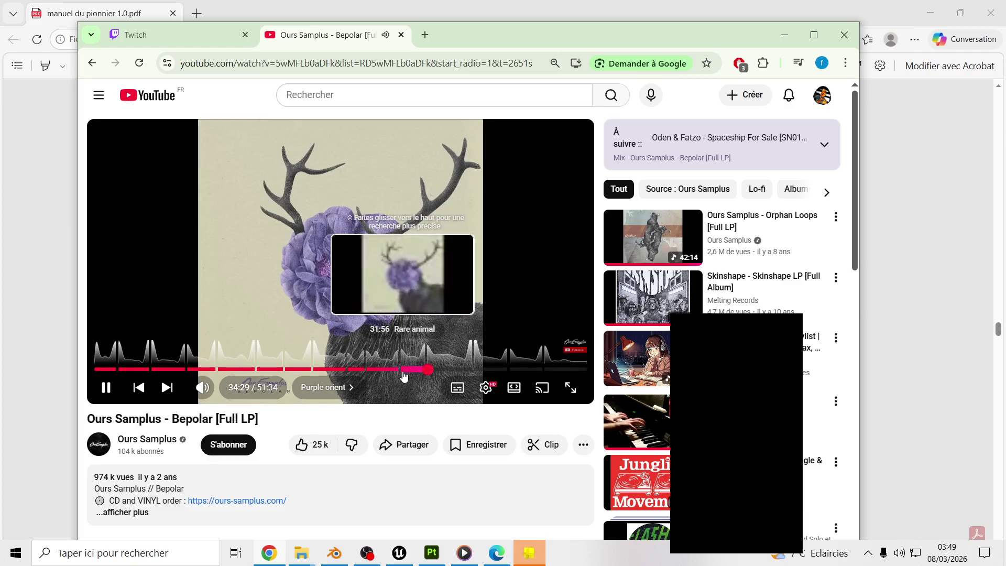
left_click(401, 369)
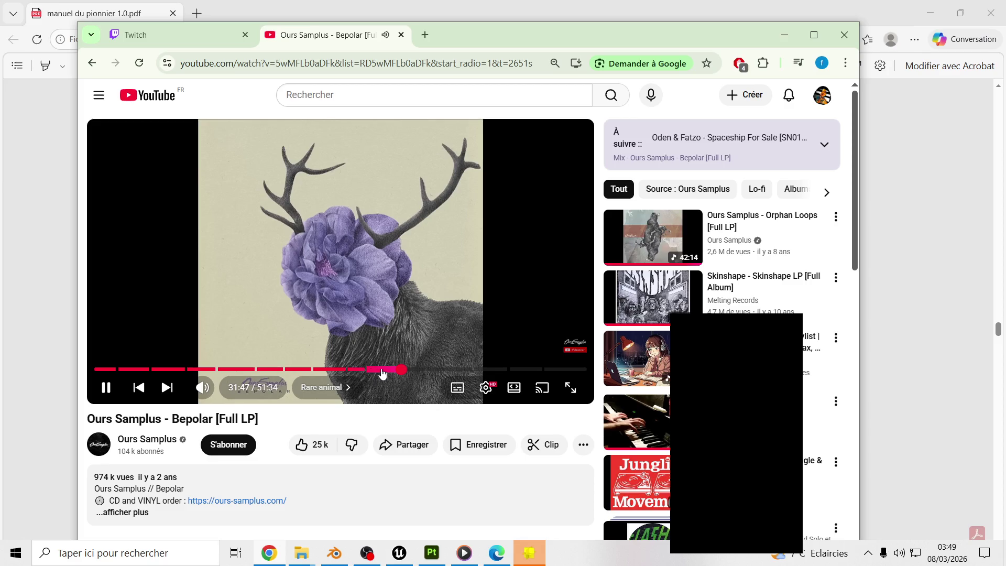
left_click(788, 35)
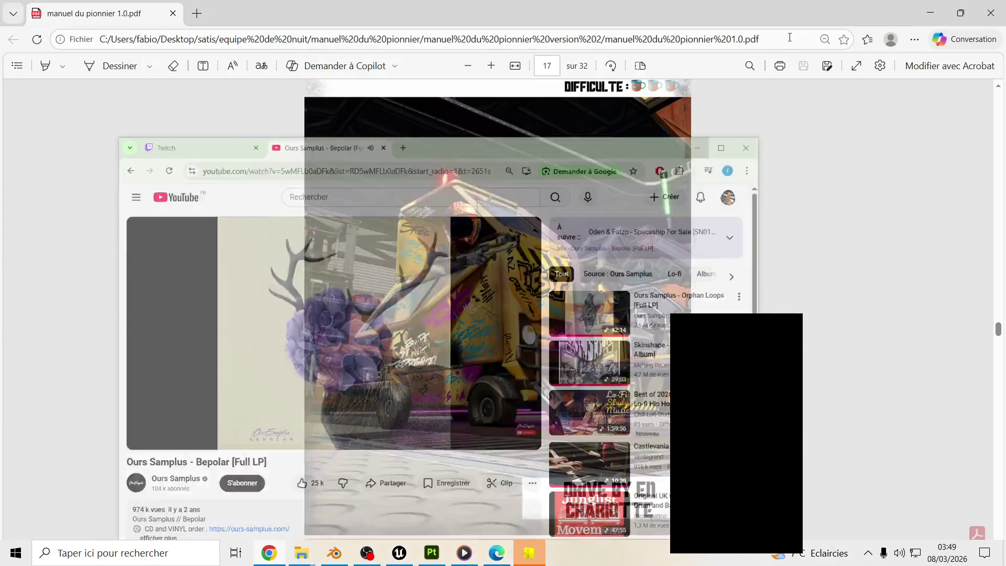
Read the pioneer manual from page 17 down to the LA BASE section on page 22.
scroll(665, 297, "down", 2)
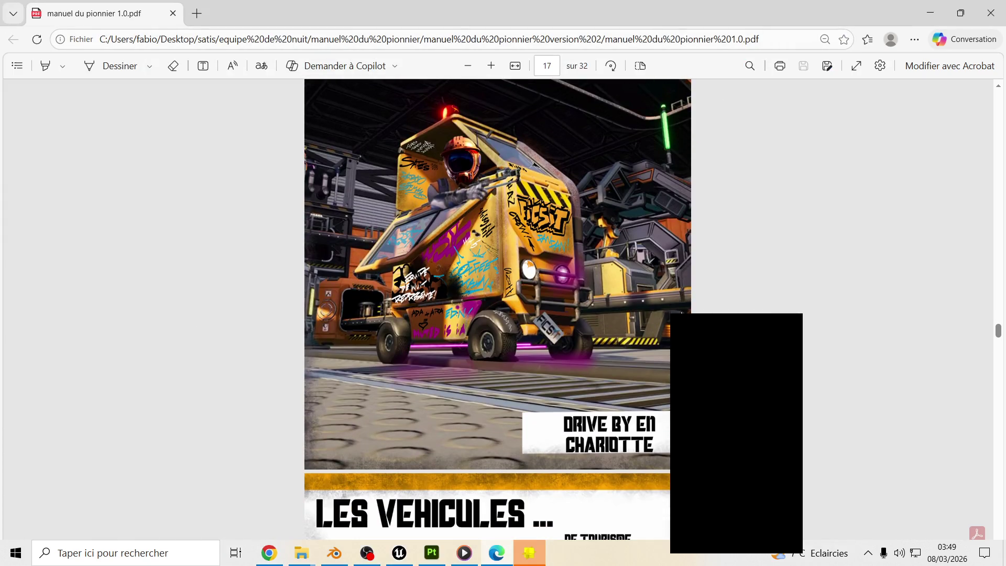
scroll(629, 291, "down", 3)
scroll(630, 289, "down", 3)
scroll(632, 292, "down", 3)
scroll(632, 293, "down", 2)
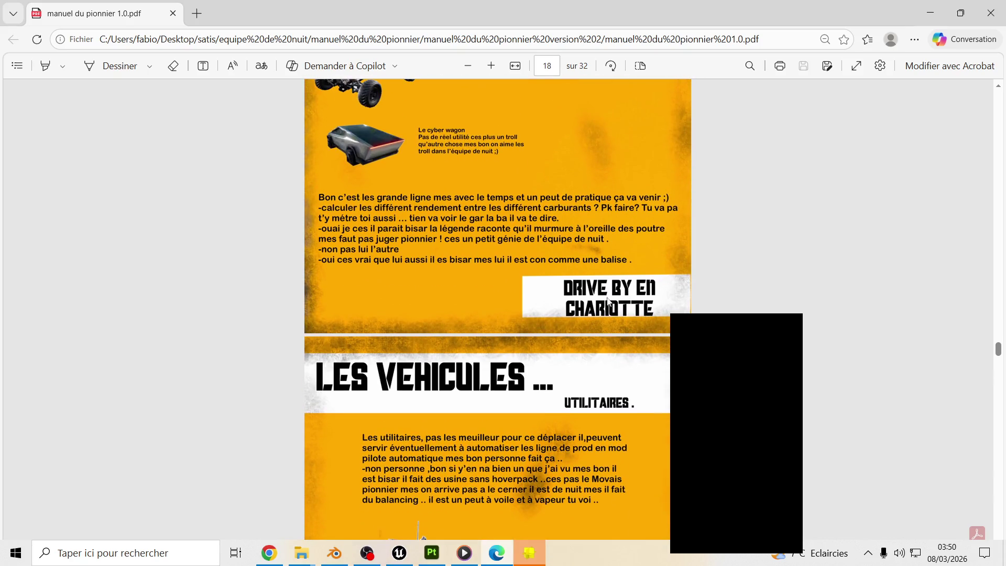
scroll(619, 301, "down", 3)
scroll(617, 297, "down", 3)
scroll(618, 298, "up", 1)
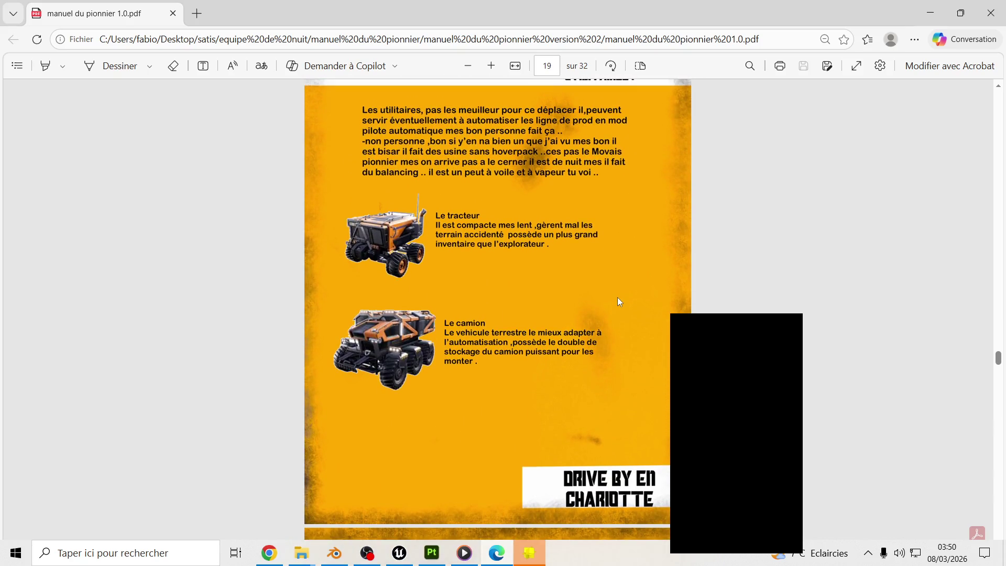
scroll(617, 297, "down", 3)
scroll(619, 297, "down", 3)
scroll(618, 297, "down", 3)
scroll(619, 297, "down", 3)
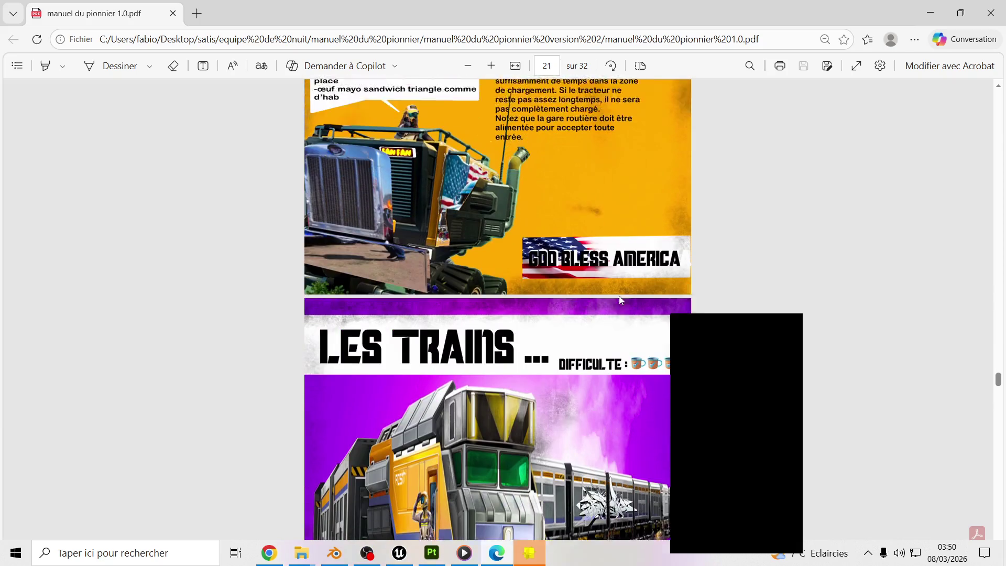
scroll(602, 290, "down", 2)
scroll(591, 273, "down", 3)
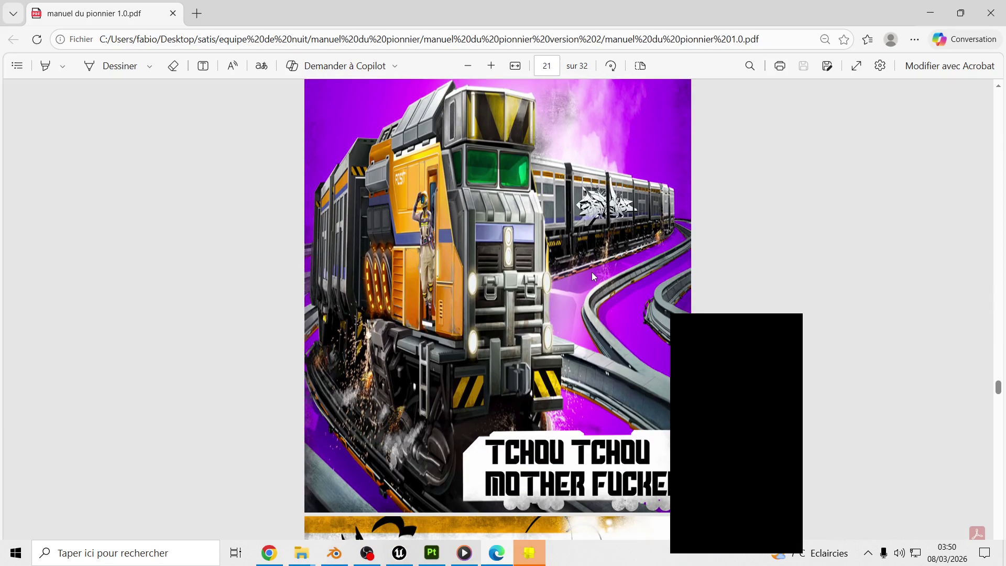
scroll(583, 256, "down", 1)
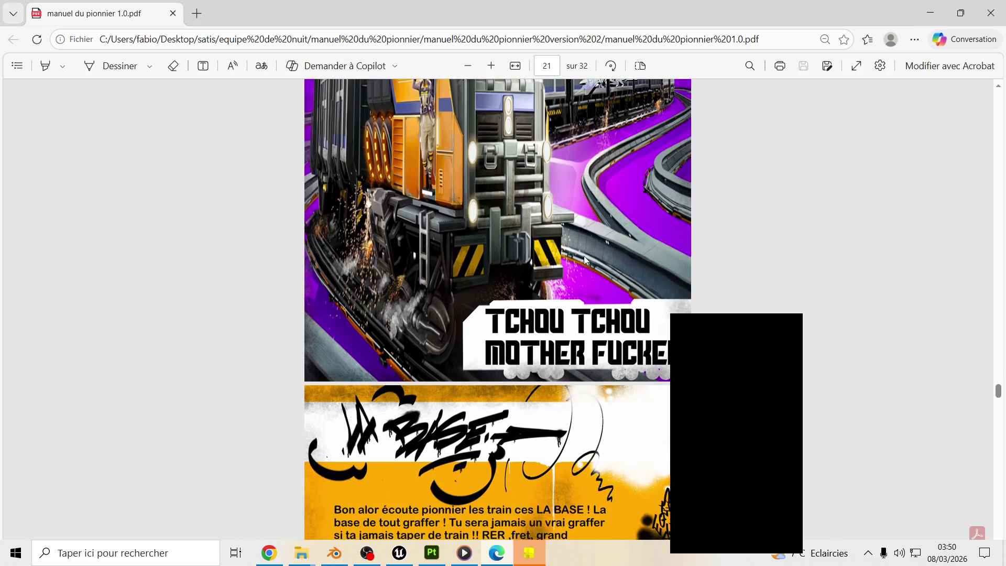
scroll(585, 258, "up", 2)
scroll(619, 293, "down", 2)
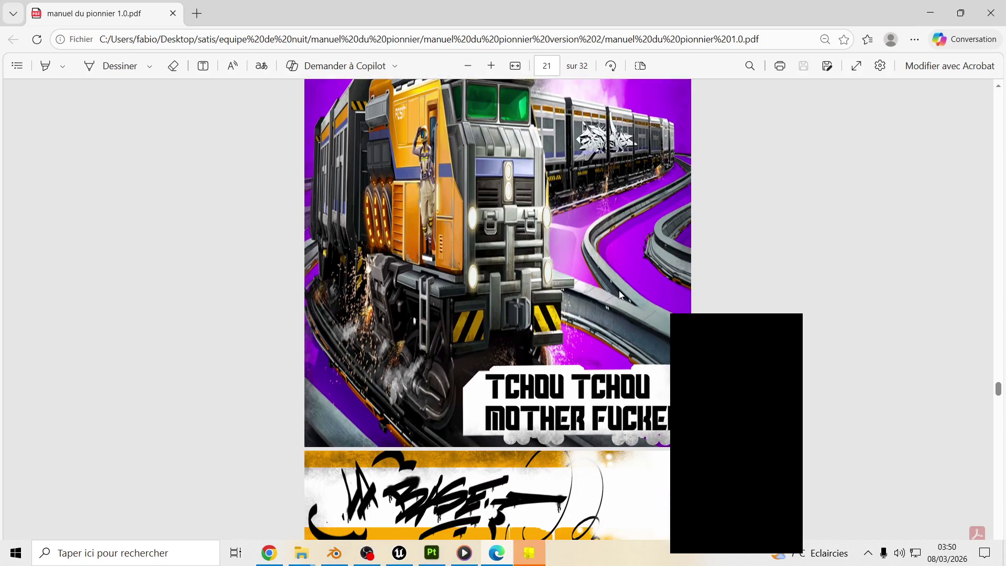
scroll(622, 286, "down", 3)
scroll(624, 286, "down", 1)
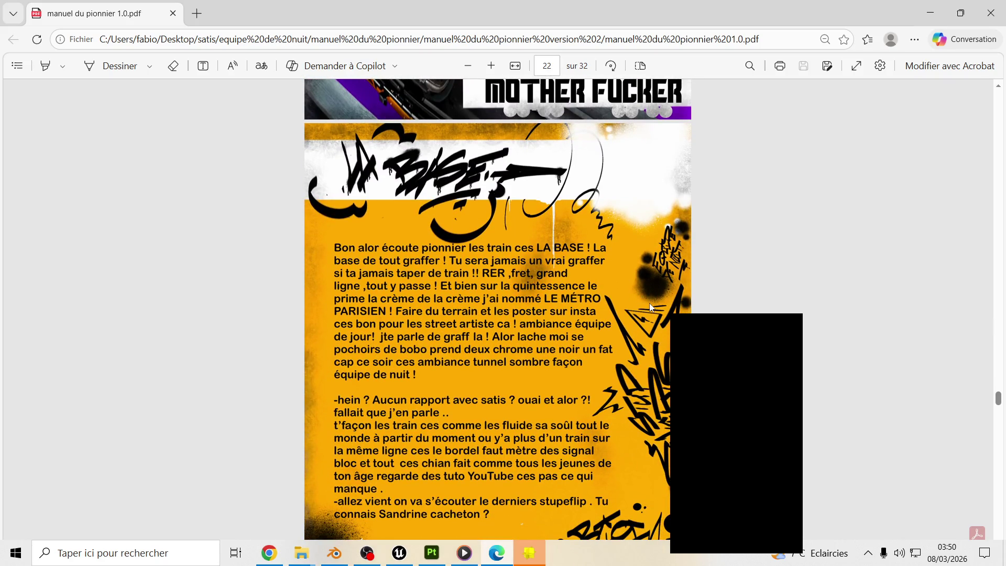
scroll(650, 306, "down", 1)
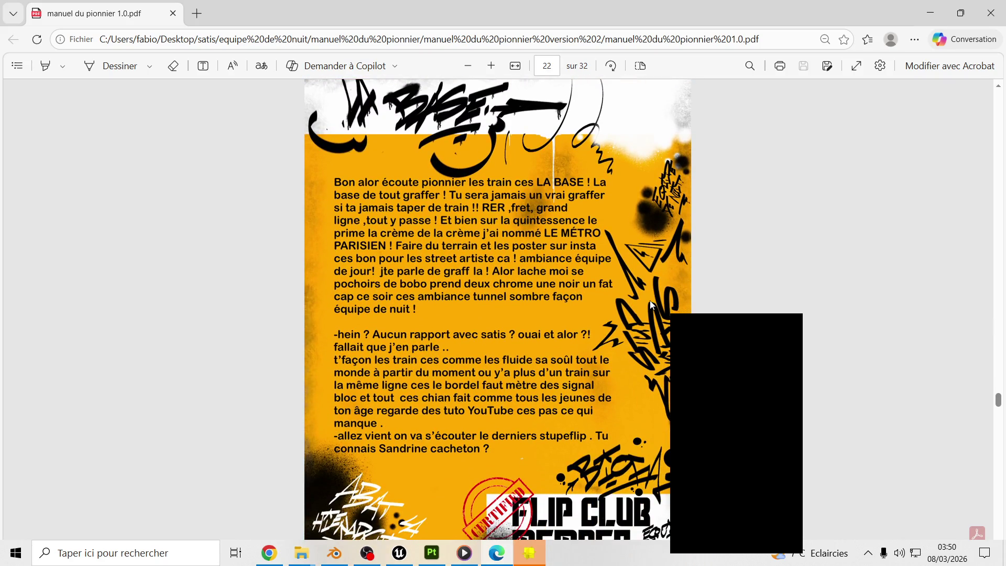
scroll(649, 304, "up", 1)
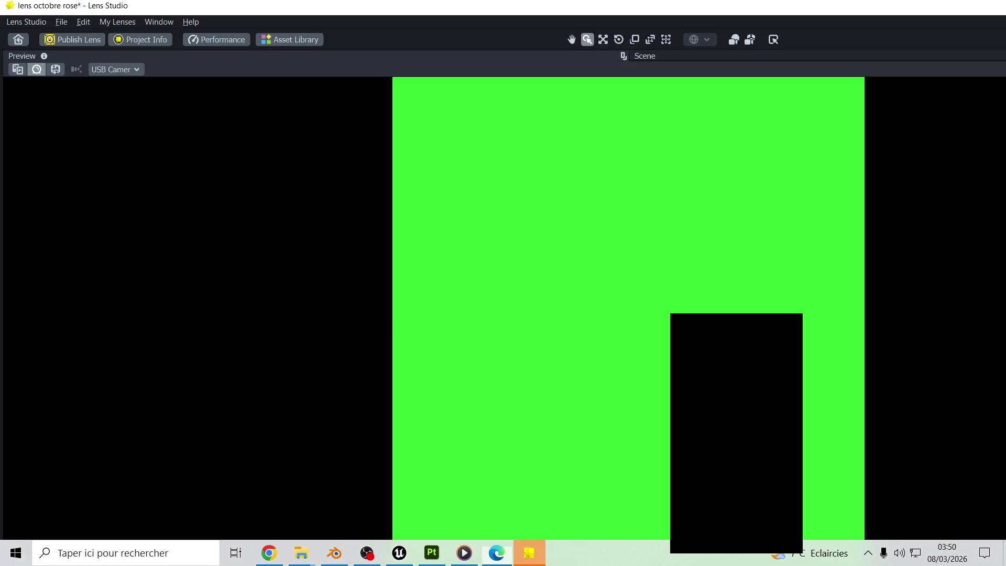
Bring Lens Studio up full screen and reset the lens preview.
key("alt+Tab")
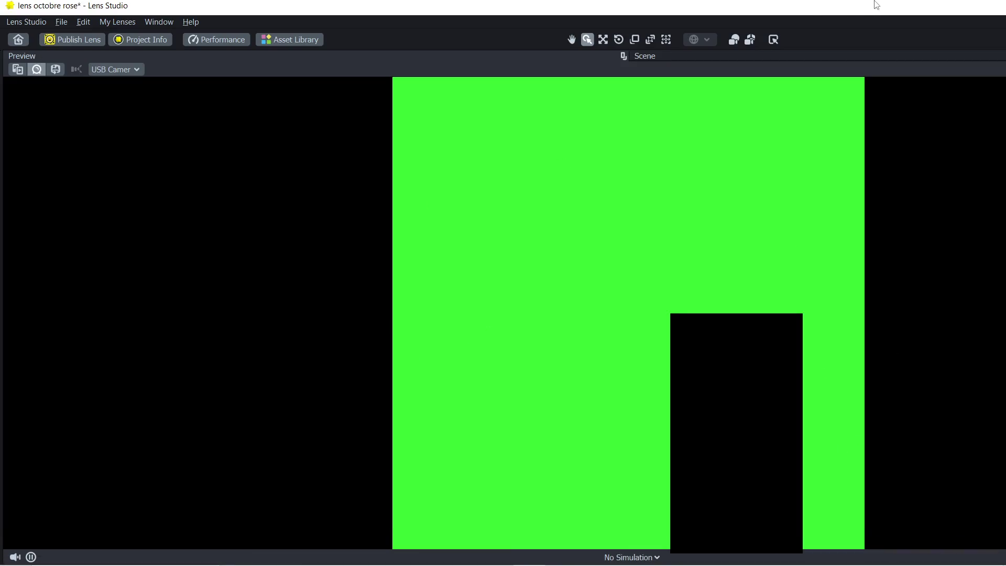
left_click_drag(874, 7, 679, 27)
left_click(910, 17)
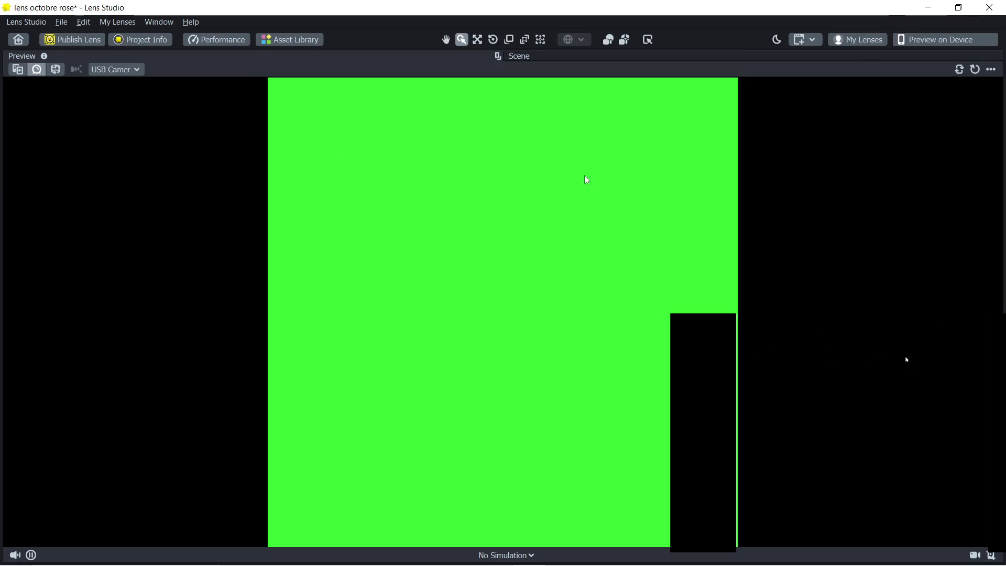
left_click(976, 70)
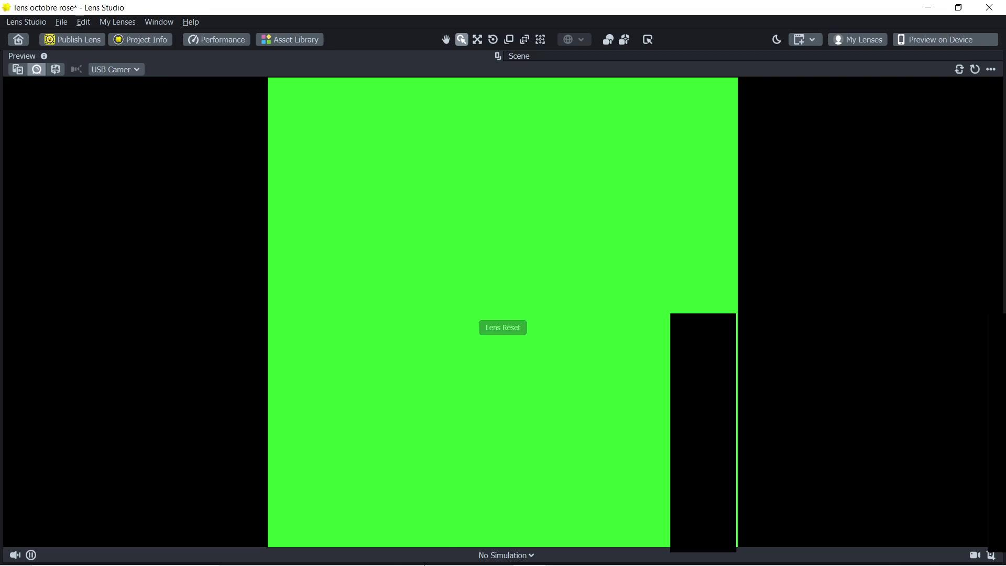
left_click(369, 554)
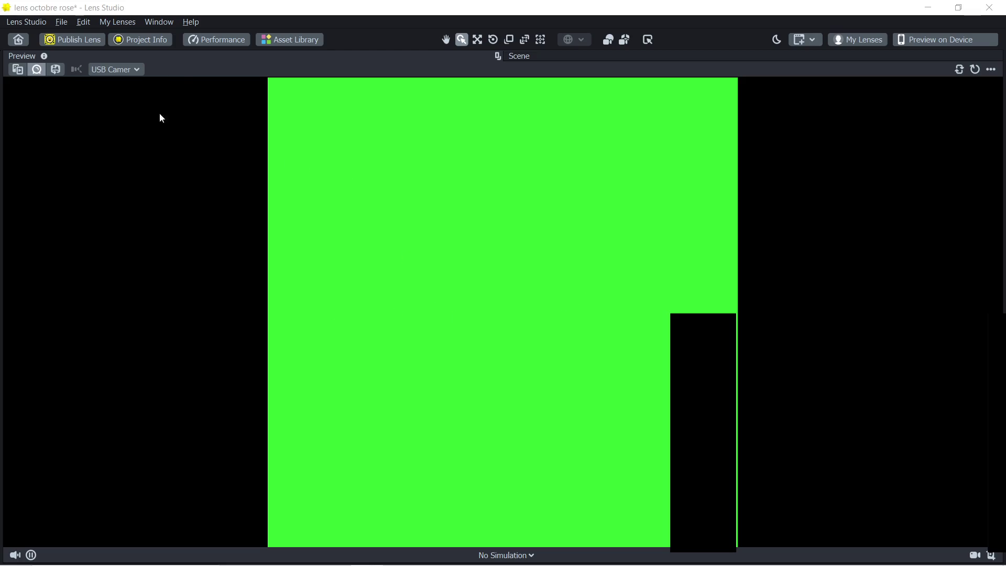
Switch the preview camera between OBS Virtual Camera and USB Camera twice, ending on USB Camera.
left_click(126, 69)
left_click(123, 85)
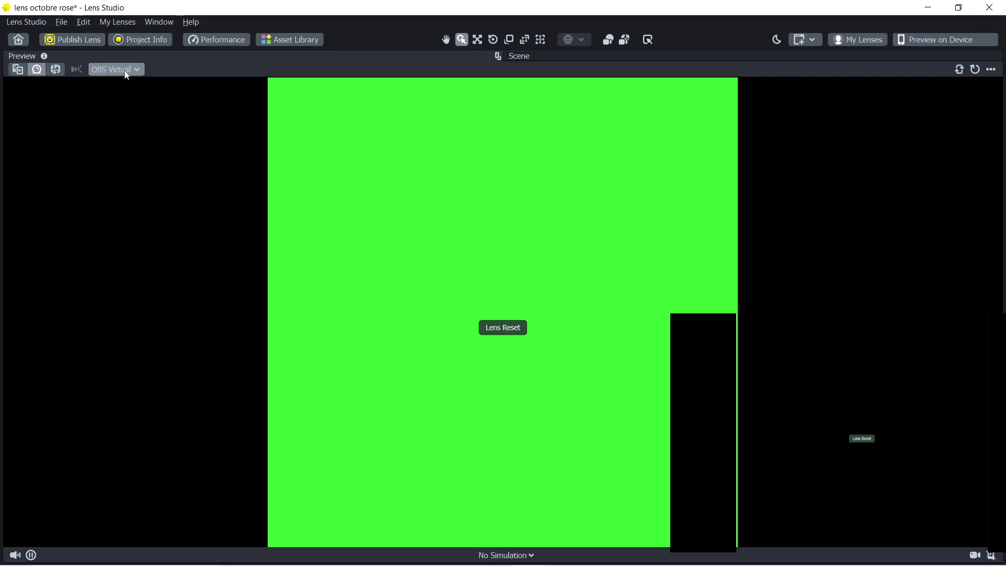
left_click(125, 72)
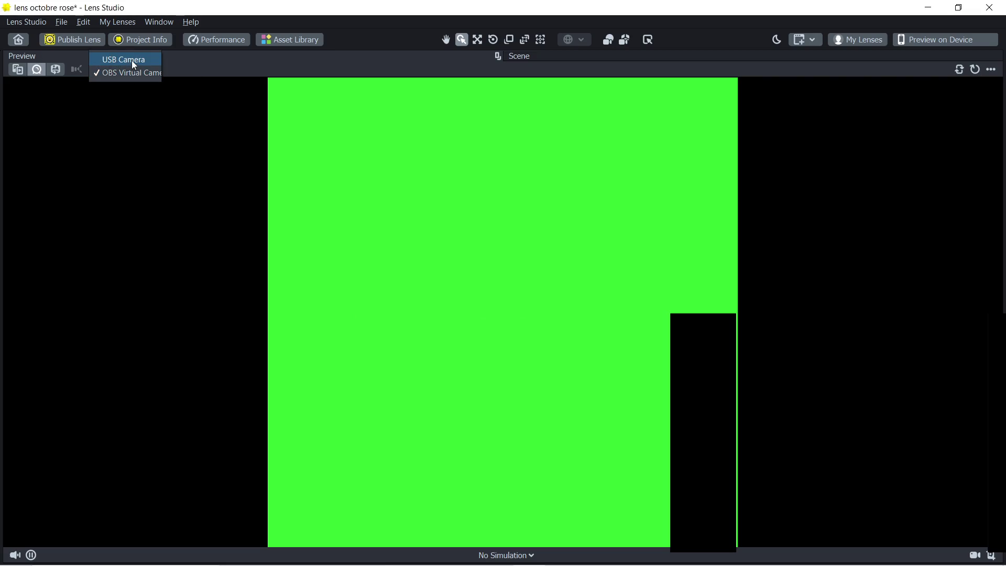
left_click(133, 65)
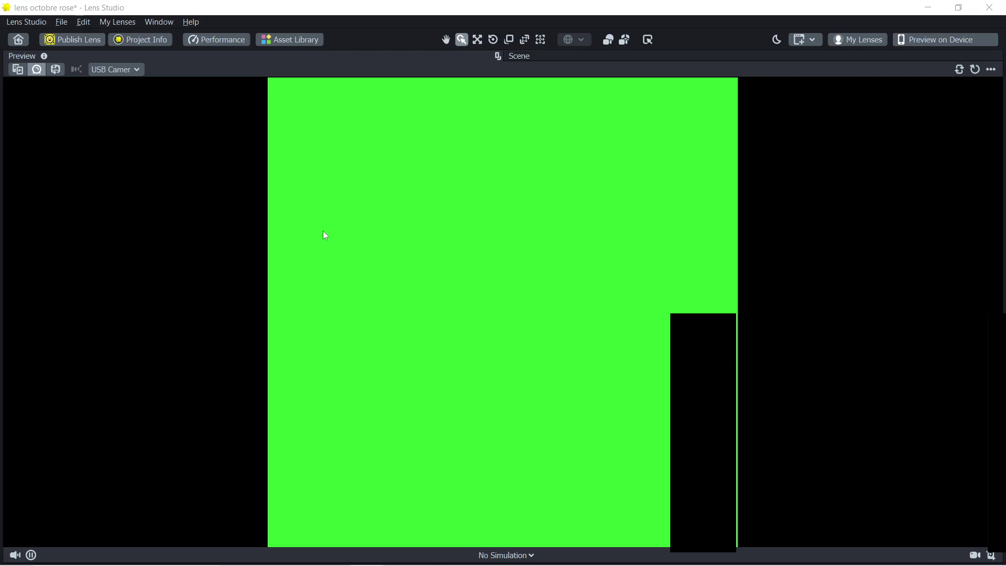
left_click(135, 77)
left_click(134, 84)
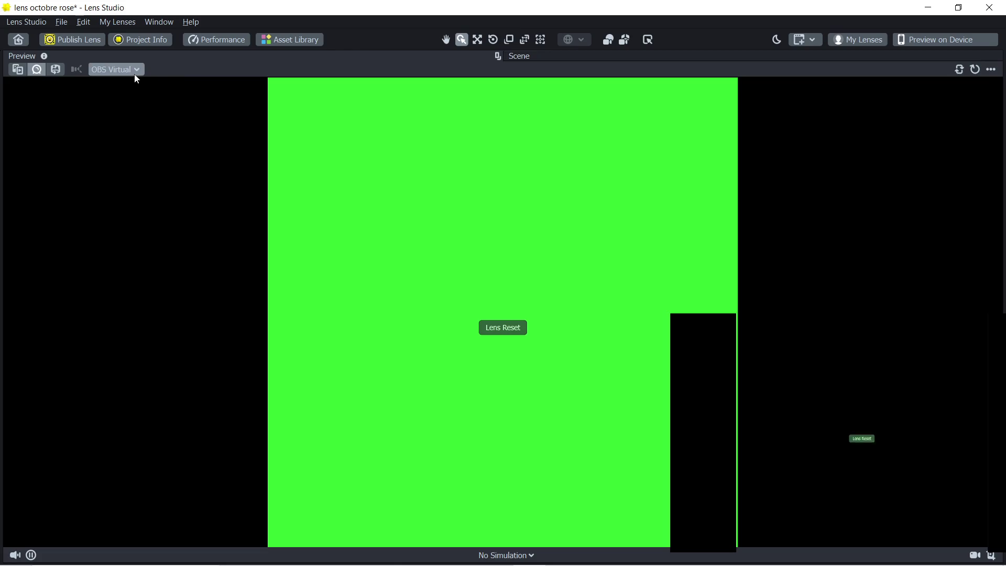
left_click(134, 72)
left_click(137, 58)
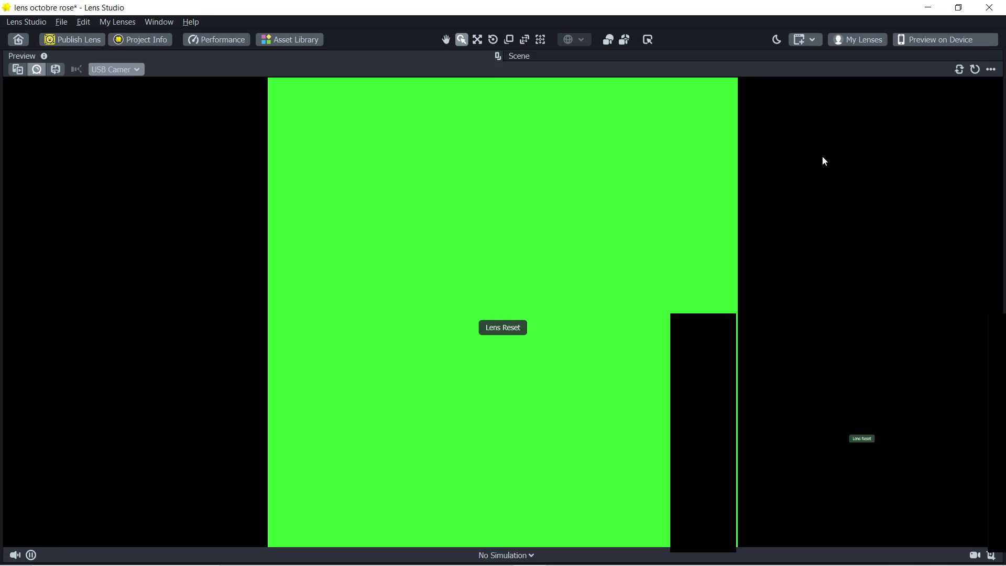
Take Lens Studio out of full screen, reset the lens, and move it aside to uncover the PDF.
mouse_move(859, 8)
left_mouse_down()
mouse_move(801, 23)
mouse_move(842, 20)
left_mouse_up()
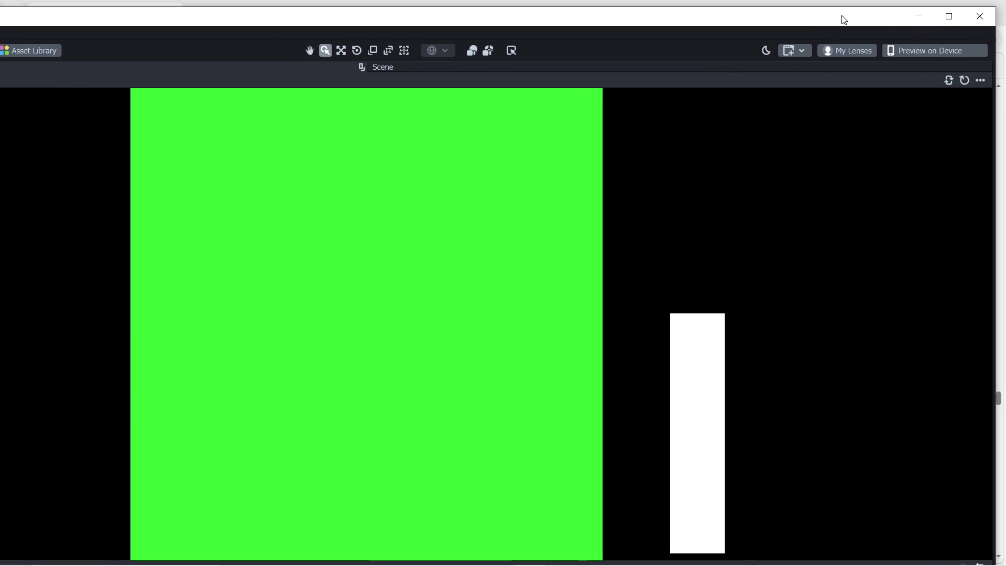
left_click(965, 81)
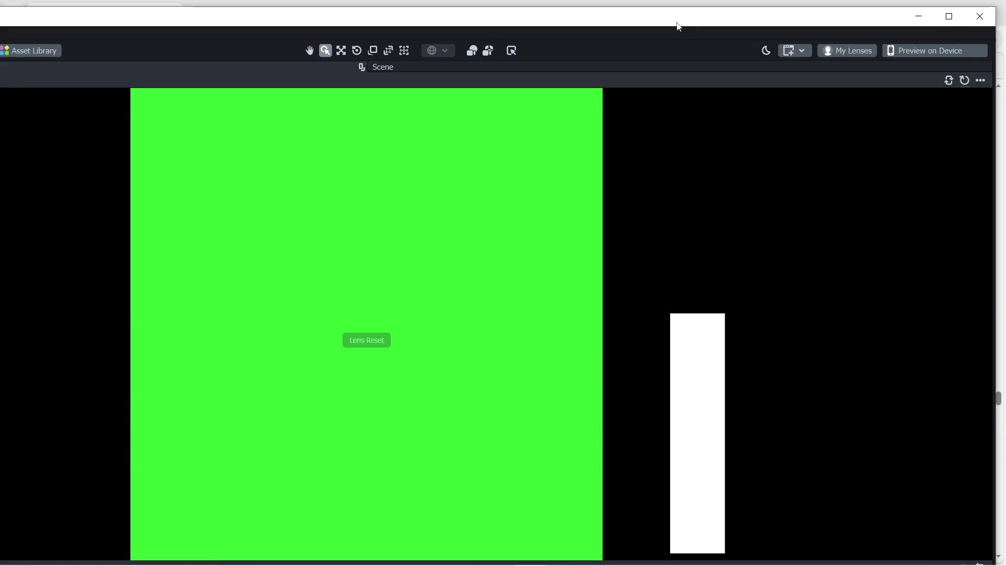
left_click_drag(677, 26, 1005, 208)
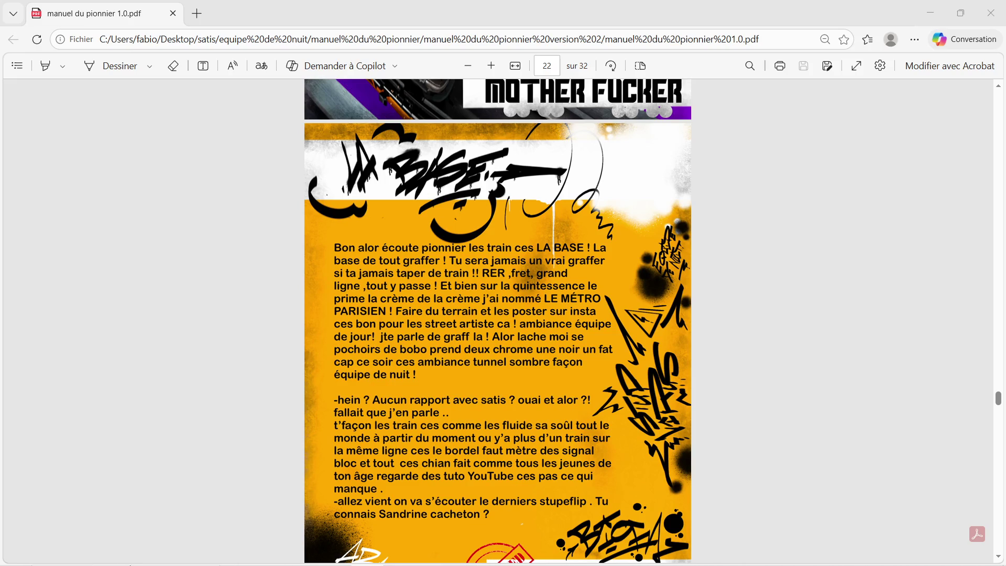
Bring the Lens Studio window back over the PDF viewer, then close the PDF manual.
mouse_move(340, 563)
left_click(532, 552)
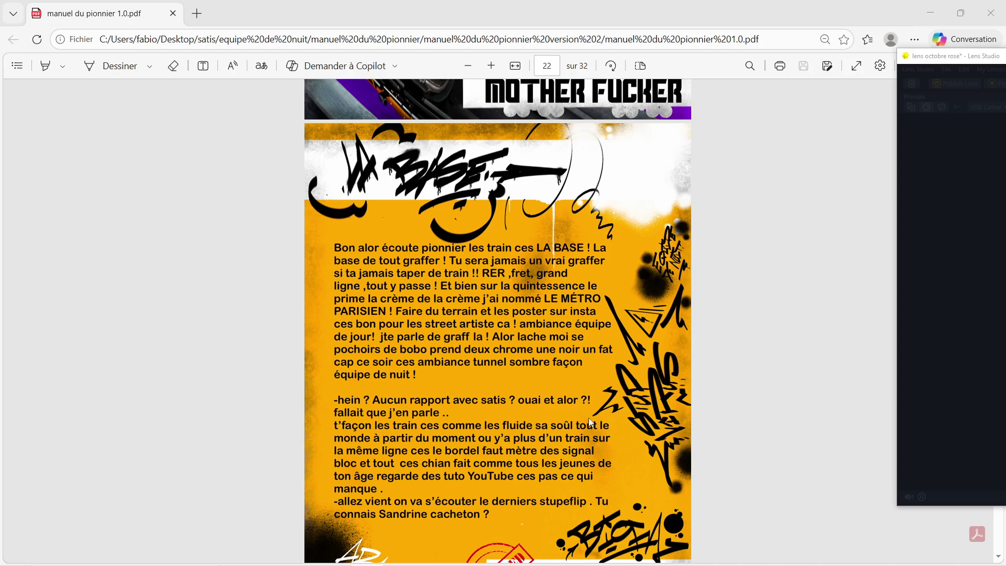
left_click(968, 8)
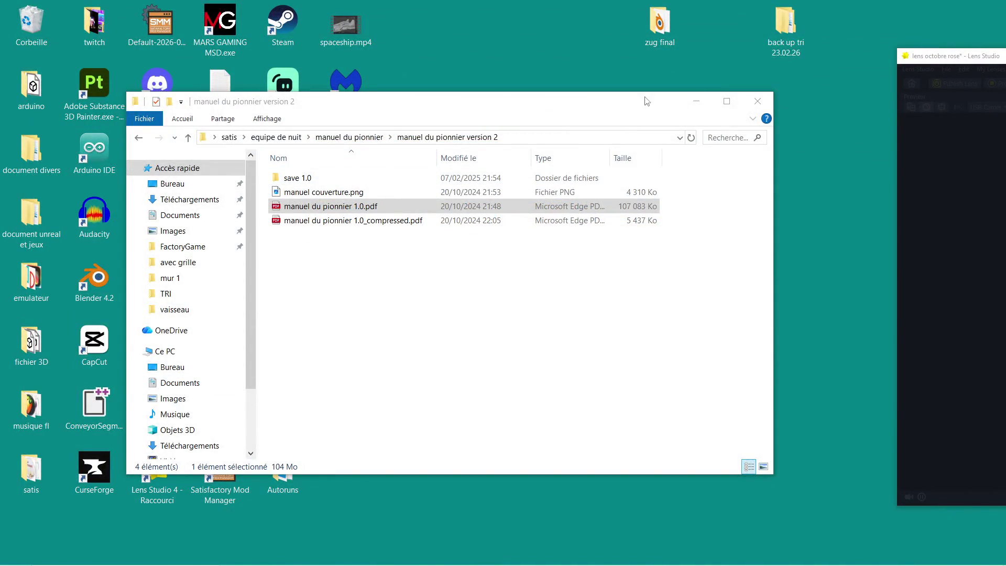
Close the File Explorer folder window, then briefly open and close the media player.
left_click(758, 101)
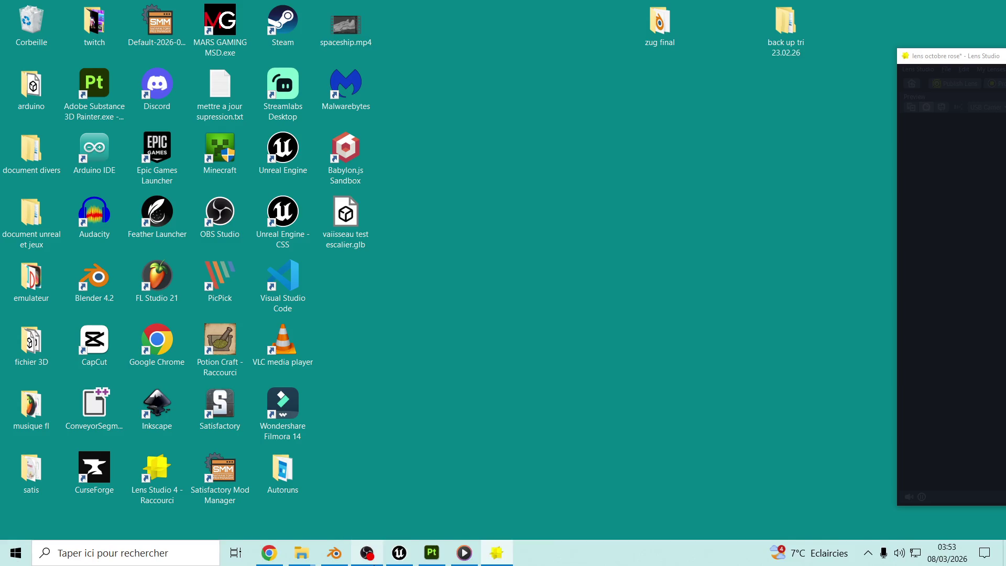
mouse_move(457, 564)
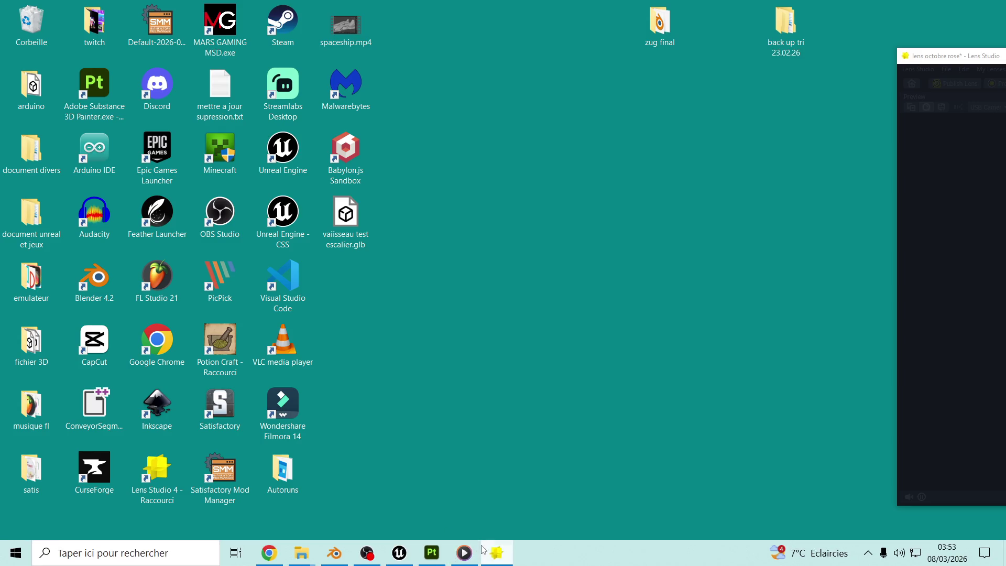
left_click(468, 558)
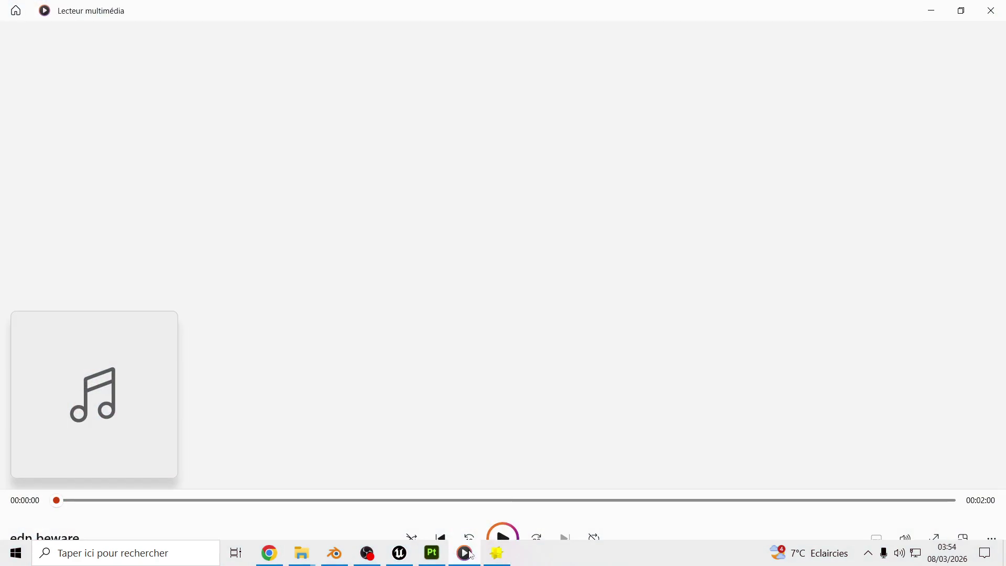
left_click(992, 6)
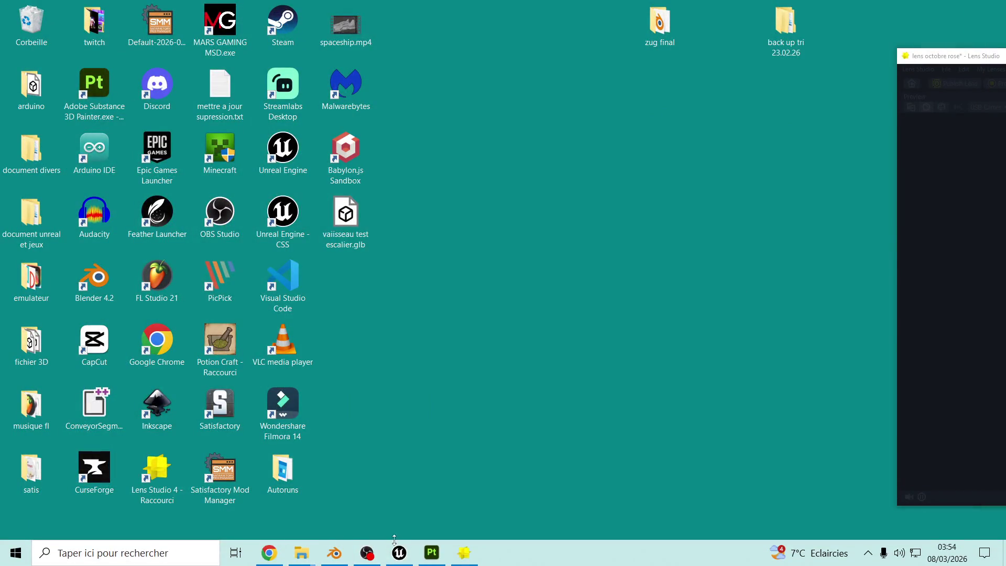
mouse_move(399, 552)
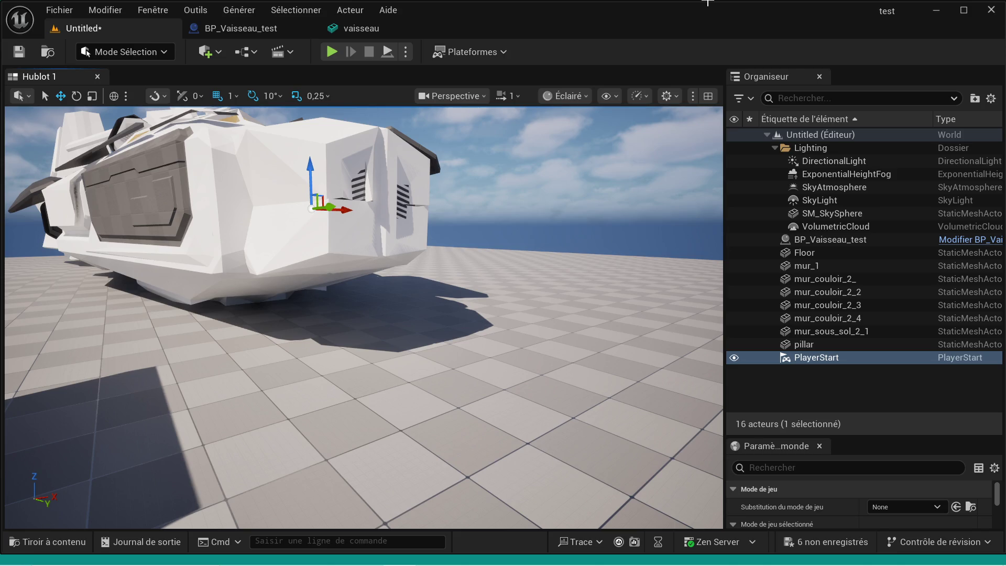
Quit Unreal Editor without saving the six listed assets and bring Substance Painter back up.
left_click(992, 11)
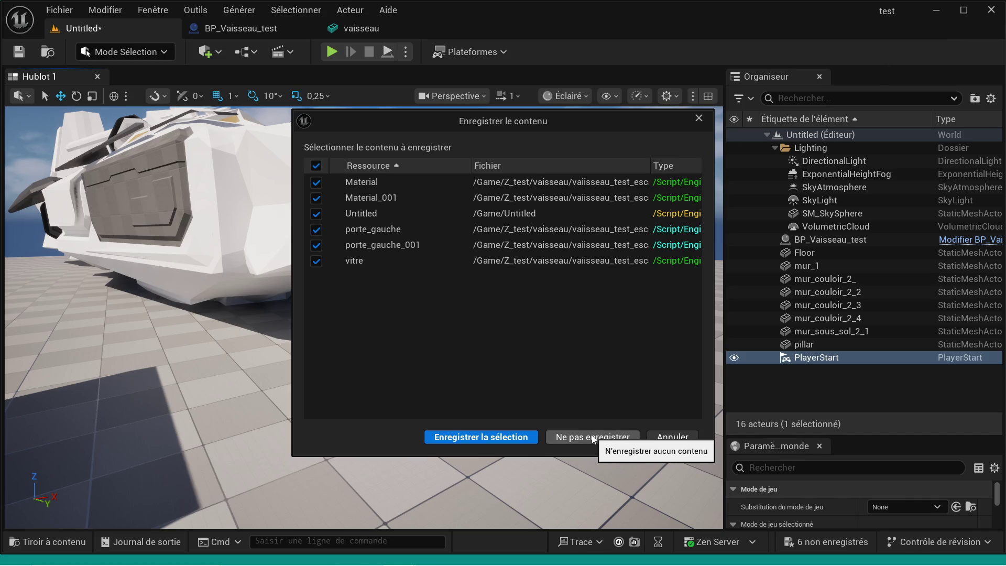
left_click(487, 437)
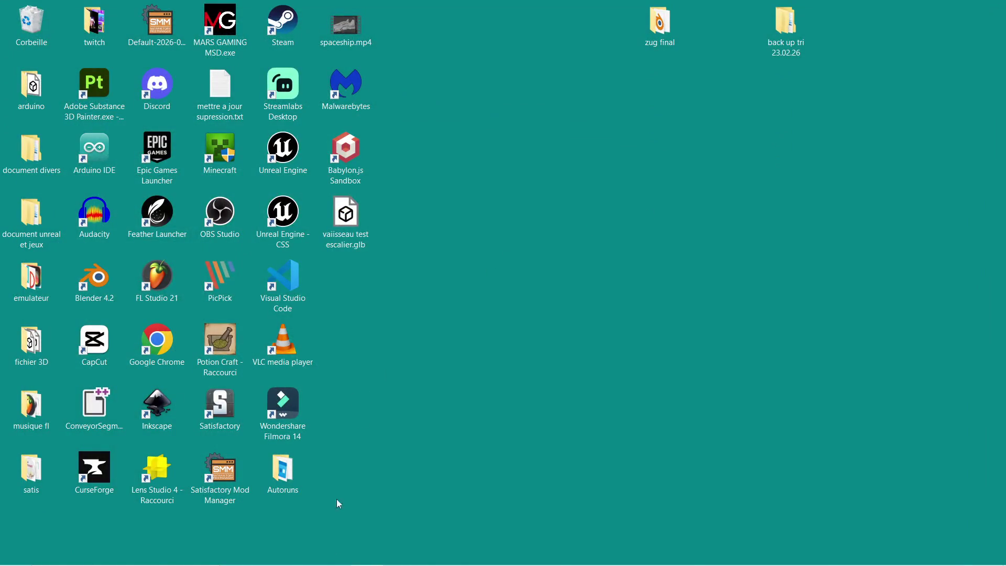
mouse_move(328, 542)
left_click(400, 553)
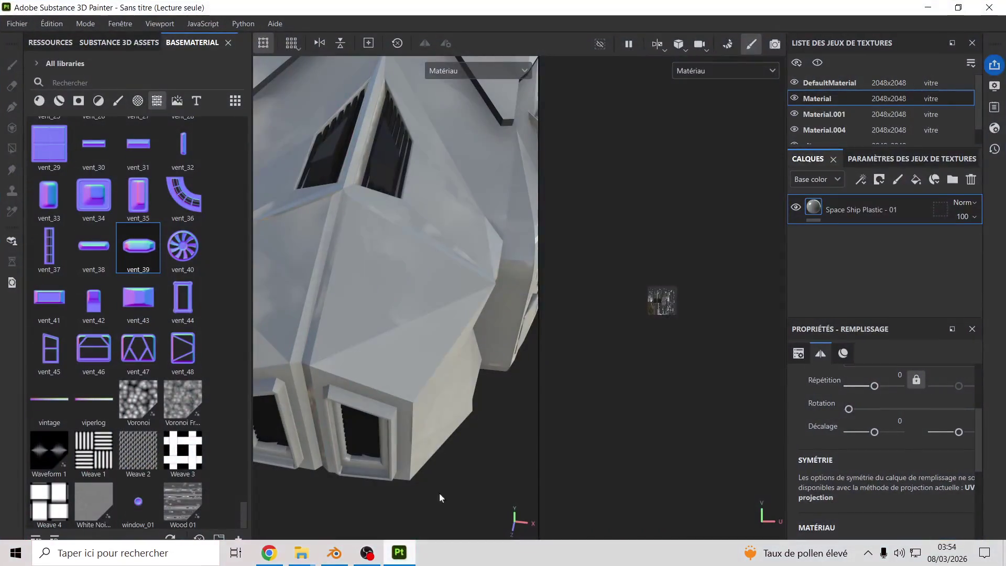
Close the Substance Painter spaceship project, discarding its unsaved changes.
mouse_move(530, 199)
left_mouse_down("alt")
mouse_move(403, 237)
mouse_move(426, 250)
mouse_move(442, 204)
mouse_move(437, 358)
mouse_move(348, 387)
mouse_move(382, 336)
left_mouse_up("alt")
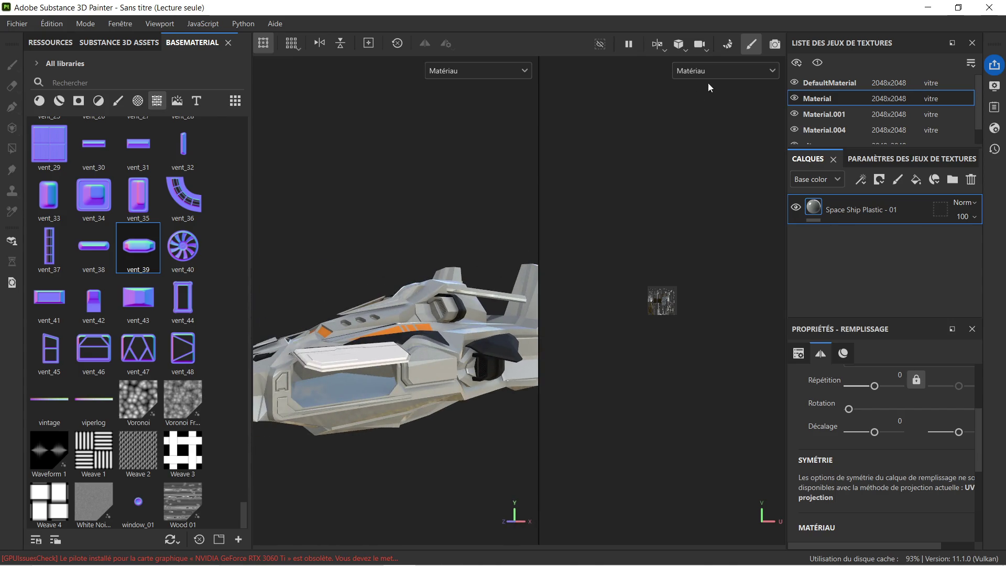
left_click(989, 8)
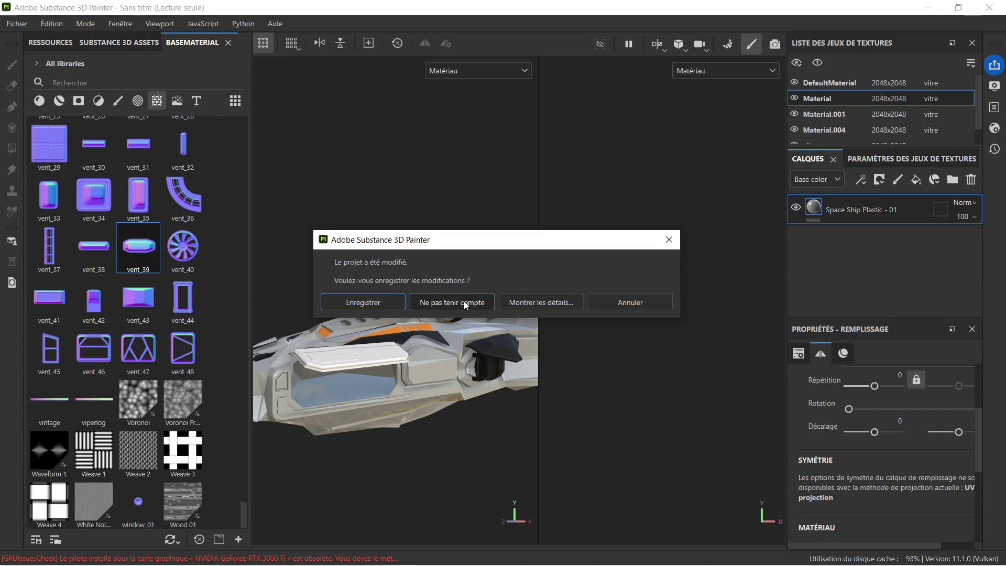
left_click(465, 302)
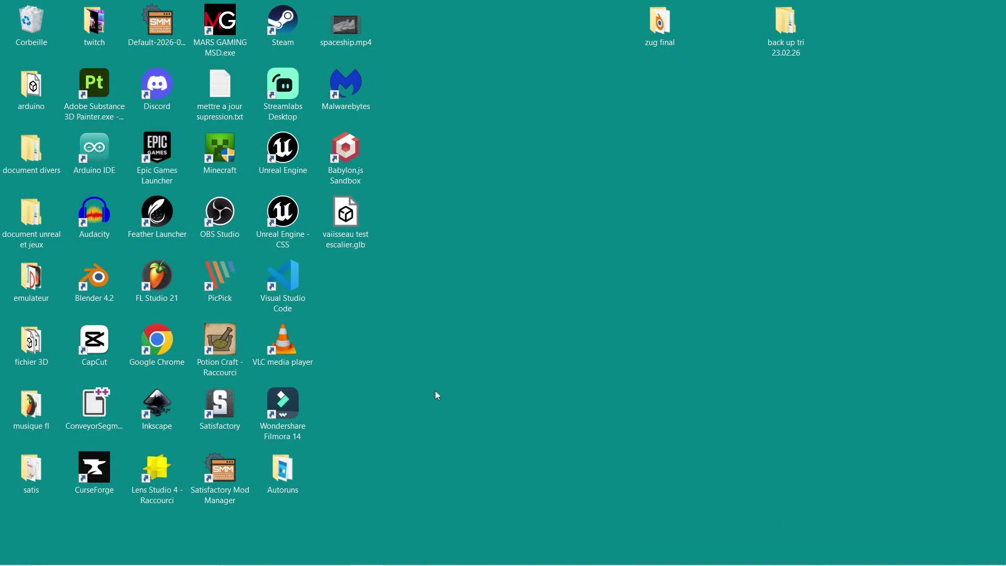
mouse_move(297, 562)
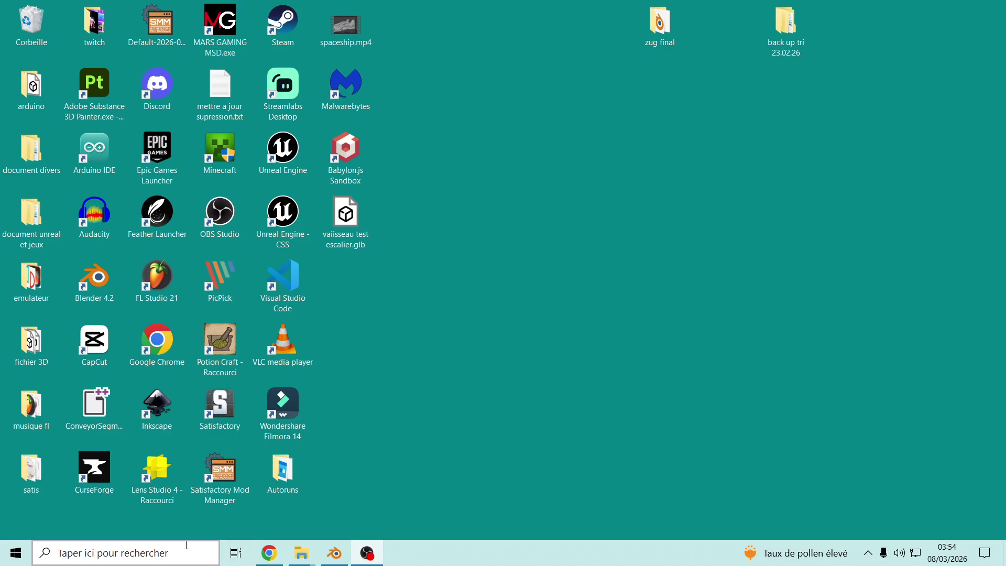
left_click(175, 472)
left_click(269, 553)
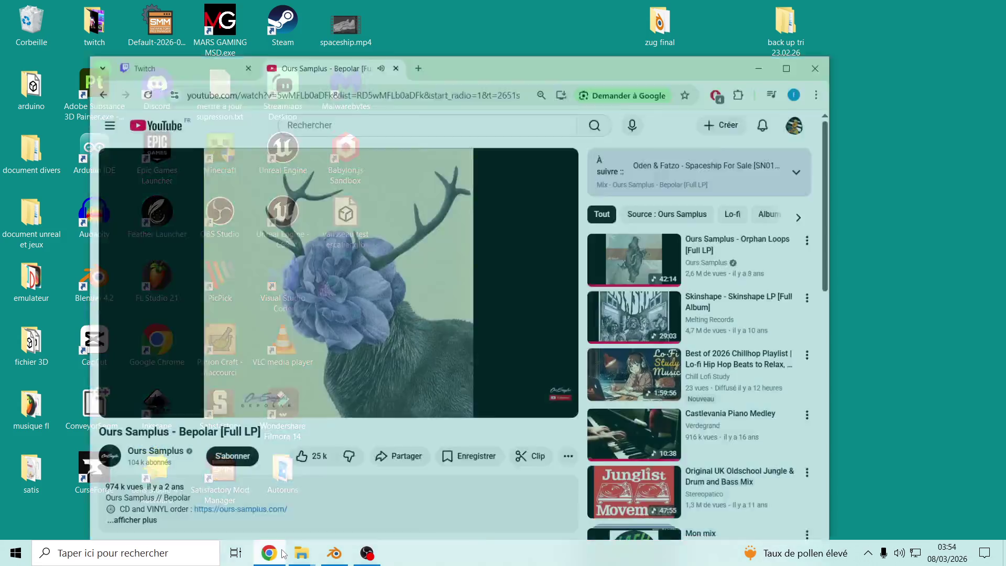
key("super+d")
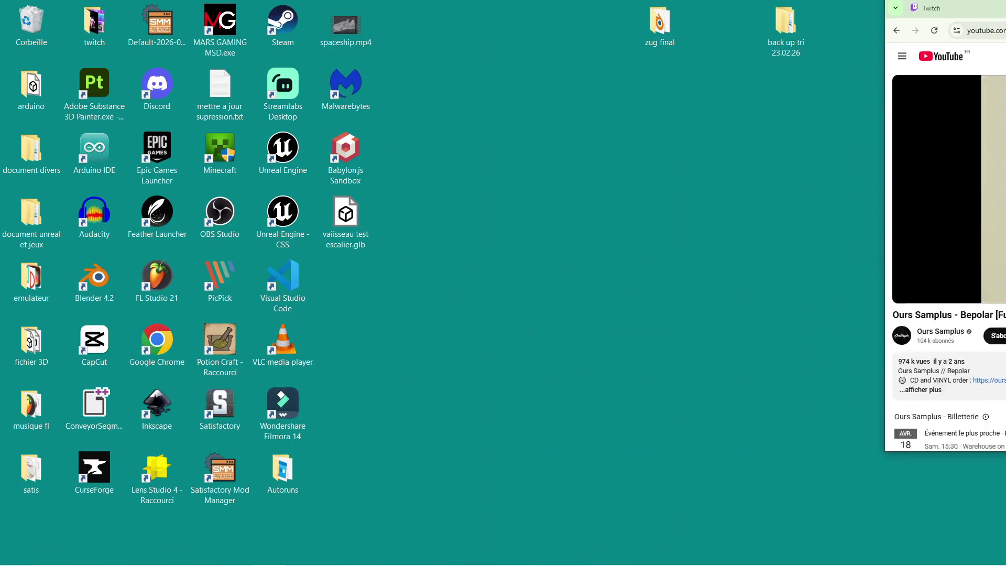